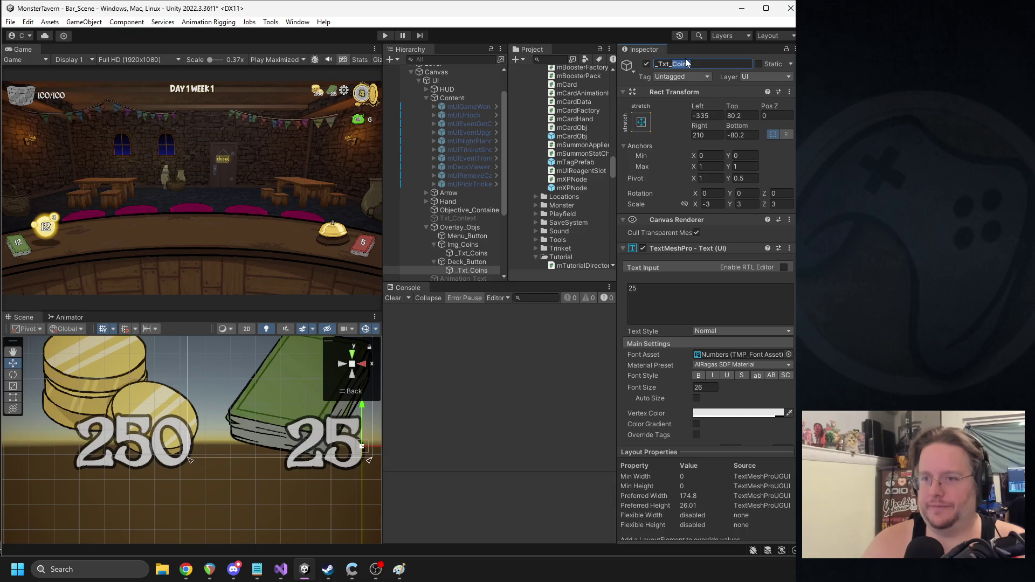
Step: Rename the copied coin text to _Txt_Deck_Size, widen the Game view, and enter play mode
{"action": "type", "text": "Deck_Size"}
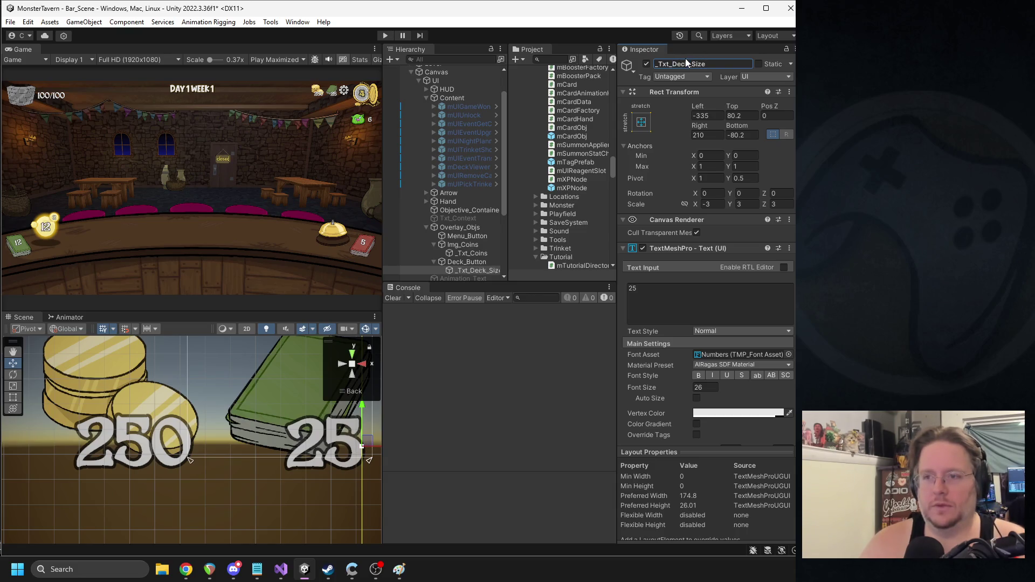
{"action": "left_click", "coordinate": [391, 247]}
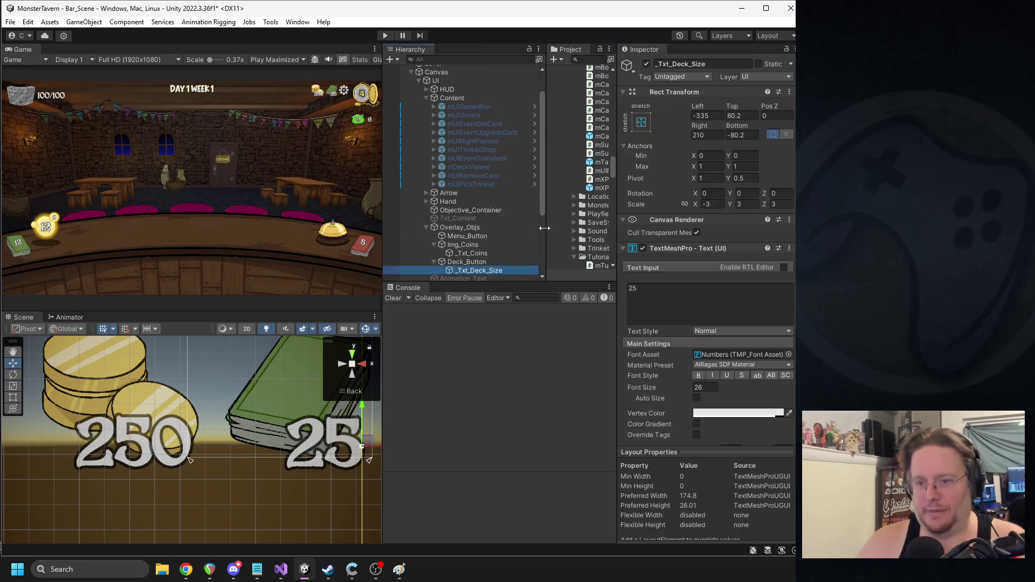
{"action": "left_click_drag", "start_coordinate": [383, 247], "coordinate": [398, 247]}
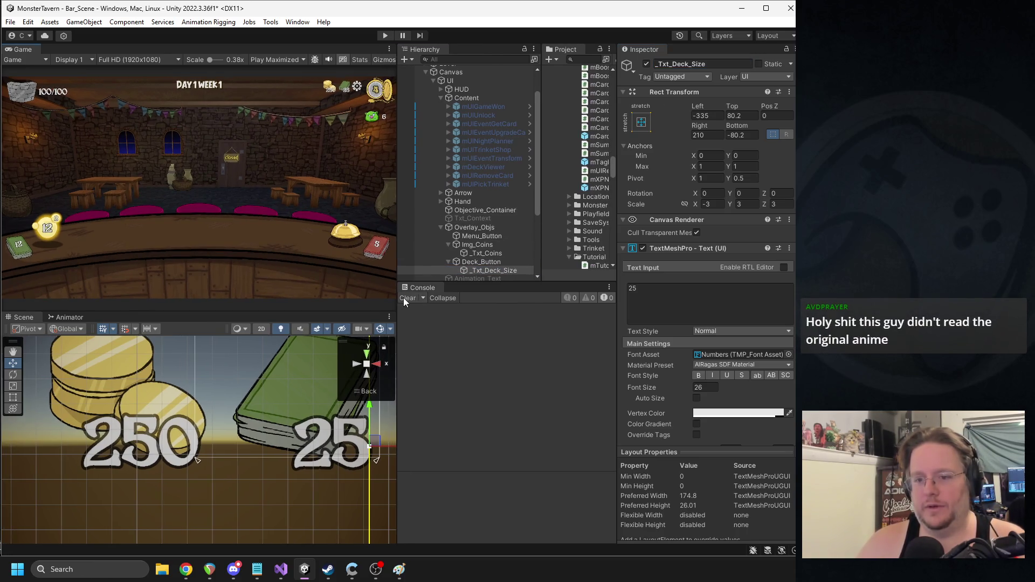
{"action": "left_click", "coordinate": [385, 36]}
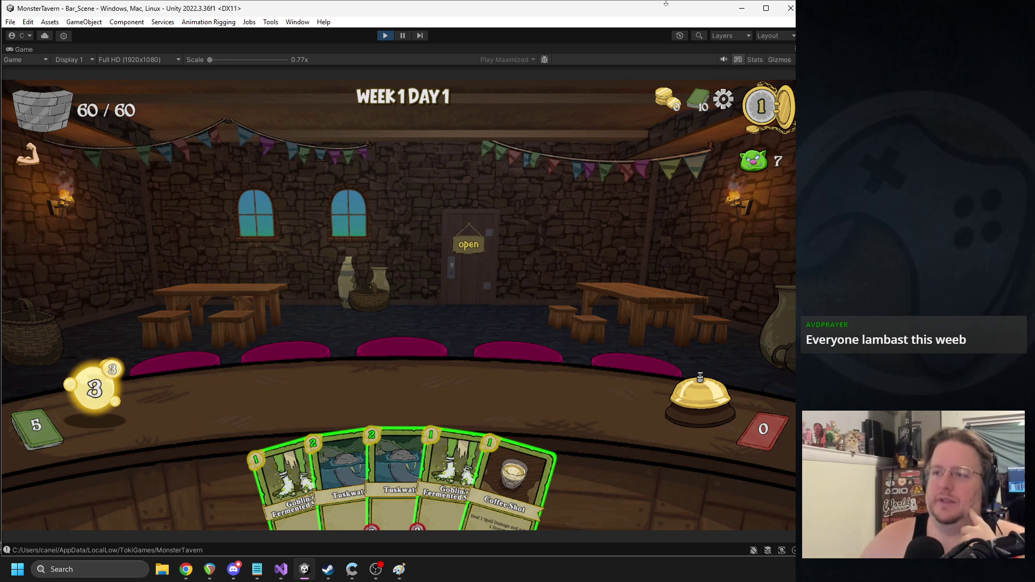
Step: Mute the game audio and serve Tuskwater and Goblin's Fermented Socks onto the bar
{"action": "left_click", "coordinate": [723, 60]}
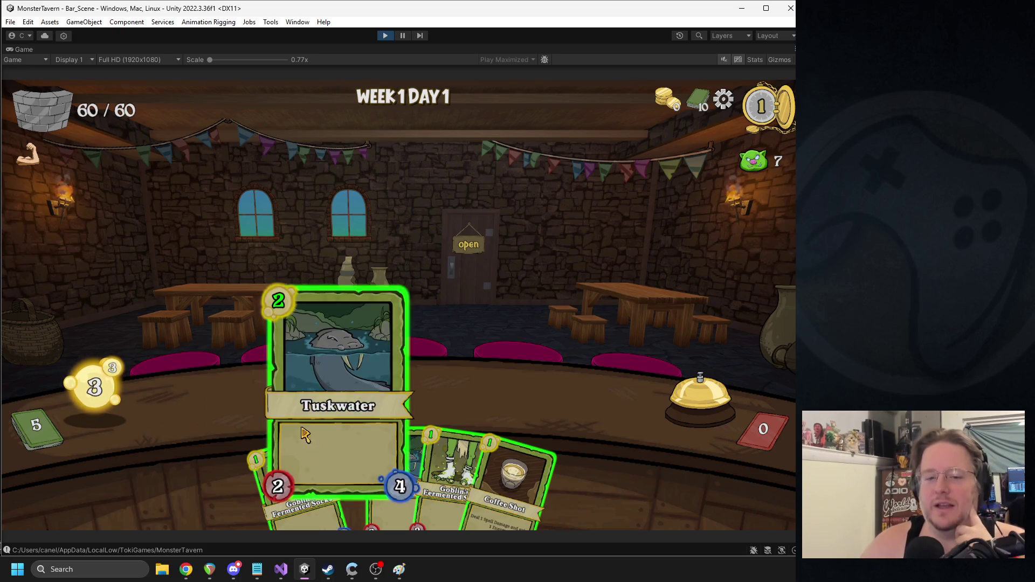
{"action": "left_click", "coordinate": [301, 428]}
{"action": "left_click", "coordinate": [423, 442]}
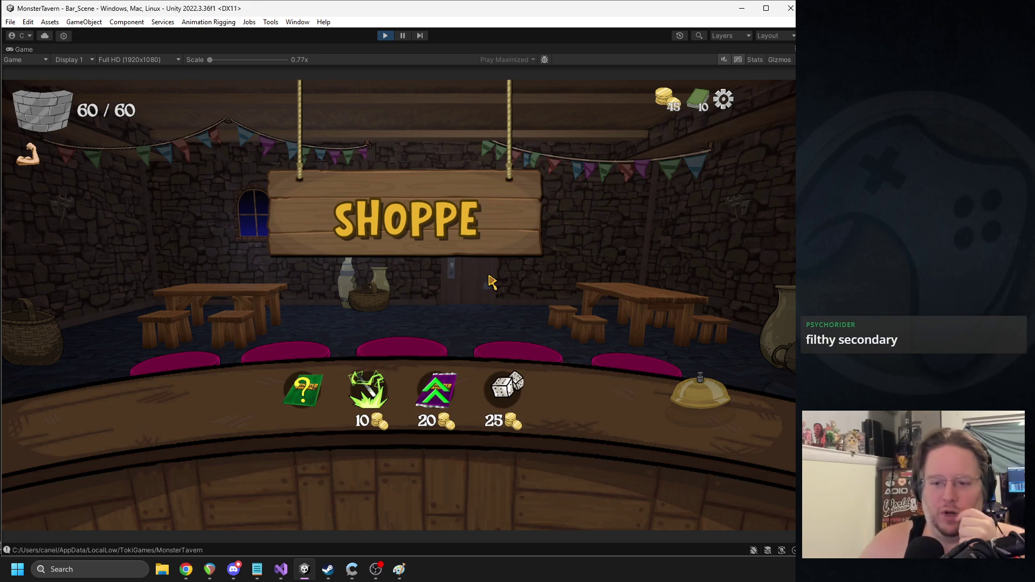
Step: Buy the random card pick, check the deck, and add Bottom Shelf Buzz
{"action": "left_click", "coordinate": [312, 395]}
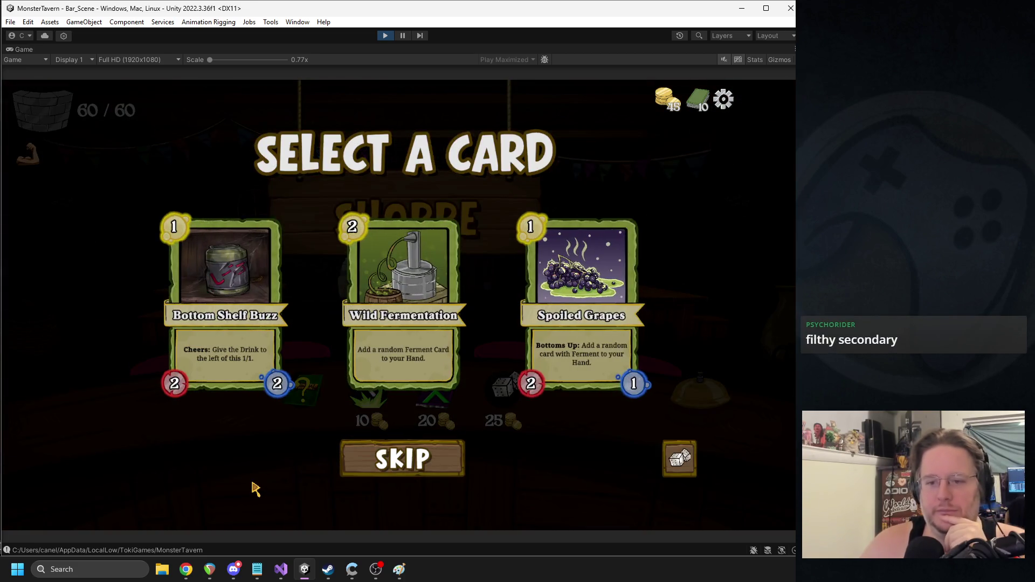
{"action": "left_click", "coordinate": [697, 110]}
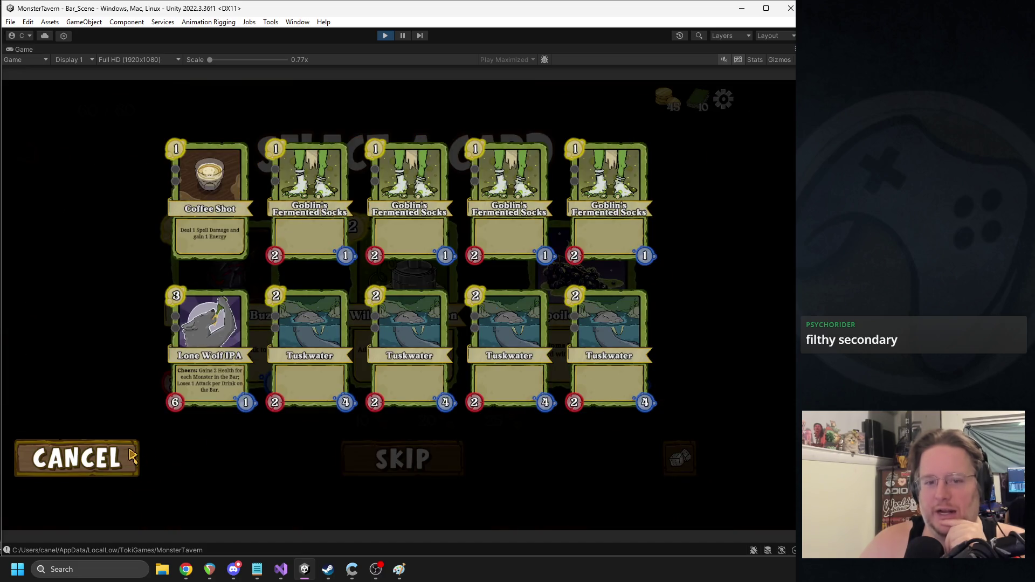
{"action": "left_click", "coordinate": [128, 469]}
{"action": "left_click", "coordinate": [226, 264]}
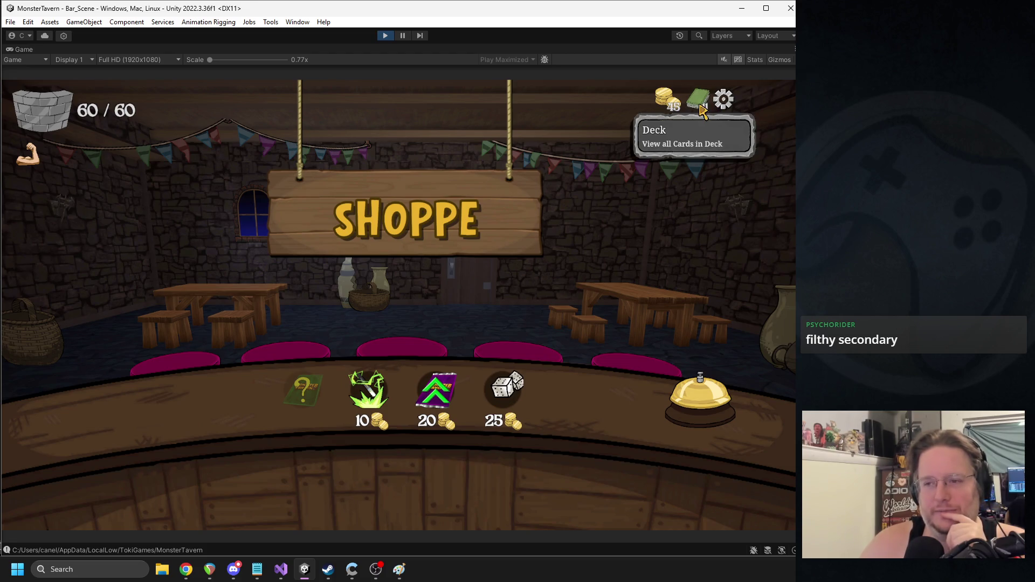
Step: Transform a Tuskwater card, add stats to a card, and start Week 1 Day 2
{"action": "left_click", "coordinate": [373, 381]}
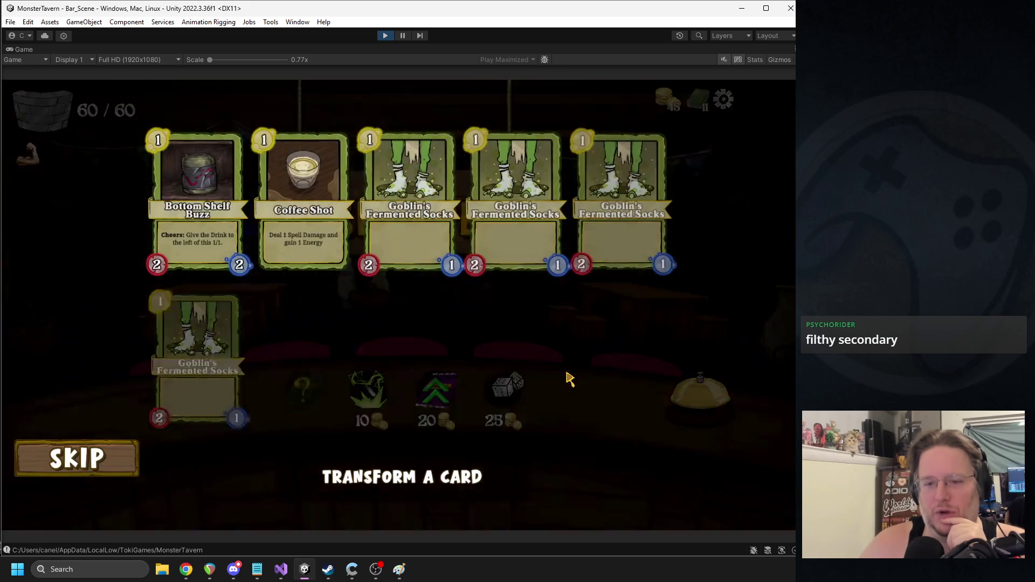
{"action": "left_click", "coordinate": [442, 363]}
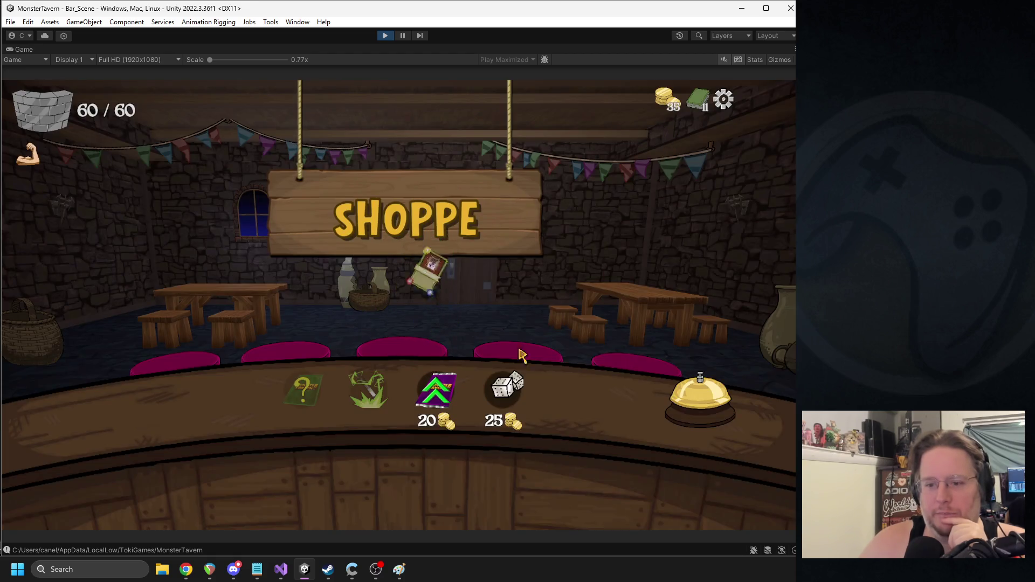
{"action": "left_click", "coordinate": [436, 388]}
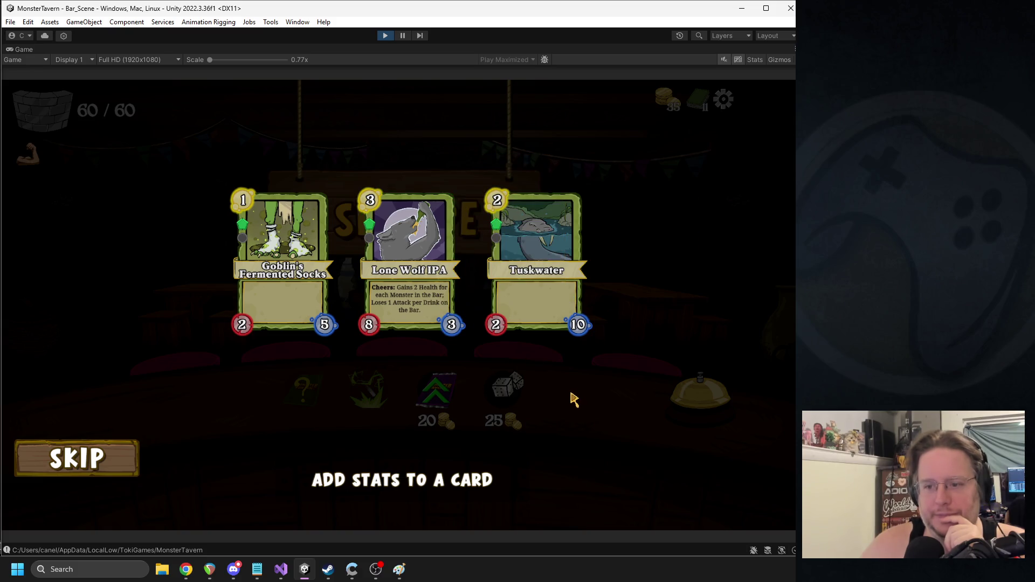
{"action": "left_click", "coordinate": [418, 274]}
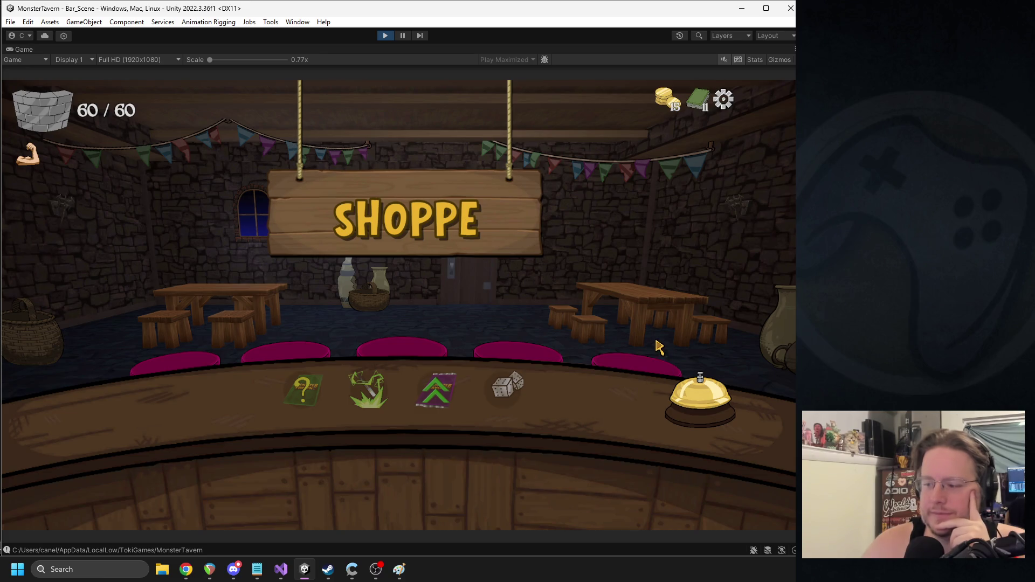
{"action": "left_click", "coordinate": [702, 403]}
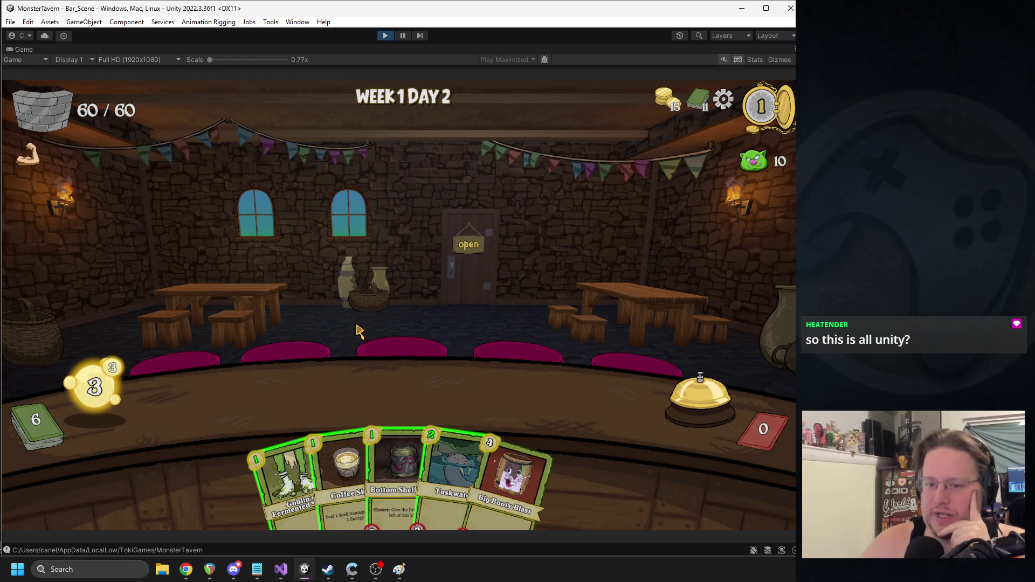
Step: Place Tuskwater and Bottom Shelf Buzz on the bar and open the tavern
{"action": "mouse_move", "coordinate": [462, 455]}
{"action": "left_mouse_down"}
{"action": "mouse_move", "coordinate": [231, 372]}
{"action": "mouse_move", "coordinate": [245, 396]}
{"action": "left_mouse_up"}
{"action": "left_click_drag", "start_coordinate": [426, 469], "coordinate": [323, 396]}
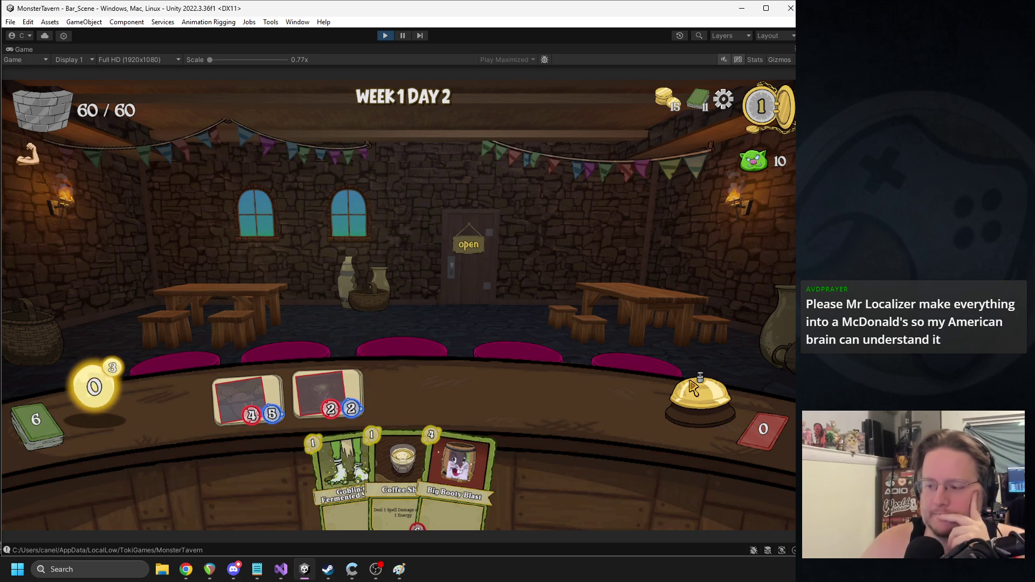
{"action": "left_click", "coordinate": [701, 396]}
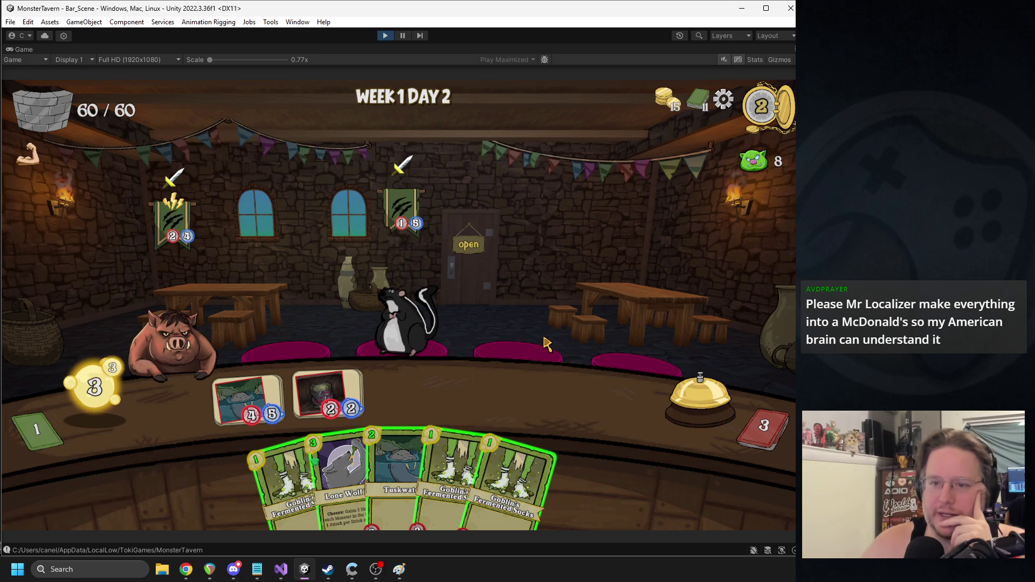
Step: Serve the 4/5 drink to the boar, stock two Goblin's Fermented Socks, and end the turn
{"action": "mouse_move", "coordinate": [181, 212]}
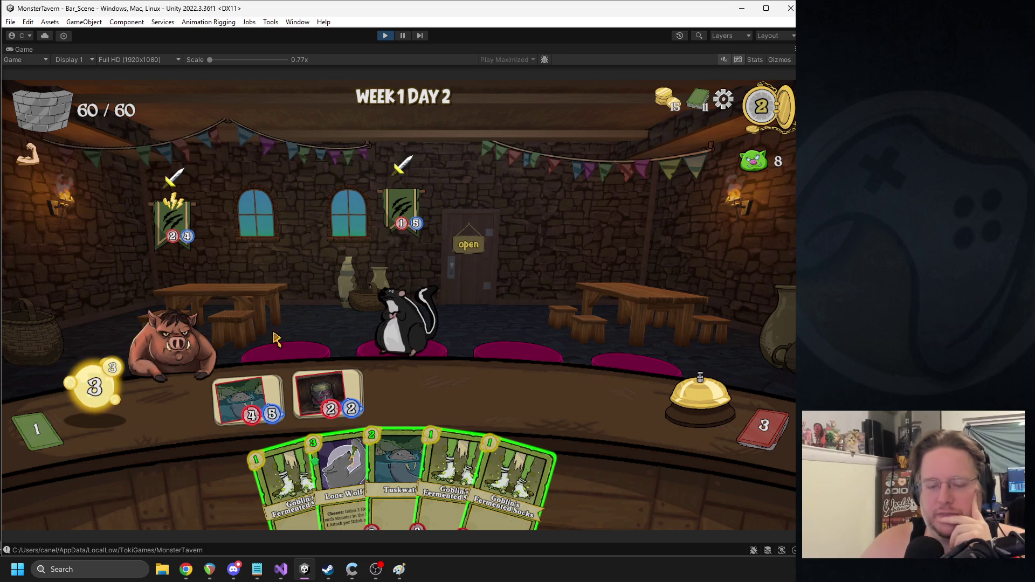
{"action": "left_click_drag", "start_coordinate": [249, 396], "coordinate": [180, 340]}
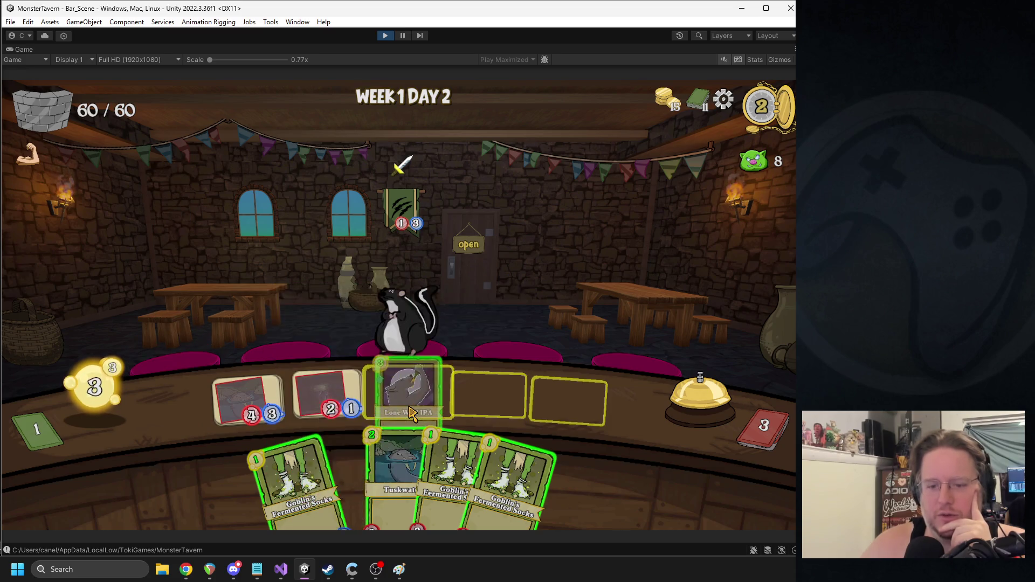
{"action": "mouse_move", "coordinate": [408, 424]}
{"action": "mouse_move", "coordinate": [486, 469]}
{"action": "left_mouse_down"}
{"action": "mouse_move", "coordinate": [411, 384]}
{"action": "mouse_move", "coordinate": [408, 393]}
{"action": "left_mouse_up"}
{"action": "left_click_drag", "start_coordinate": [486, 472], "coordinate": [488, 397]}
{"action": "mouse_move", "coordinate": [318, 474]}
{"action": "left_mouse_down"}
{"action": "mouse_move", "coordinate": [531, 392]}
{"action": "mouse_move", "coordinate": [569, 399]}
{"action": "left_mouse_up"}
{"action": "left_click", "coordinate": [696, 402]}
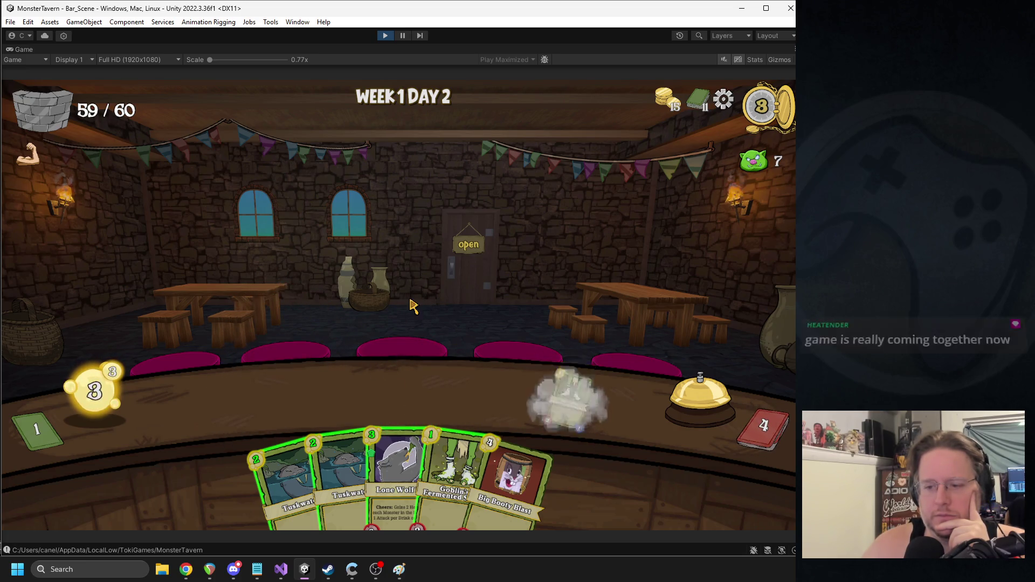
Step: Place Lone Wolf IPA, use Coffee Shot on the rat, and add Socks to the wolf drink
{"action": "mouse_move", "coordinate": [389, 449]}
{"action": "left_click_drag", "start_coordinate": [389, 448], "coordinate": [428, 359]}
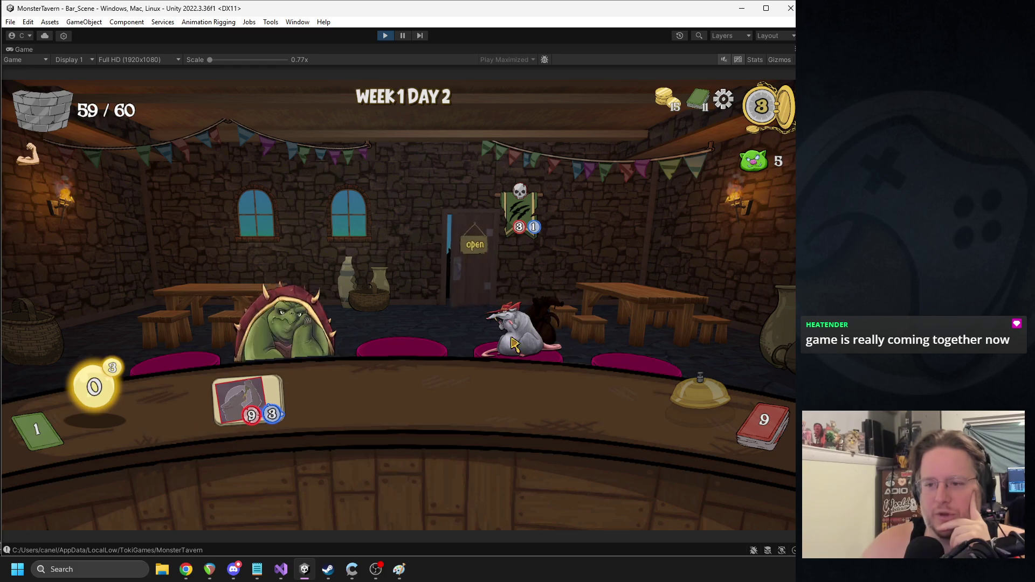
{"action": "mouse_move", "coordinate": [525, 202]}
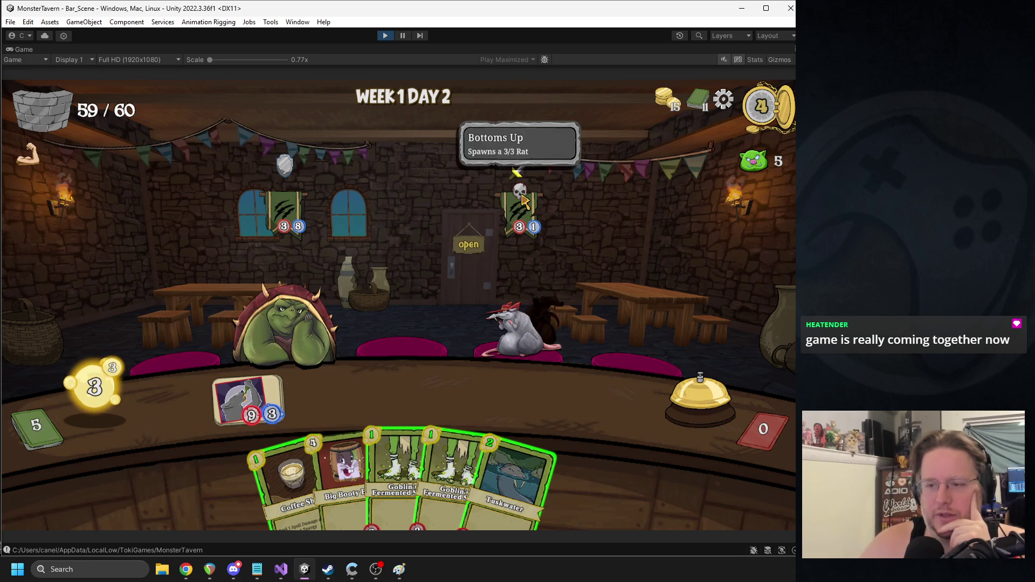
{"action": "mouse_move", "coordinate": [277, 193]}
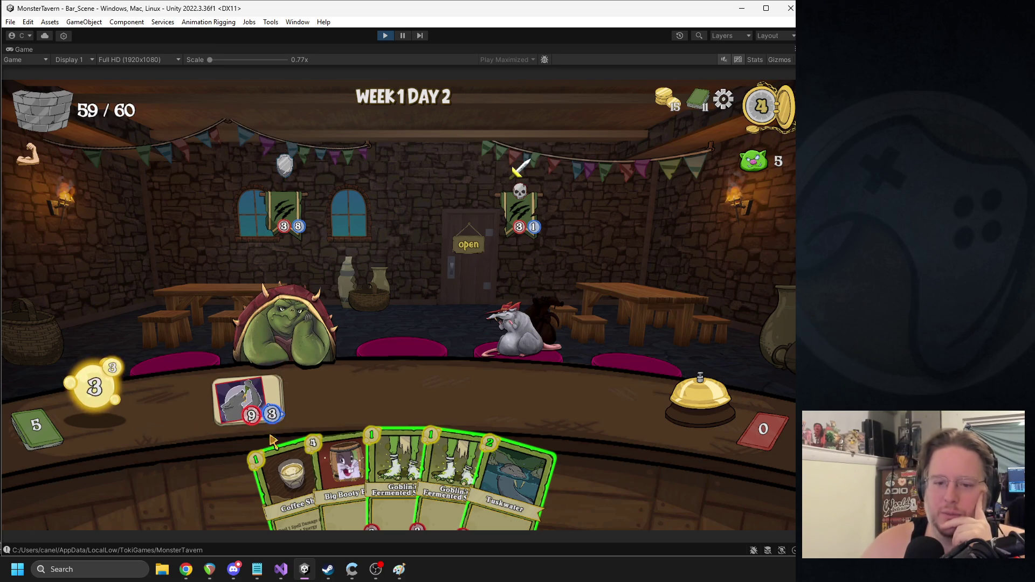
{"action": "left_click_drag", "start_coordinate": [271, 442], "coordinate": [515, 302]}
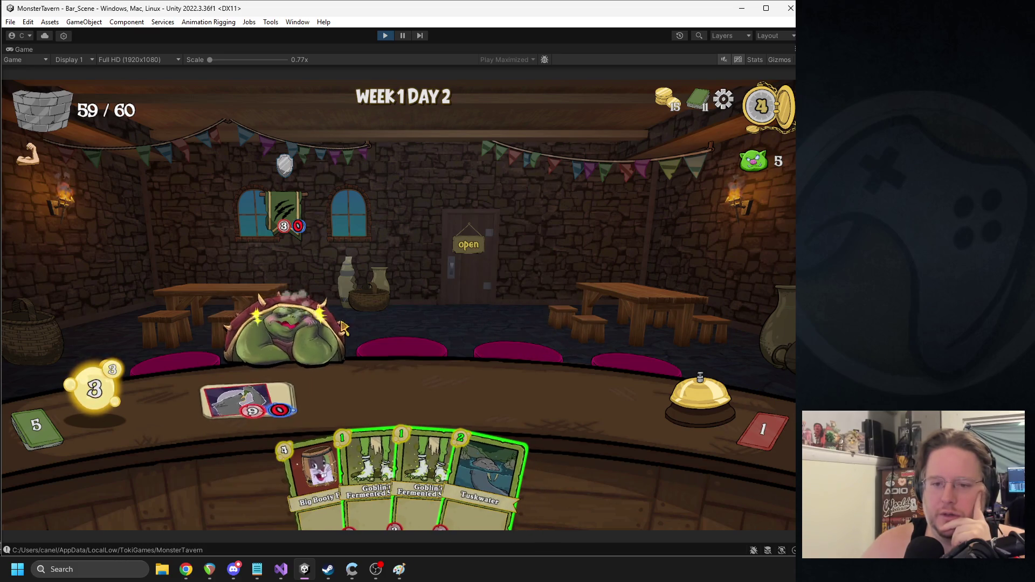
{"action": "mouse_move", "coordinate": [377, 475]}
{"action": "left_mouse_down"}
{"action": "mouse_move", "coordinate": [300, 385]}
{"action": "mouse_move", "coordinate": [254, 402]}
{"action": "mouse_move", "coordinate": [329, 397]}
{"action": "left_mouse_up"}
Step: End the turn, then place Bottom Shelf Buzz and Goblin's Fermented Socks on the bar and end another
{"action": "left_click", "coordinate": [696, 403]}
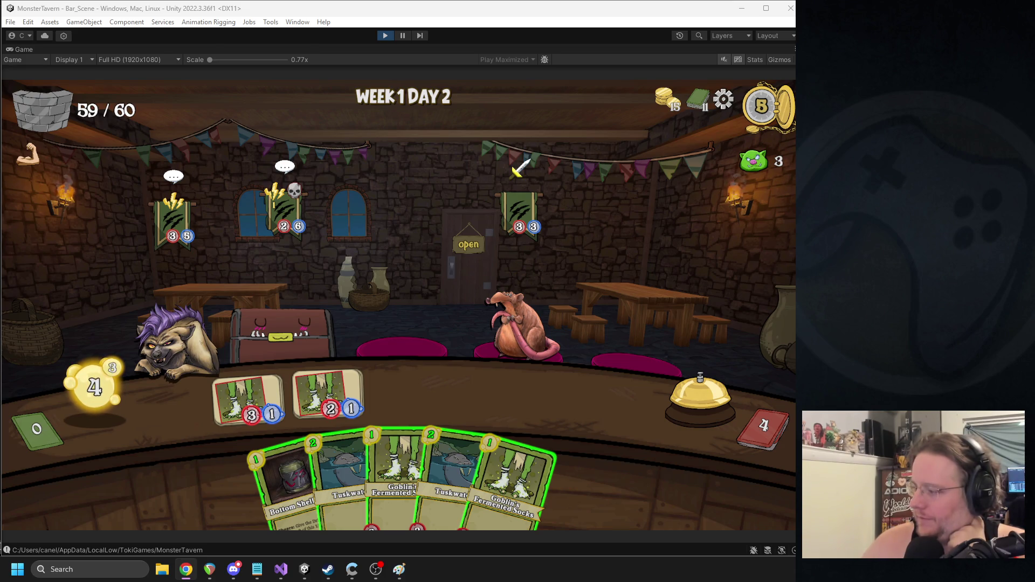
{"action": "left_click", "coordinate": [432, 328]}
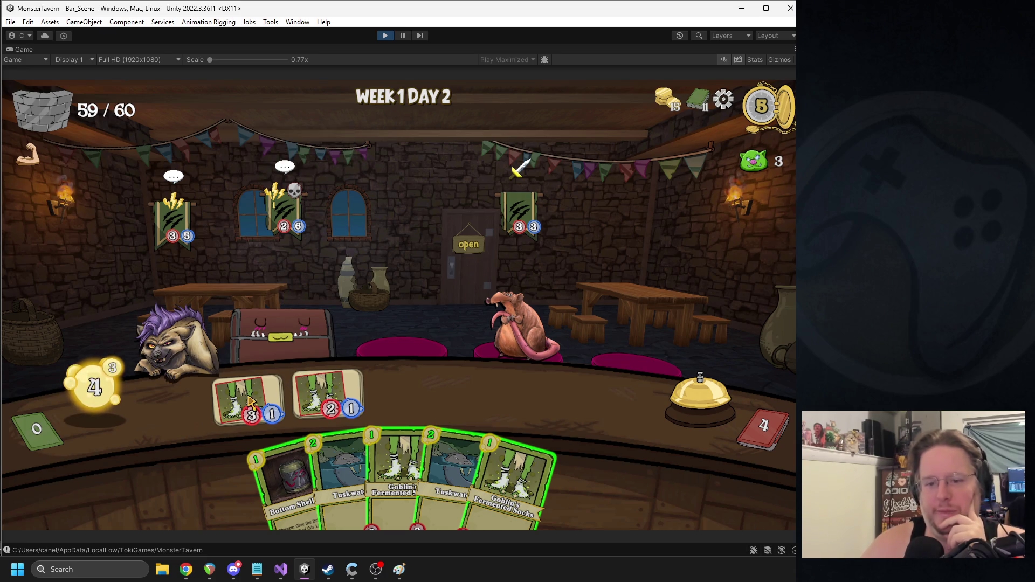
{"action": "mouse_move", "coordinate": [285, 485]}
{"action": "left_mouse_down"}
{"action": "mouse_move", "coordinate": [346, 399]}
{"action": "mouse_move", "coordinate": [409, 397]}
{"action": "left_mouse_up"}
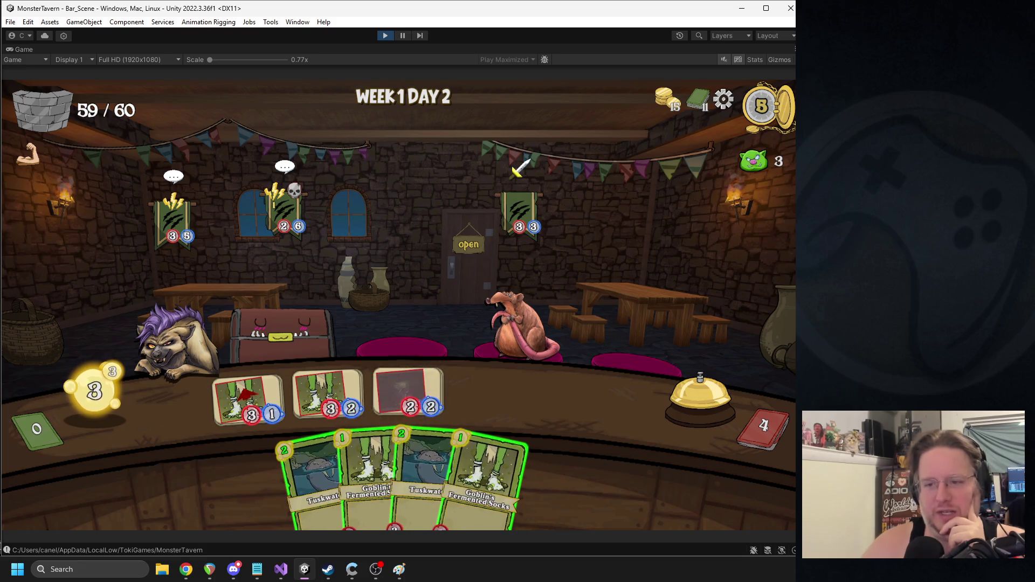
{"action": "mouse_move", "coordinate": [486, 474]}
{"action": "left_mouse_down"}
{"action": "mouse_move", "coordinate": [545, 474]}
{"action": "mouse_move", "coordinate": [272, 370]}
{"action": "left_mouse_up"}
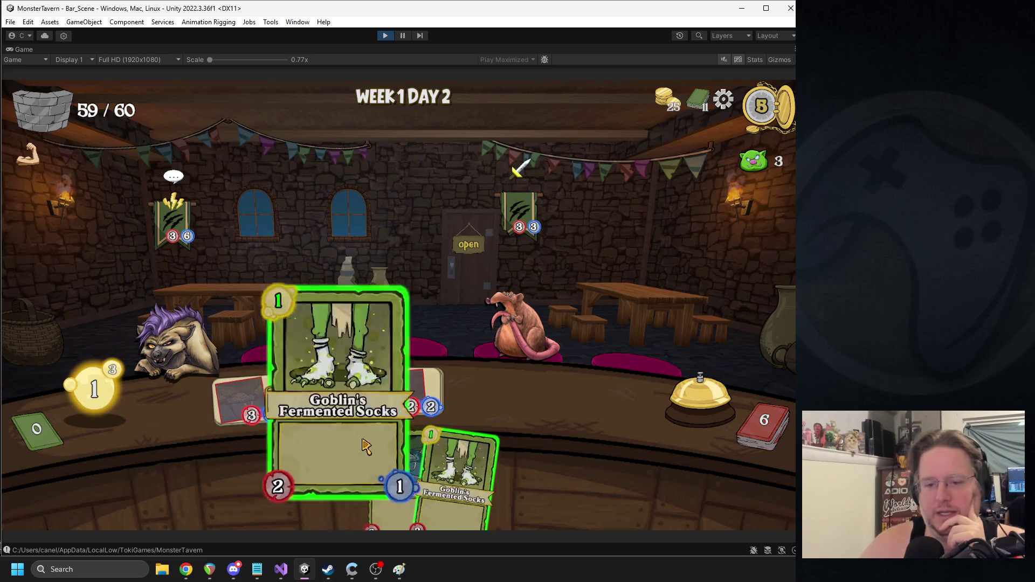
{"action": "left_click_drag", "start_coordinate": [350, 474], "coordinate": [328, 396]}
{"action": "left_click", "coordinate": [682, 374]}
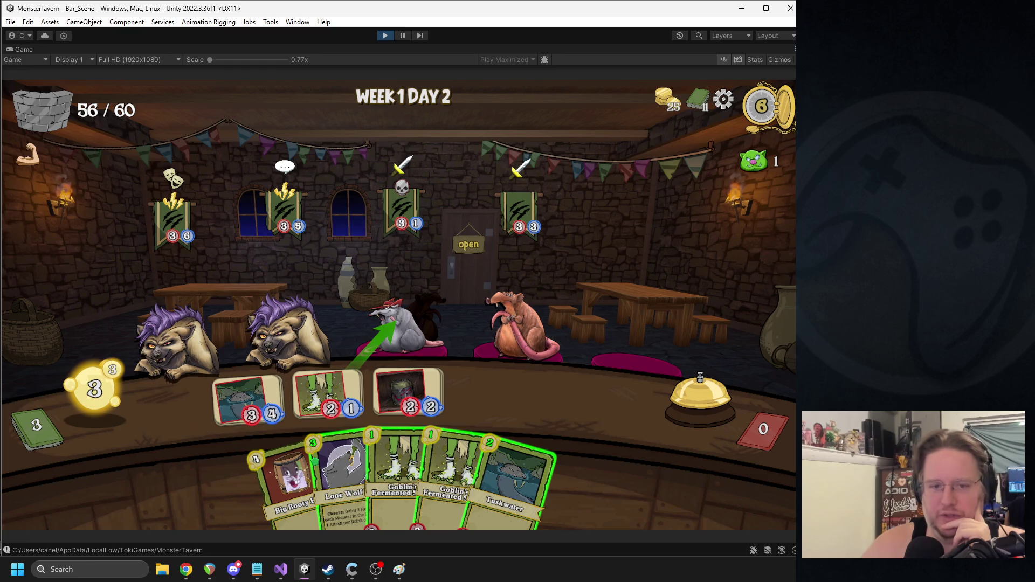
Step: Serve drinks to the rat, play Coffee Shot, Lone Wolf IPA, Bottom Shelf Buzz and Socks, and end the turn
{"action": "left_click_drag", "start_coordinate": [391, 322], "coordinate": [399, 324]}
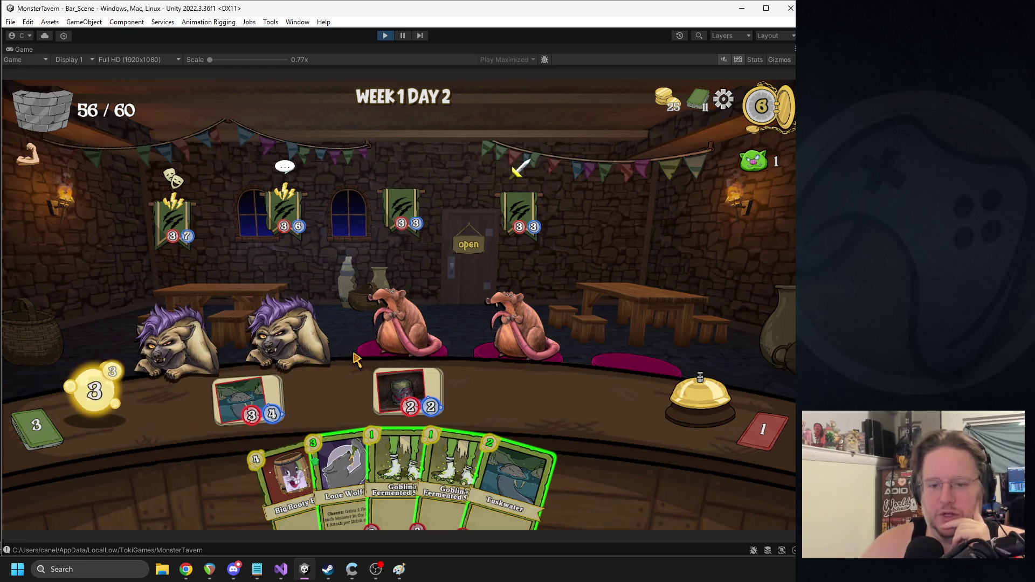
{"action": "left_click_drag", "start_coordinate": [499, 324], "coordinate": [502, 324]}
{"action": "left_click_drag", "start_coordinate": [342, 474], "coordinate": [328, 394]}
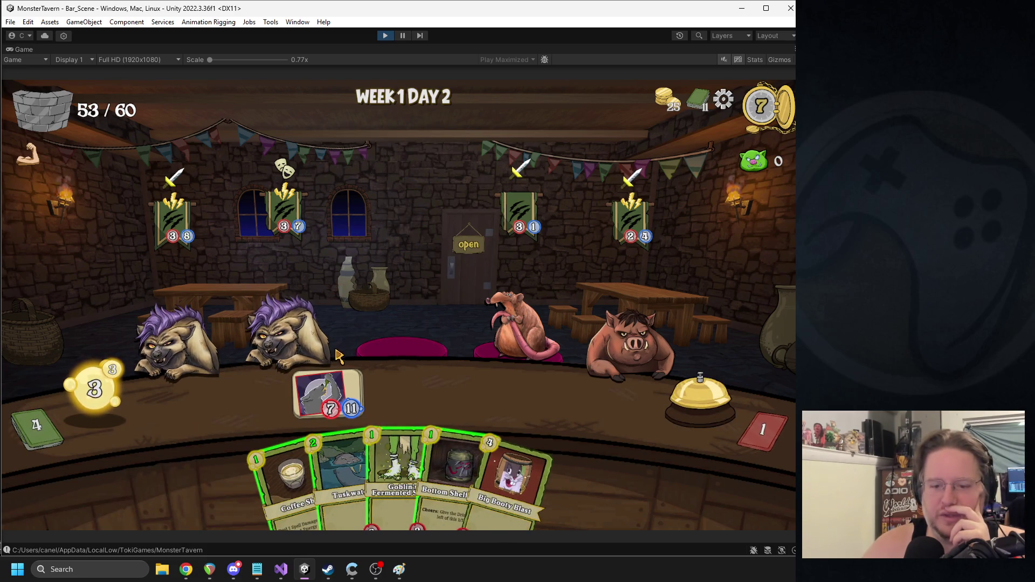
{"action": "left_click_drag", "start_coordinate": [286, 480], "coordinate": [520, 323]}
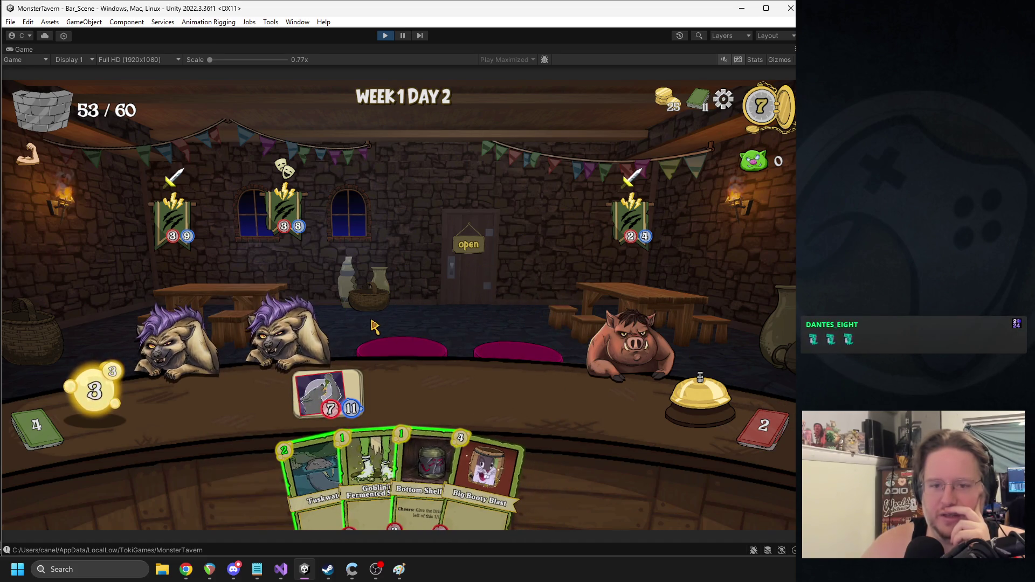
{"action": "left_click_drag", "start_coordinate": [423, 475], "coordinate": [406, 393]}
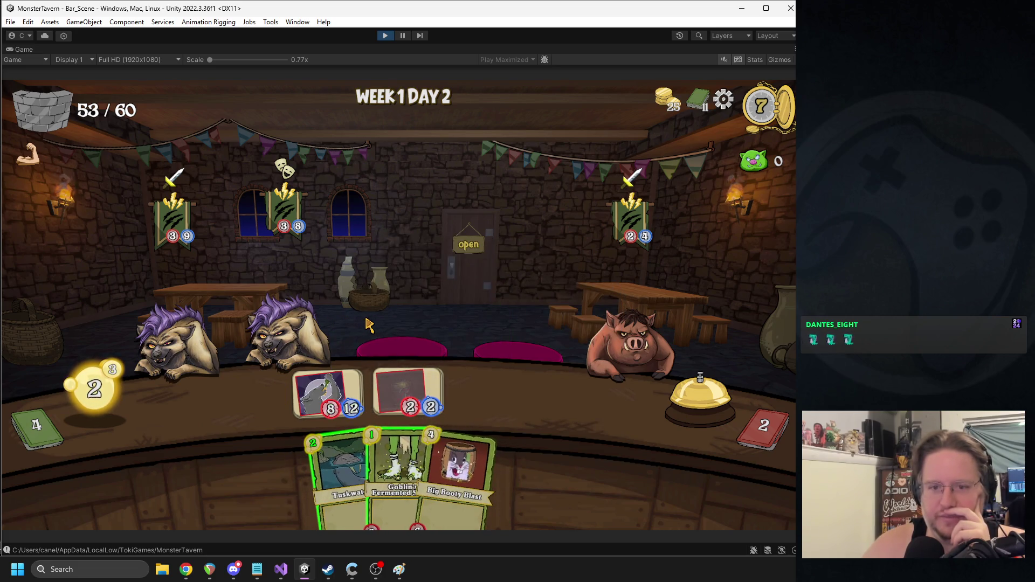
{"action": "mouse_move", "coordinate": [399, 470]}
{"action": "left_mouse_down"}
{"action": "mouse_move", "coordinate": [272, 396]}
{"action": "mouse_move", "coordinate": [248, 402]}
{"action": "left_mouse_up"}
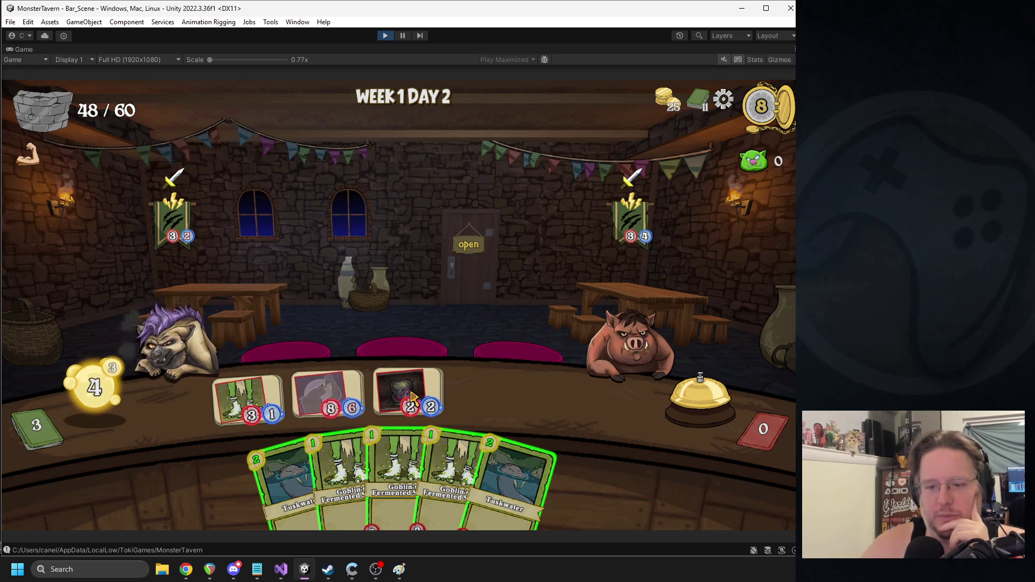
{"action": "mouse_move", "coordinate": [388, 475]}
{"action": "left_mouse_down"}
{"action": "mouse_move", "coordinate": [253, 416]}
{"action": "mouse_move", "coordinate": [248, 399]}
{"action": "left_mouse_up"}
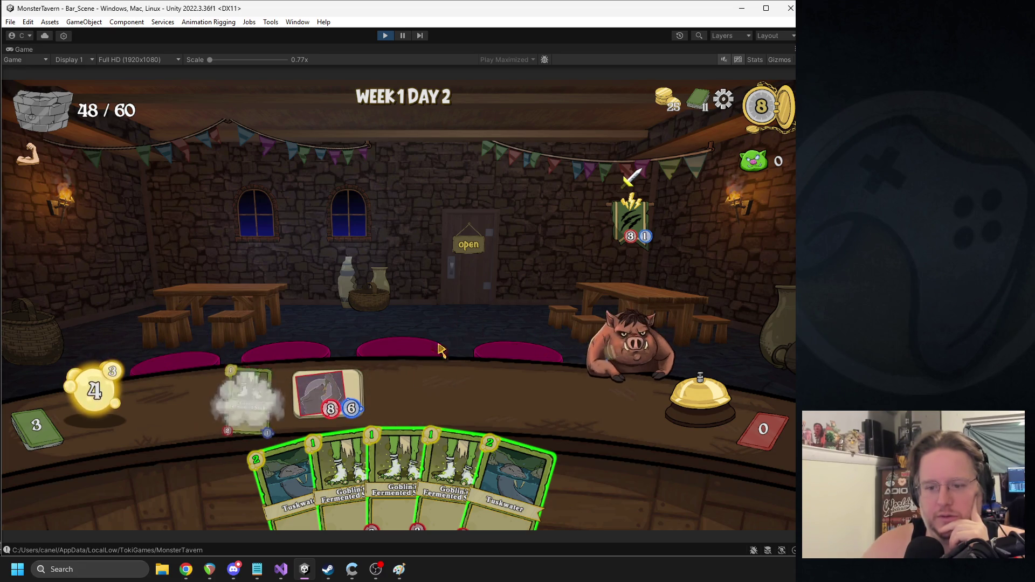
{"action": "left_click", "coordinate": [654, 392]}
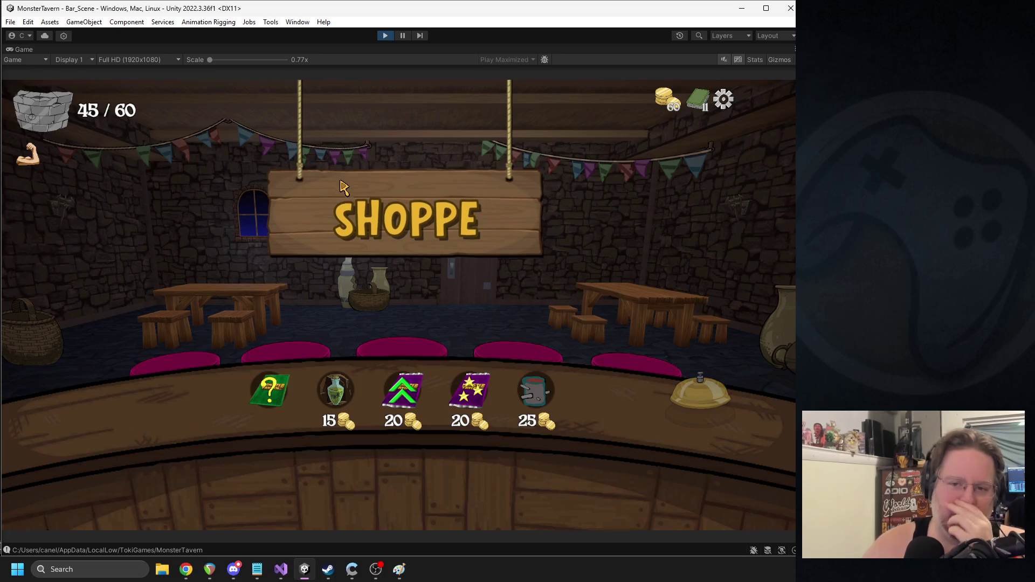
Step: Buy the Color Card to add Keg Dump, upgrade Coffee Shot's stats, and leave the Shoppe
{"action": "left_click", "coordinate": [266, 389]}
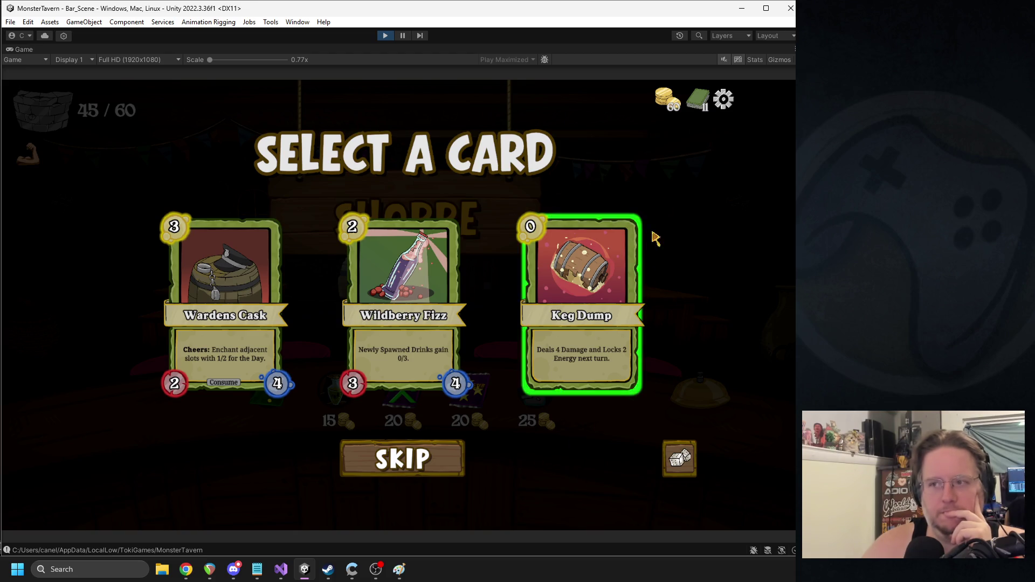
{"action": "left_click", "coordinate": [694, 107]}
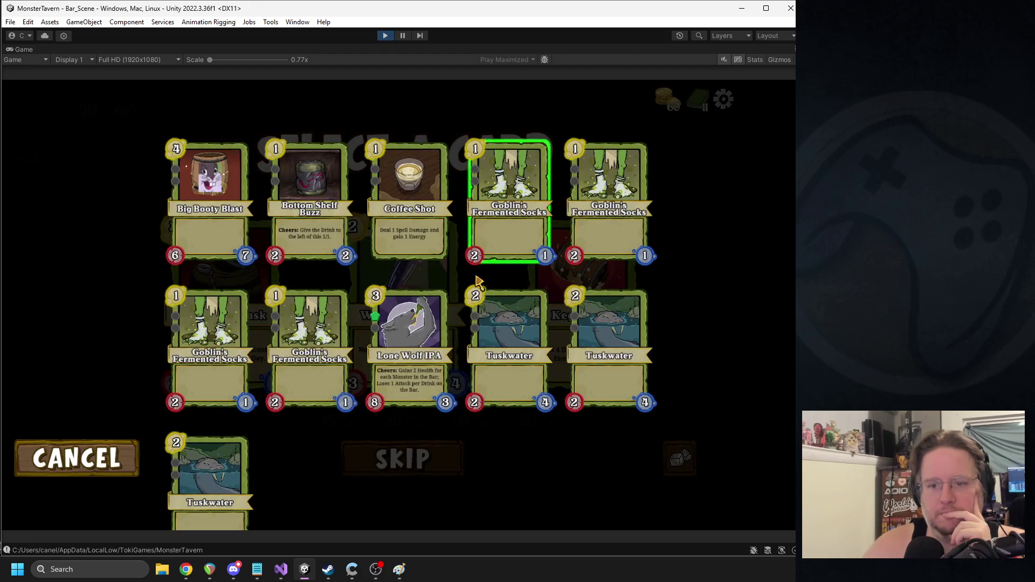
{"action": "left_click", "coordinate": [120, 453]}
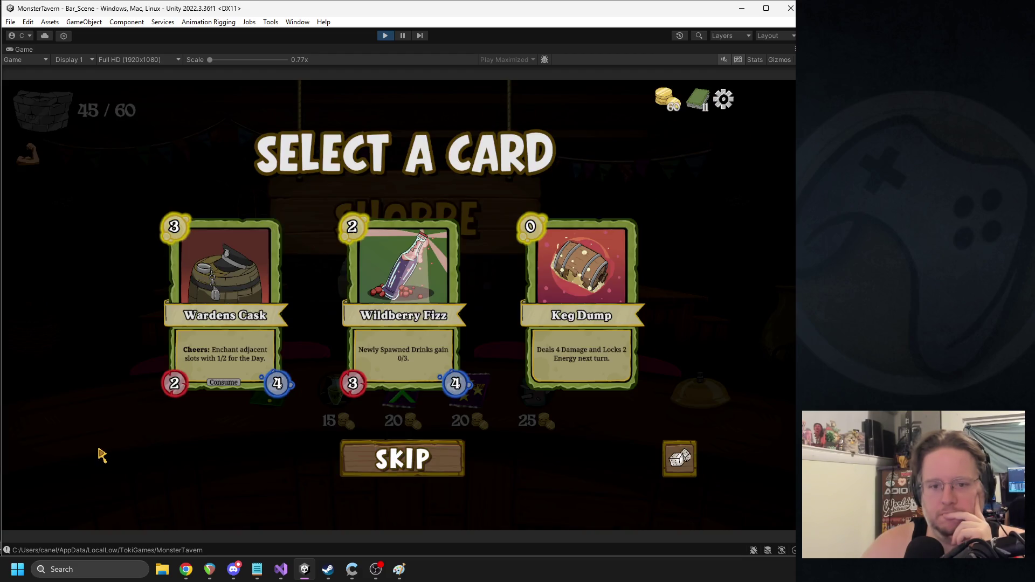
{"action": "left_click", "coordinate": [556, 281]}
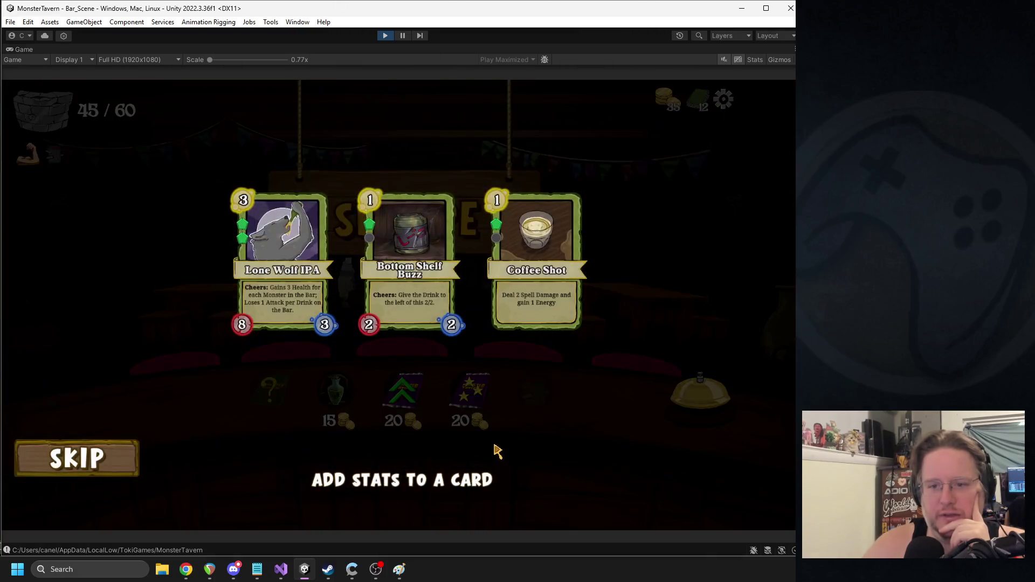
{"action": "left_click", "coordinate": [539, 291]}
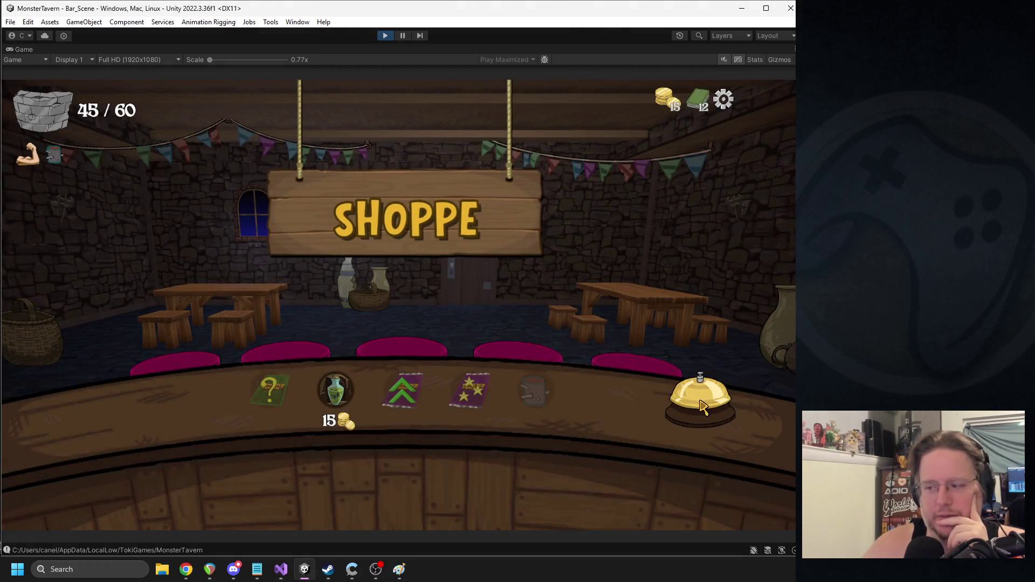
{"action": "left_click", "coordinate": [701, 406]}
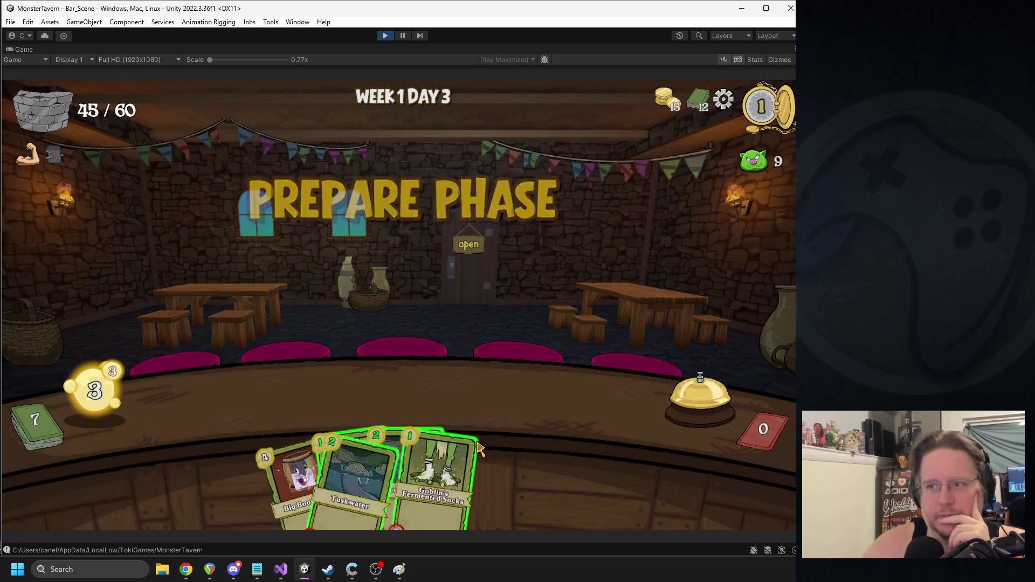
Step: Start Day 3, serve the goblin drink to the rat, and play Keg Dump on the bear
{"action": "left_click", "coordinate": [430, 431]}
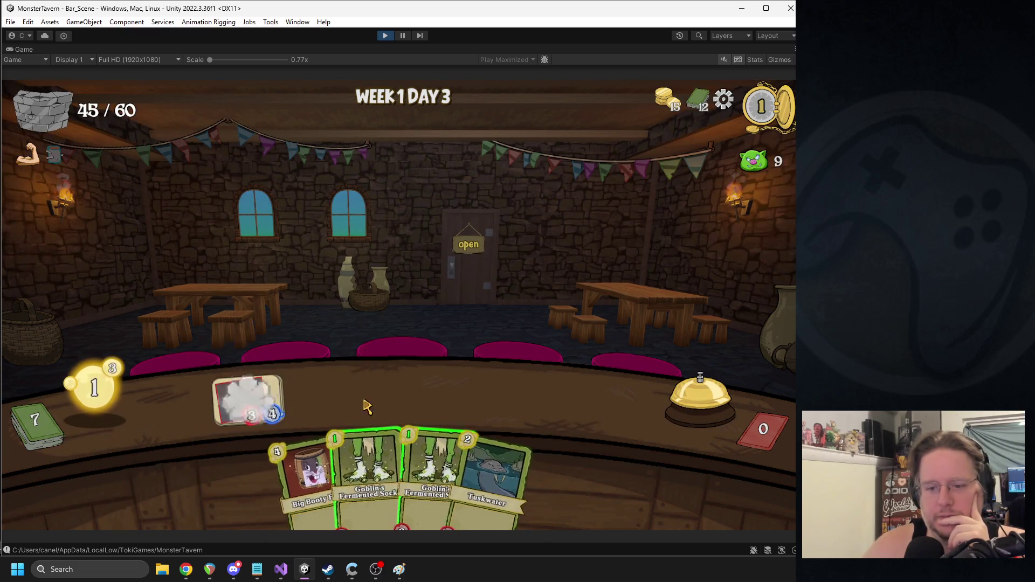
{"action": "left_click", "coordinate": [378, 464]}
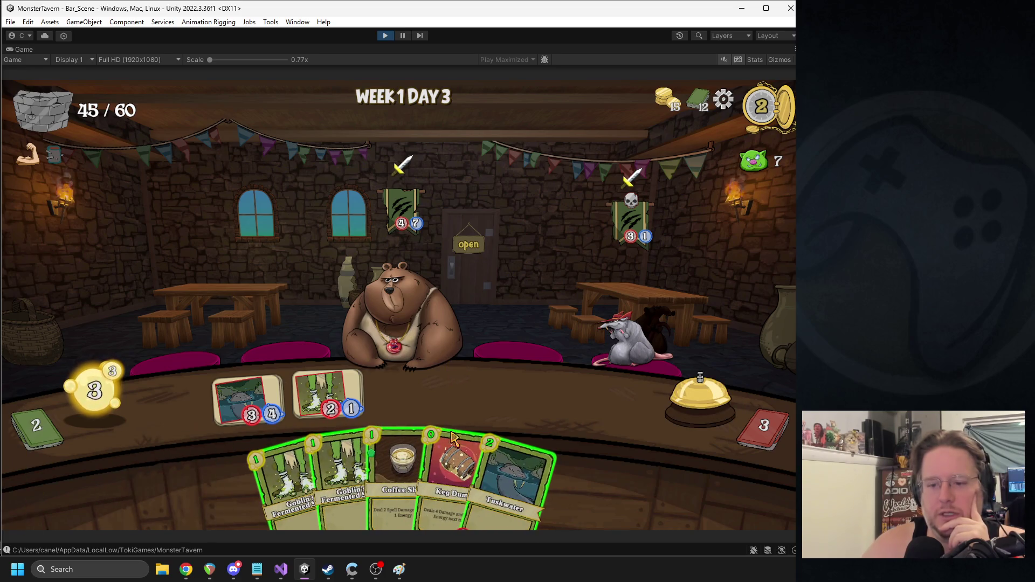
{"action": "left_click_drag", "start_coordinate": [399, 475], "coordinate": [386, 384]}
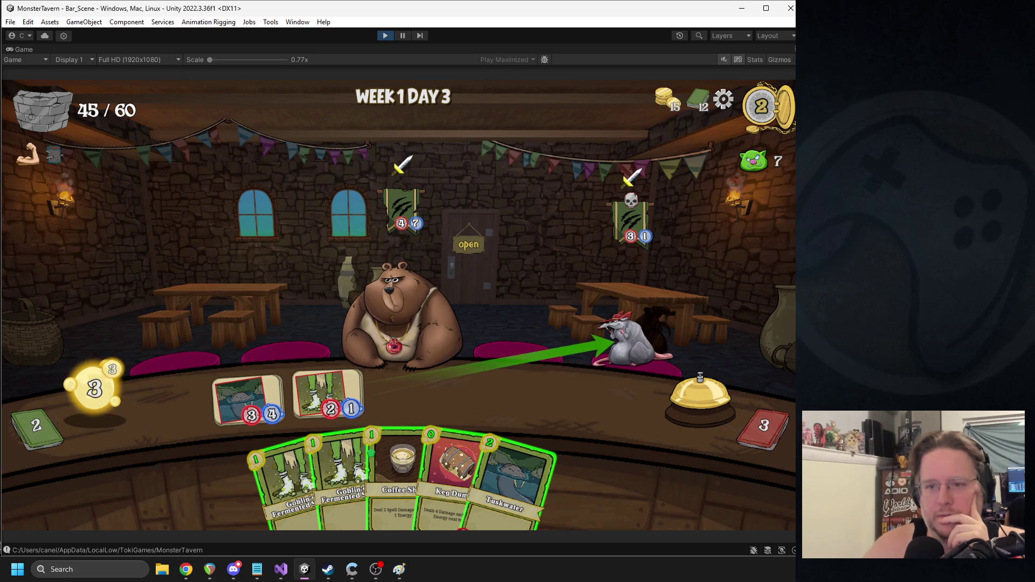
{"action": "left_click_drag", "start_coordinate": [608, 340], "coordinate": [612, 341]}
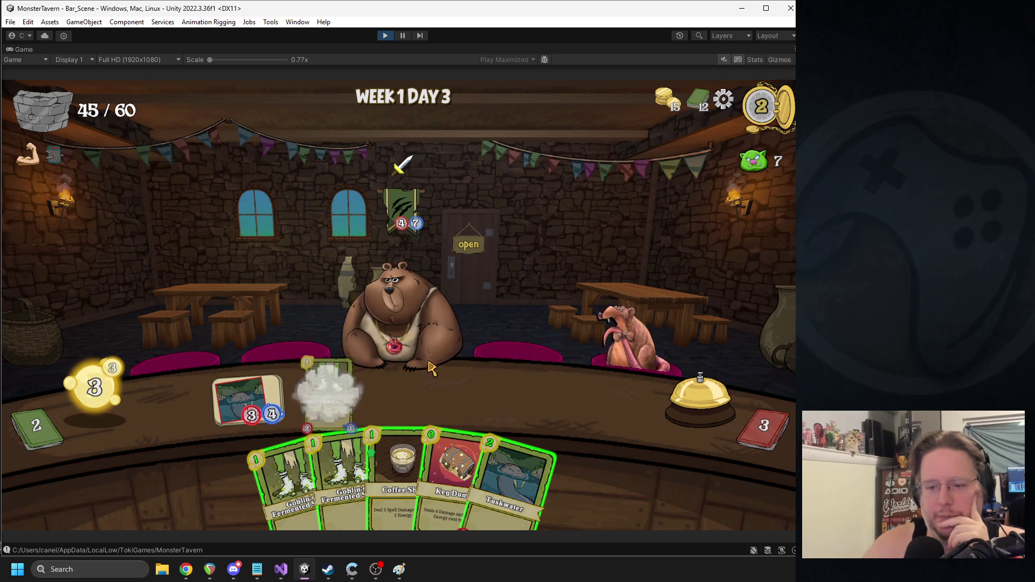
{"action": "left_click_drag", "start_coordinate": [453, 446], "coordinate": [404, 318]}
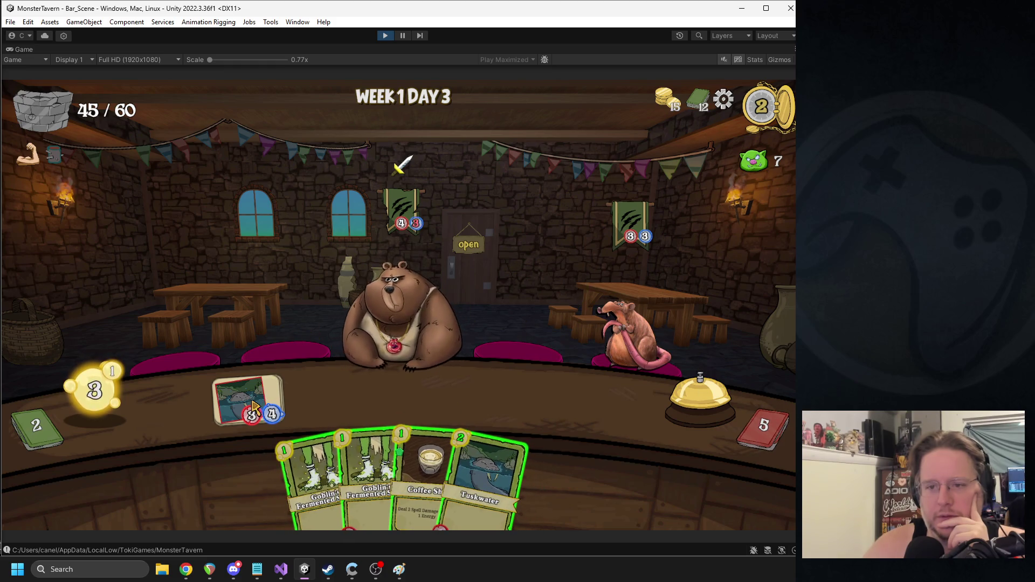
Step: Play Coffee Shot twice on the rat and stock Socks, Tuskwater and Bottom Shelf Buzz on the bar
{"action": "mouse_move", "coordinate": [312, 470]}
{"action": "left_mouse_down"}
{"action": "mouse_move", "coordinate": [255, 399]}
{"action": "mouse_move", "coordinate": [280, 480]}
{"action": "mouse_move", "coordinate": [302, 477]}
{"action": "left_mouse_up"}
{"action": "left_click_drag", "start_coordinate": [426, 475], "coordinate": [612, 324]}
{"action": "left_click_drag", "start_coordinate": [330, 445], "coordinate": [248, 399]}
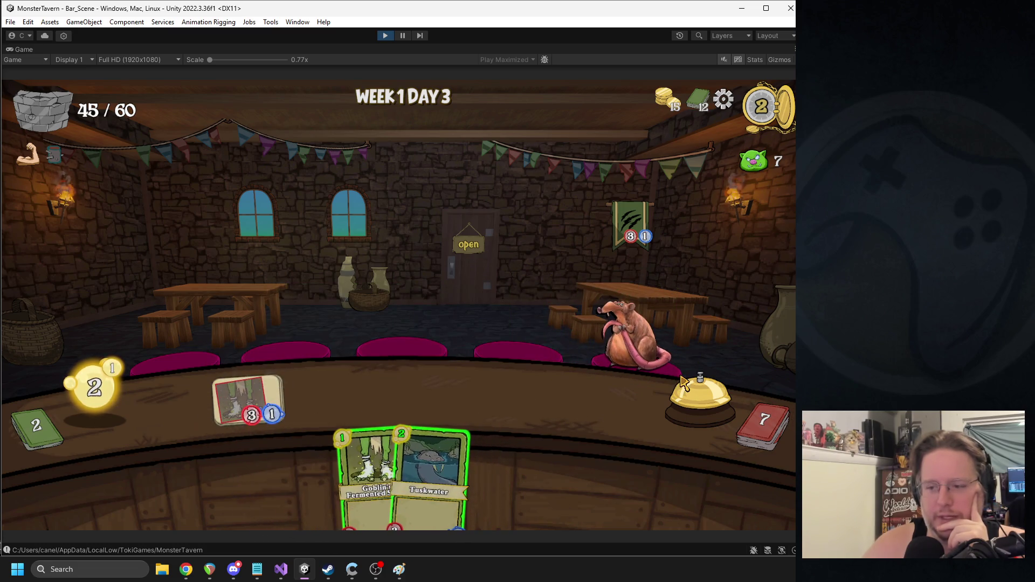
{"action": "left_click_drag", "start_coordinate": [430, 458], "coordinate": [488, 388]}
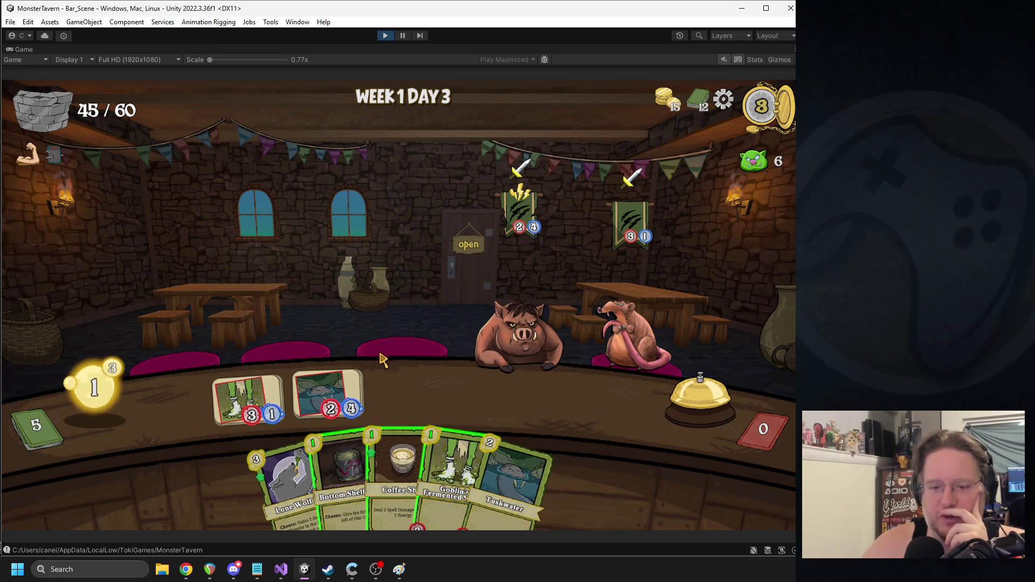
{"action": "mouse_move", "coordinate": [396, 447]}
{"action": "left_mouse_down"}
{"action": "mouse_move", "coordinate": [571, 359]}
{"action": "mouse_move", "coordinate": [649, 340]}
{"action": "mouse_move", "coordinate": [642, 334]}
{"action": "left_mouse_up"}
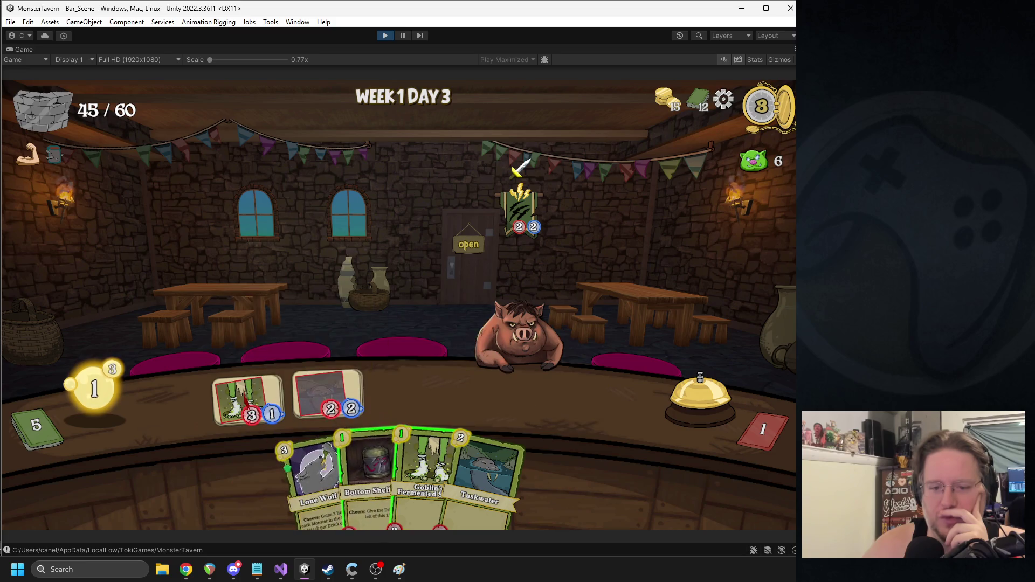
{"action": "mouse_move", "coordinate": [370, 475]}
{"action": "left_mouse_down"}
{"action": "mouse_move", "coordinate": [399, 386]}
{"action": "mouse_move", "coordinate": [407, 391]}
{"action": "left_mouse_up"}
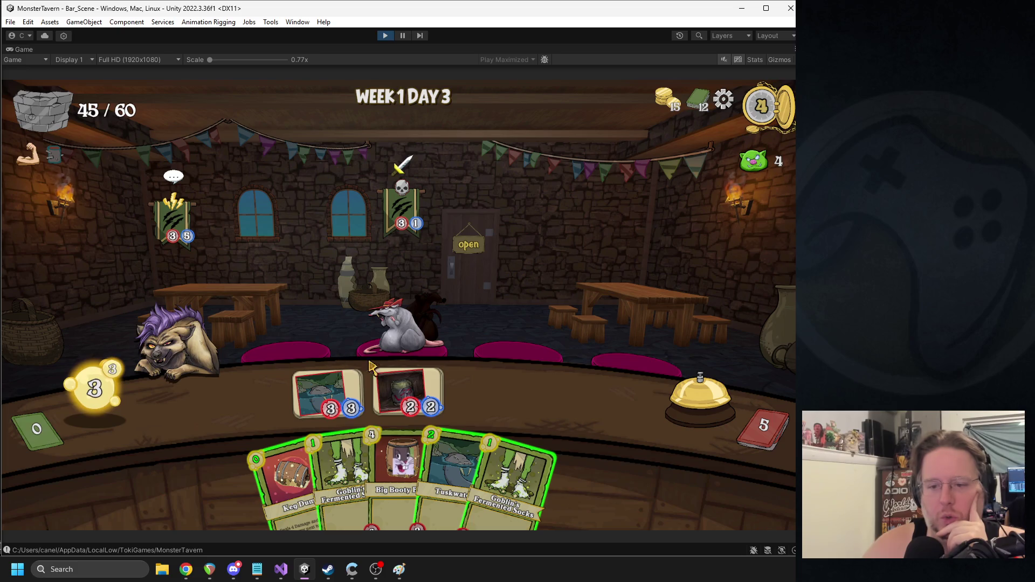
Step: Serve the bar drinks, stock Tuskwater and Goblin's Socks, and give the 2/1 Goblin drink to the turtle
{"action": "left_click_drag", "start_coordinate": [341, 390], "coordinate": [387, 347]}
{"action": "left_click_drag", "start_coordinate": [451, 474], "coordinate": [251, 402]}
{"action": "left_click_drag", "start_coordinate": [499, 475], "coordinate": [332, 396]}
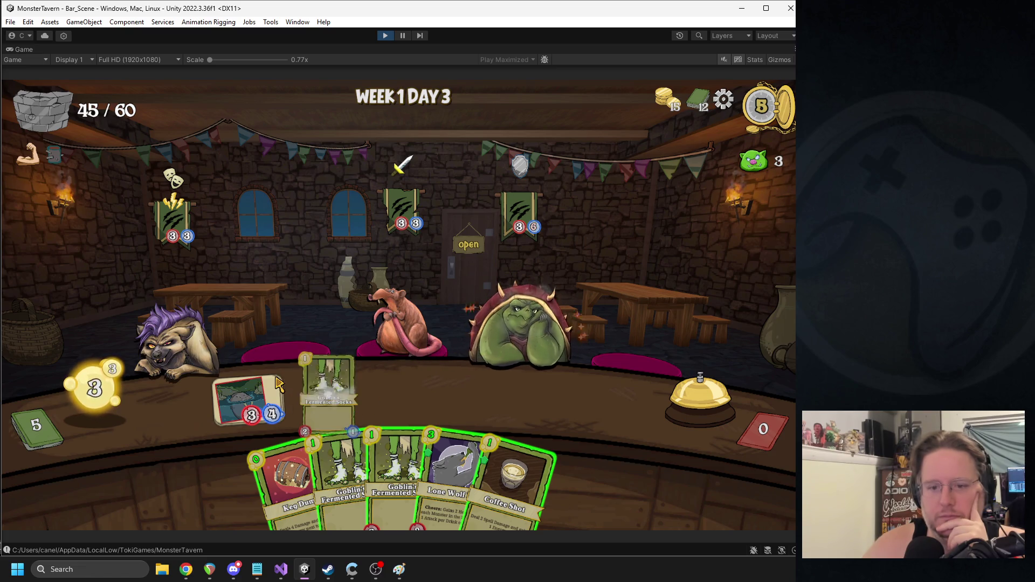
{"action": "left_click", "coordinate": [507, 342]}
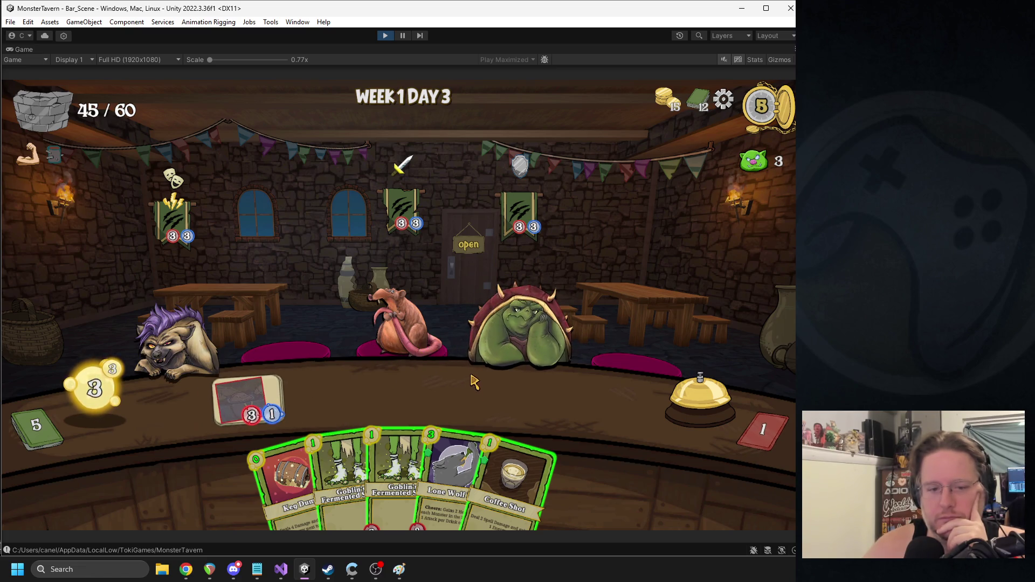
Step: Put Lone Wolf IPA into a bar slot as a 7/9 drink
{"action": "mouse_move", "coordinate": [542, 464]}
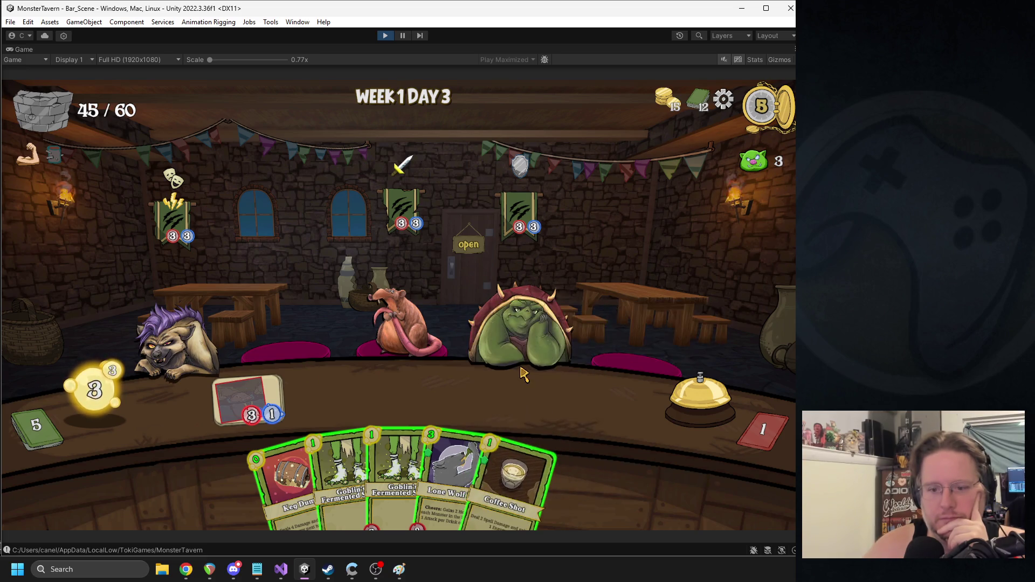
{"action": "mouse_move", "coordinate": [455, 447]}
{"action": "left_mouse_down"}
{"action": "mouse_move", "coordinate": [399, 396]}
{"action": "mouse_move", "coordinate": [335, 402]}
{"action": "mouse_move", "coordinate": [407, 426]}
{"action": "mouse_move", "coordinate": [469, 480]}
{"action": "mouse_move", "coordinate": [329, 394]}
{"action": "left_mouse_up"}
{"action": "left_click_drag", "start_coordinate": [292, 480], "coordinate": [405, 348]}
{"action": "mouse_move", "coordinate": [335, 400]}
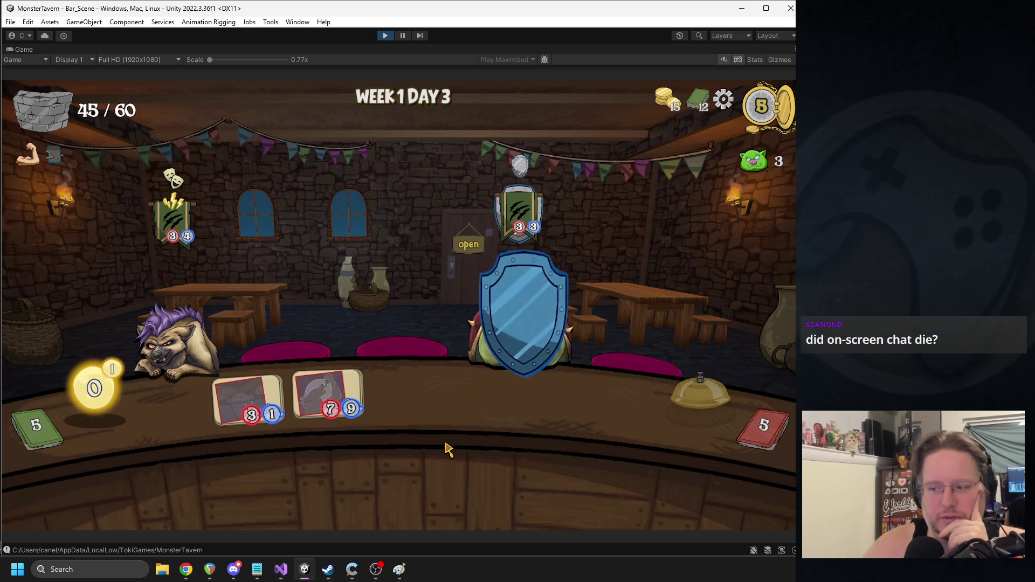
{"action": "left_click", "coordinate": [374, 570]}
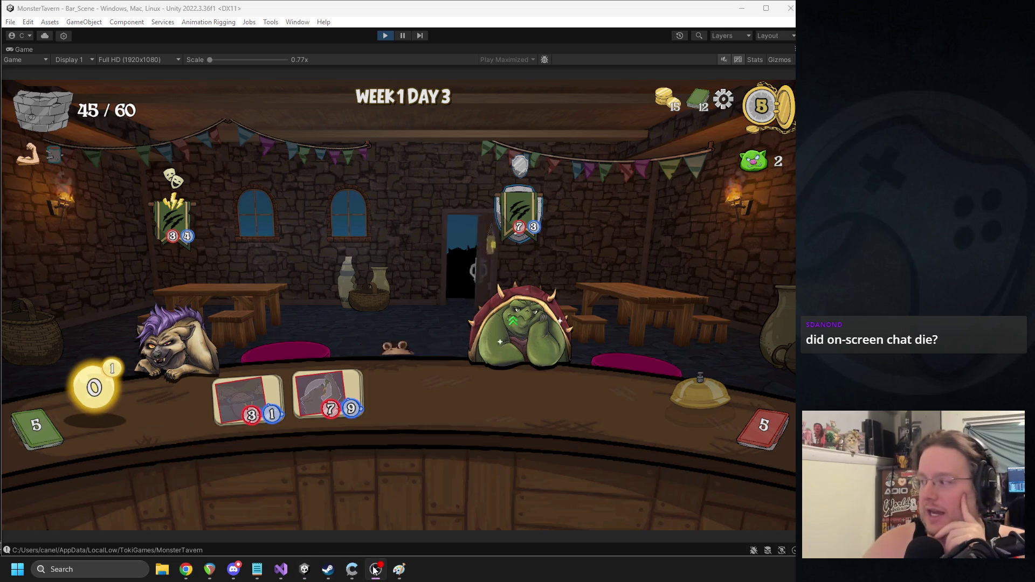
Step: Stock Bottom Shelf Buzz, Tuskwater and Socks, play Coffee Shot on the rat and Keg Dump on the hyena, closing the day
{"action": "left_click", "coordinate": [490, 398]}
{"action": "mouse_move", "coordinate": [286, 477]}
{"action": "left_mouse_down"}
{"action": "mouse_move", "coordinate": [412, 383]}
{"action": "mouse_move", "coordinate": [267, 469]}
{"action": "mouse_move", "coordinate": [275, 458]}
{"action": "mouse_move", "coordinate": [421, 399]}
{"action": "left_mouse_up"}
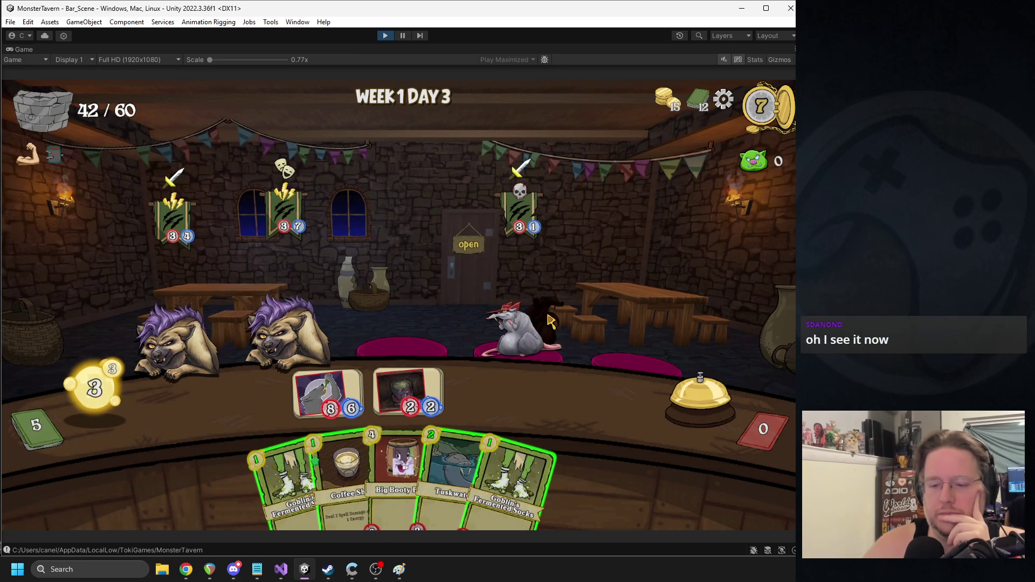
{"action": "left_click_drag", "start_coordinate": [345, 469], "coordinate": [420, 361]}
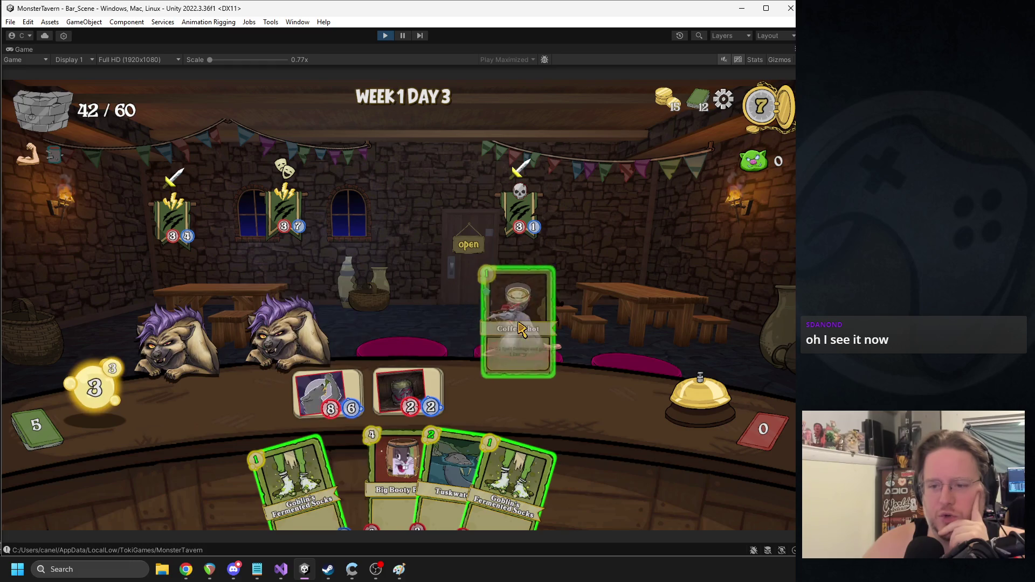
{"action": "mouse_move", "coordinate": [424, 474]}
{"action": "left_mouse_down"}
{"action": "mouse_move", "coordinate": [301, 400]}
{"action": "mouse_move", "coordinate": [248, 399]}
{"action": "left_mouse_up"}
{"action": "mouse_move", "coordinate": [458, 474]}
{"action": "left_mouse_down"}
{"action": "mouse_move", "coordinate": [496, 397]}
{"action": "mouse_move", "coordinate": [478, 395]}
{"action": "left_mouse_up"}
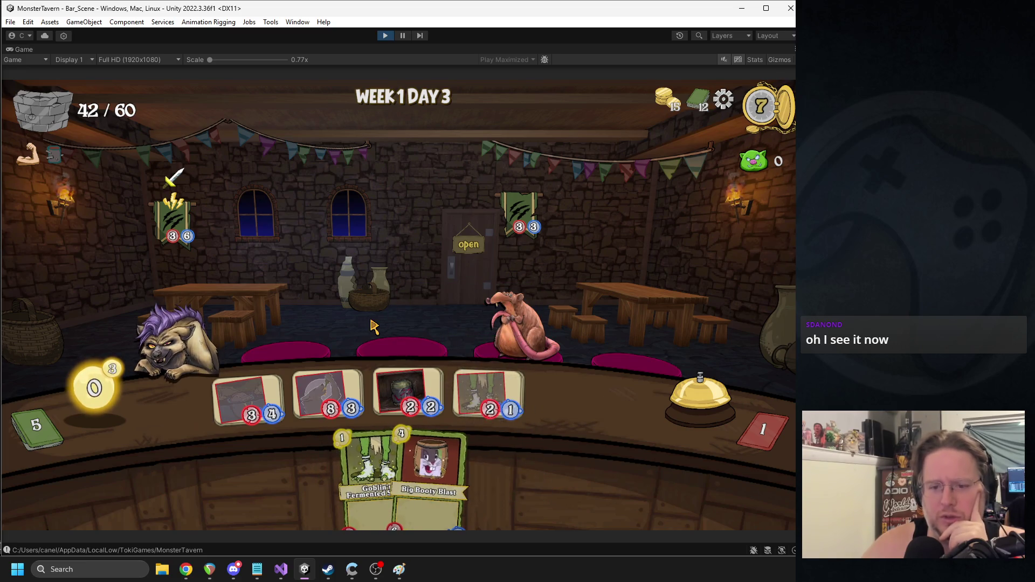
{"action": "left_click", "coordinate": [667, 400]}
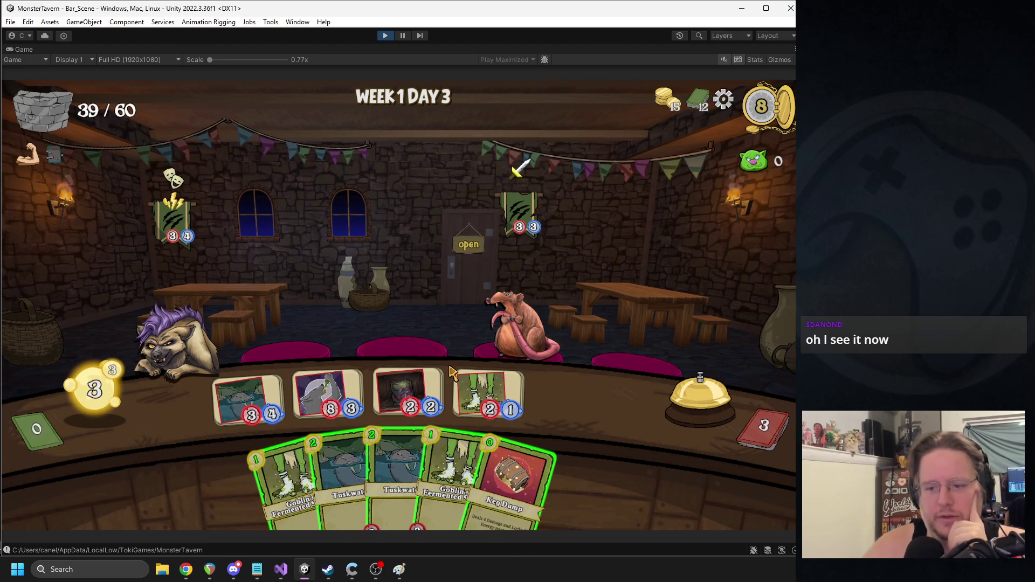
{"action": "left_click_drag", "start_coordinate": [509, 475], "coordinate": [532, 313]}
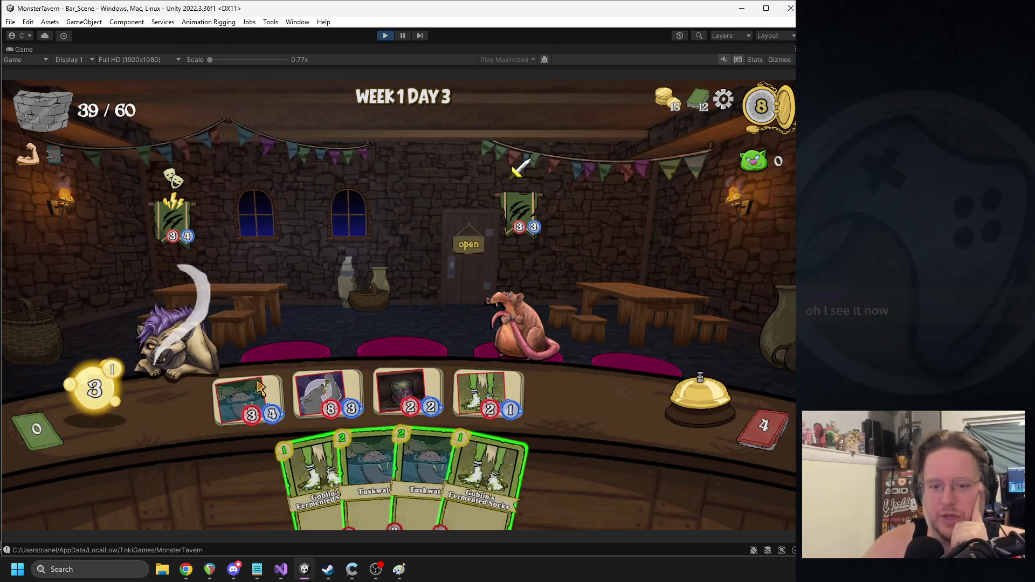
{"action": "left_click", "coordinate": [666, 417]}
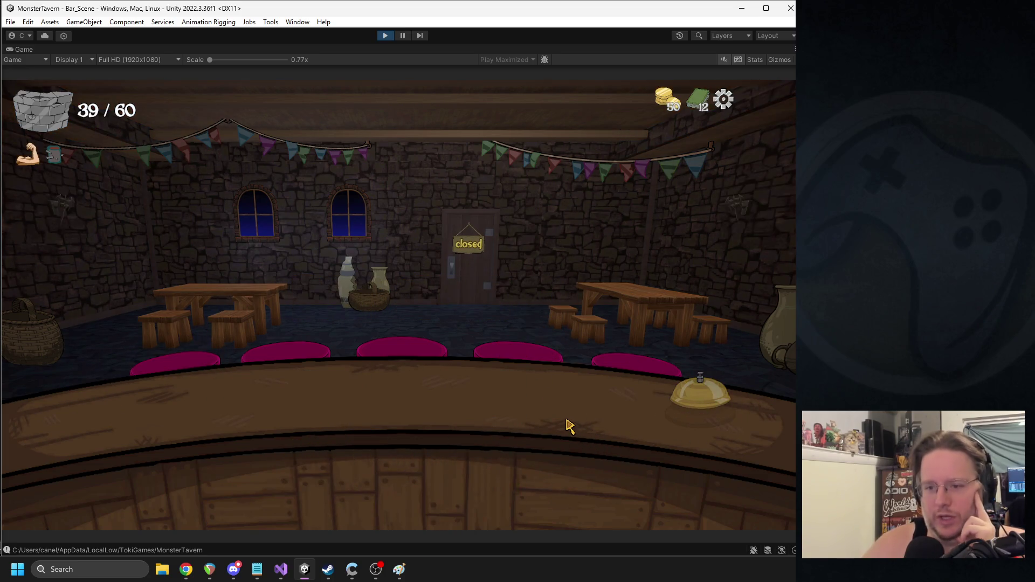
Step: Bring up the Paint notes drawing and erase all the old notes from the canvas
{"action": "left_click", "coordinate": [400, 569]}
{"action": "left_click", "coordinate": [476, 360]}
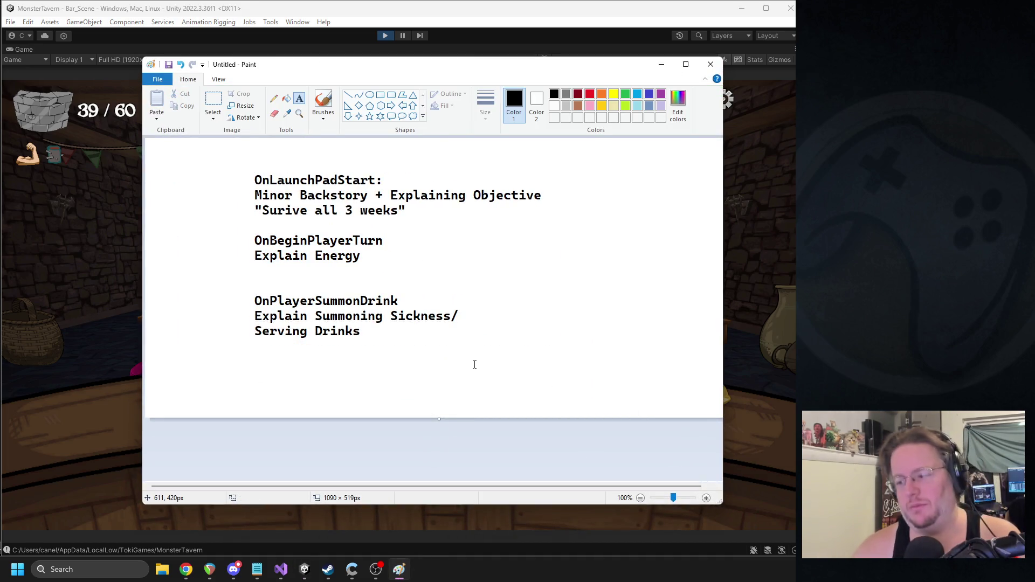
{"action": "key", "text": "ctrl+a"}
{"action": "key", "text": "Delete"}
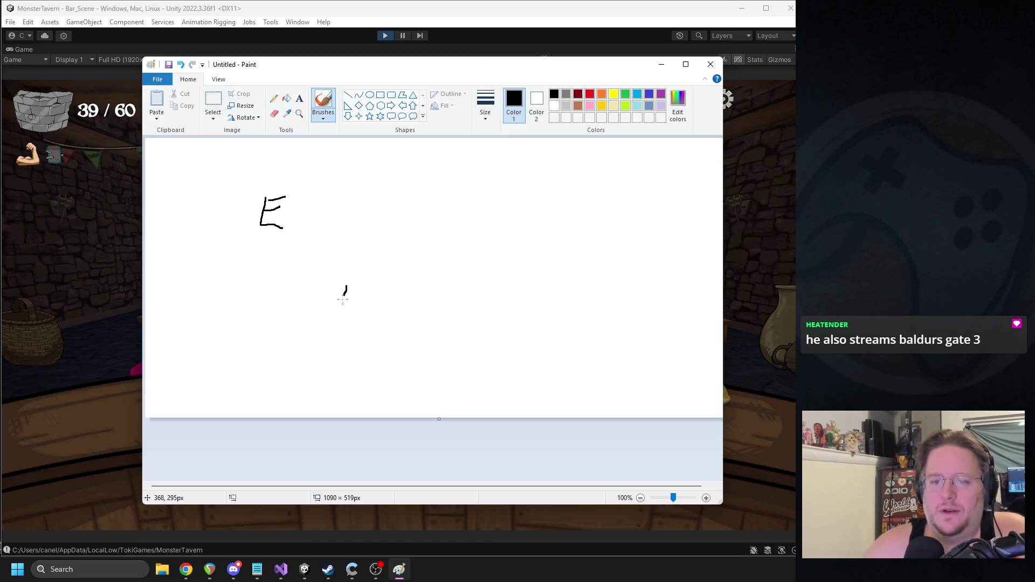
Step: Sketch the energy-over-time axes and curve, redo the rising end, and close without saving
{"action": "left_click_drag", "start_coordinate": [301, 225], "coordinate": [433, 260]}
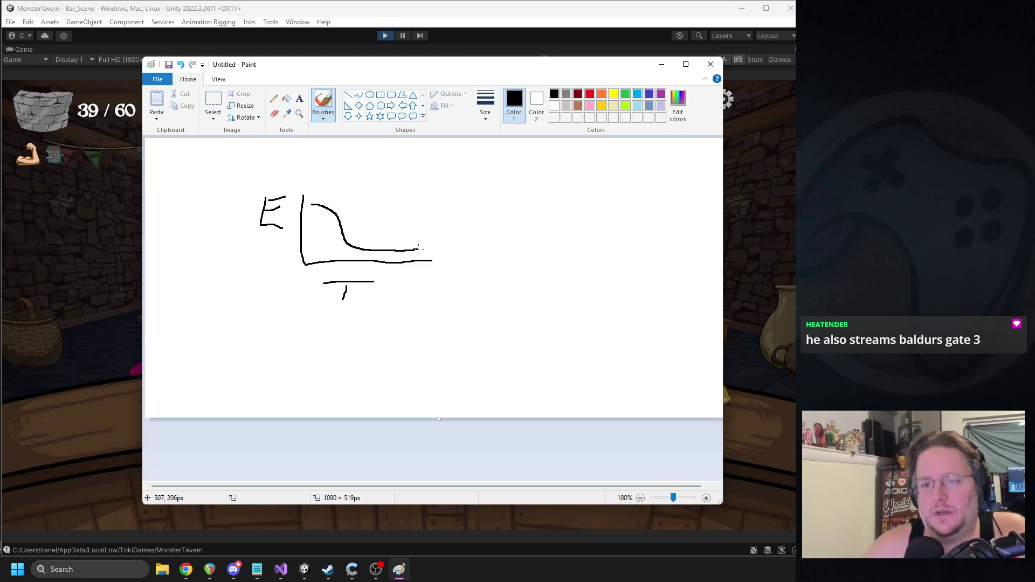
{"action": "left_click_drag", "start_coordinate": [465, 202], "coordinate": [479, 191]}
{"action": "key", "text": "ctrl+z"}
{"action": "left_click_drag", "start_coordinate": [442, 195], "coordinate": [443, 194]}
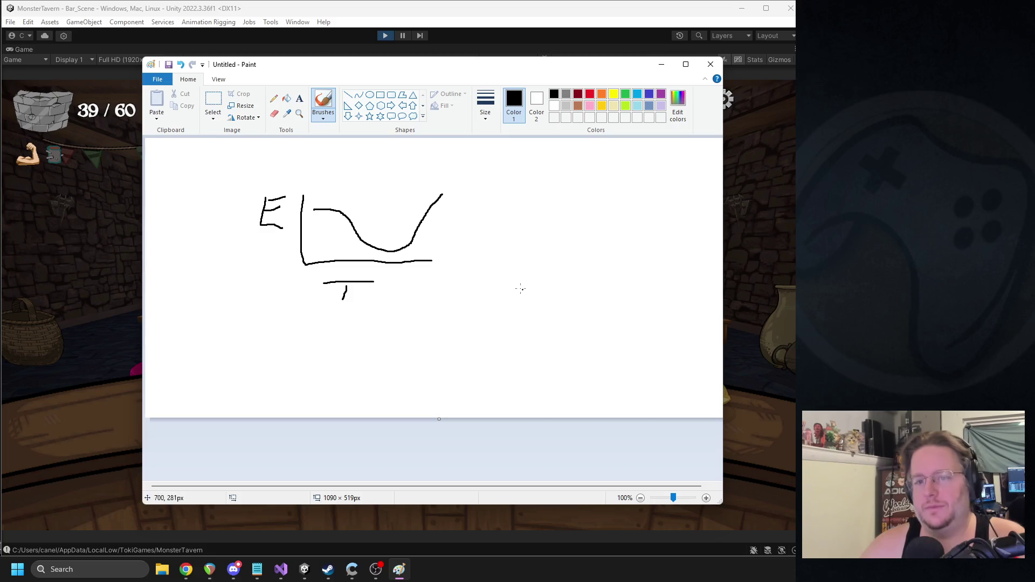
{"action": "left_click", "coordinate": [711, 64]}
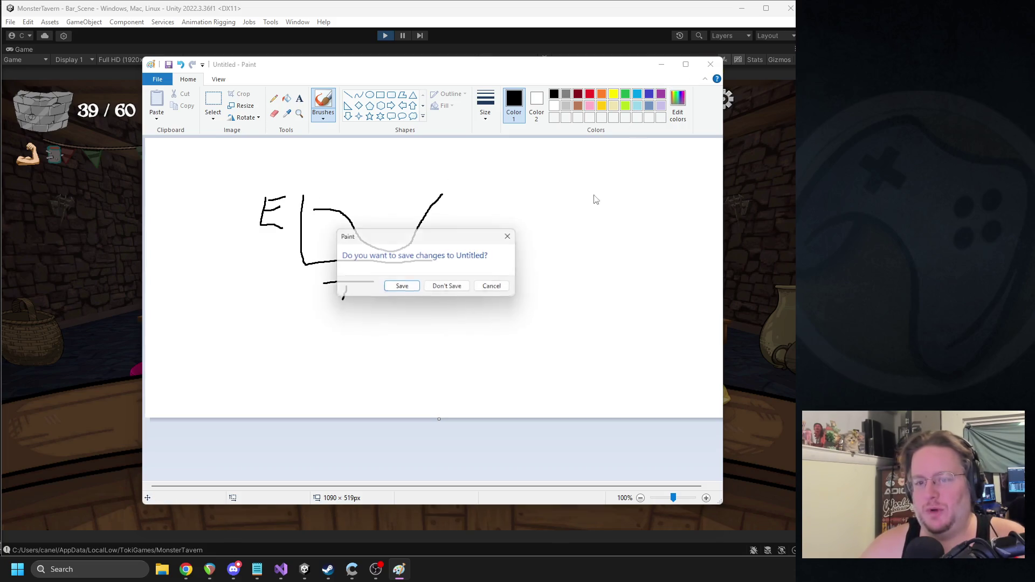
{"action": "left_click", "coordinate": [448, 286]}
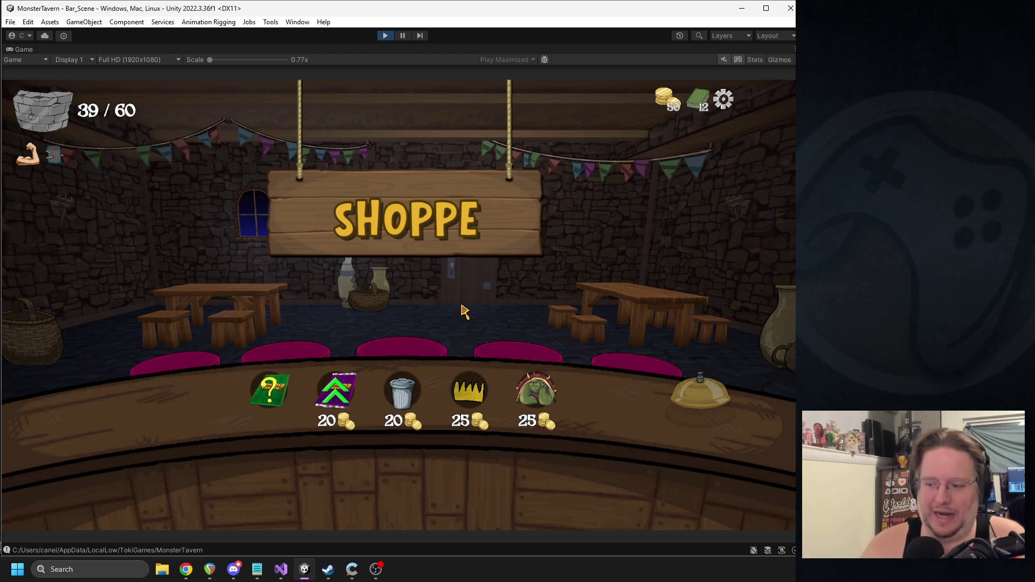
Step: In the Shoppe, remove Tuskwater from the deck and add Green Slop Special from the ? pack
{"action": "left_click", "coordinate": [401, 391]}
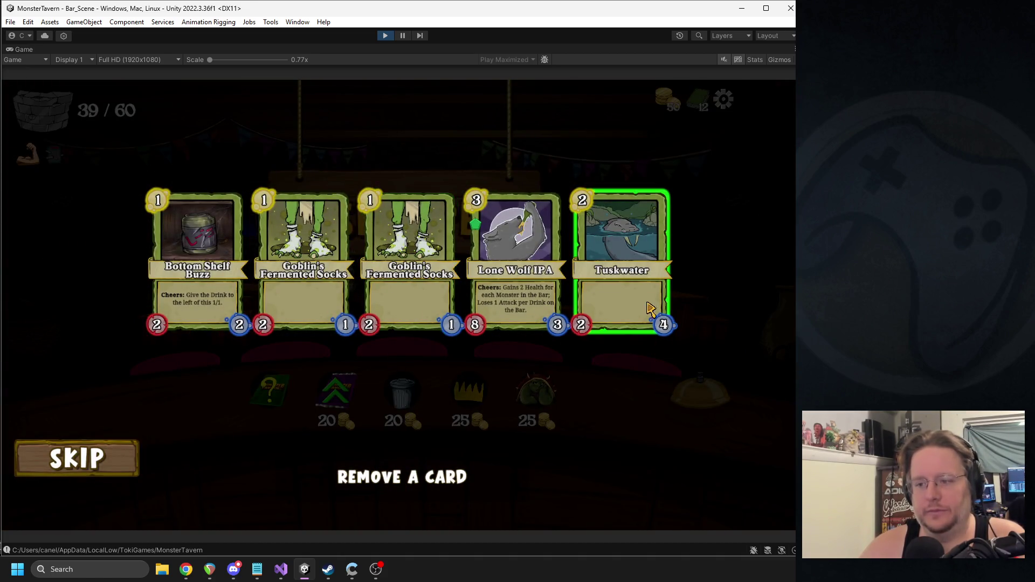
{"action": "left_click", "coordinate": [620, 291]}
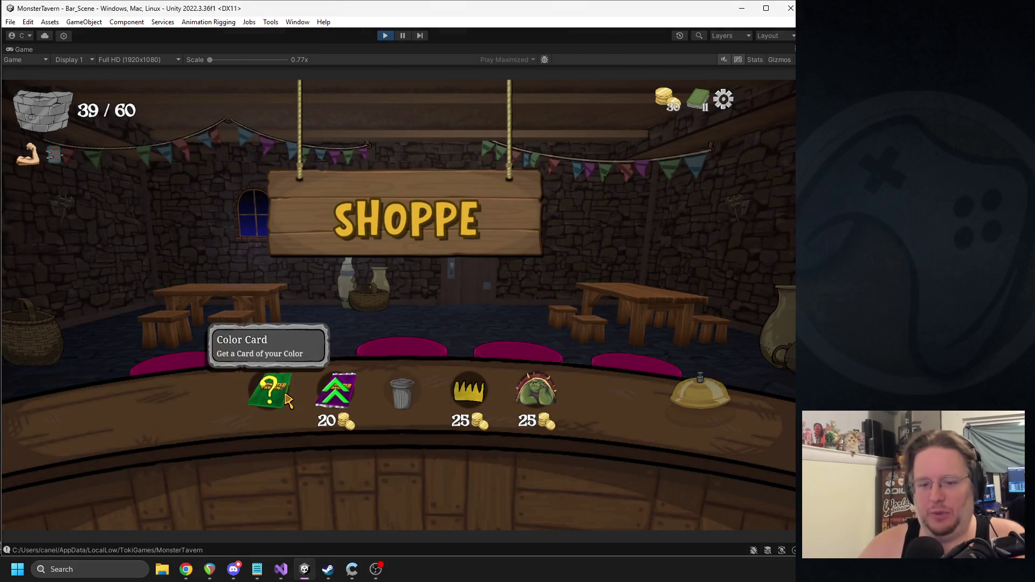
{"action": "left_click", "coordinate": [272, 396]}
{"action": "left_click", "coordinate": [285, 404]}
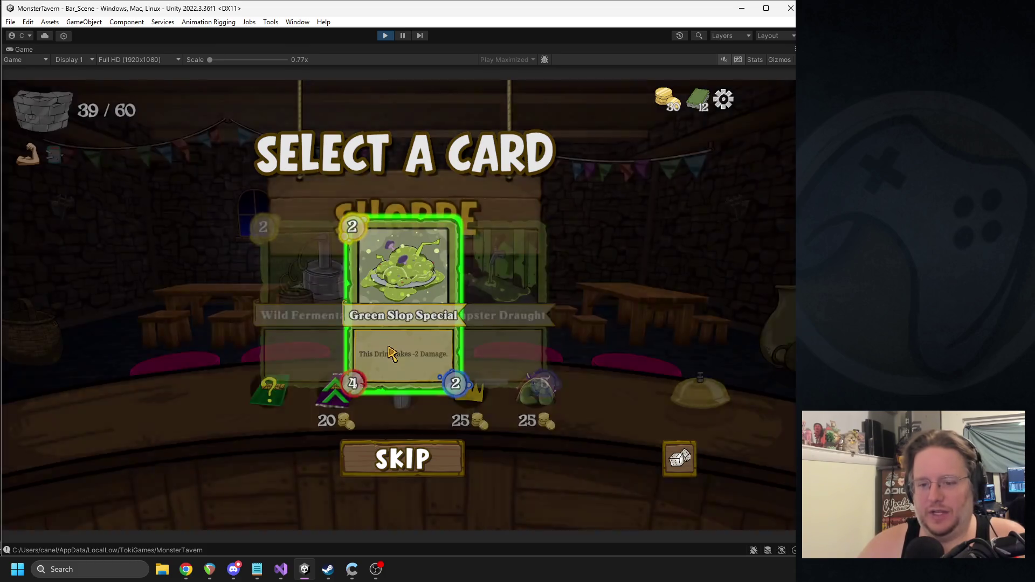
Step: Boost Big Booty Blast's stats with the stats pack and leave the shop for Week 1 Day 4
{"action": "left_click", "coordinate": [333, 394]}
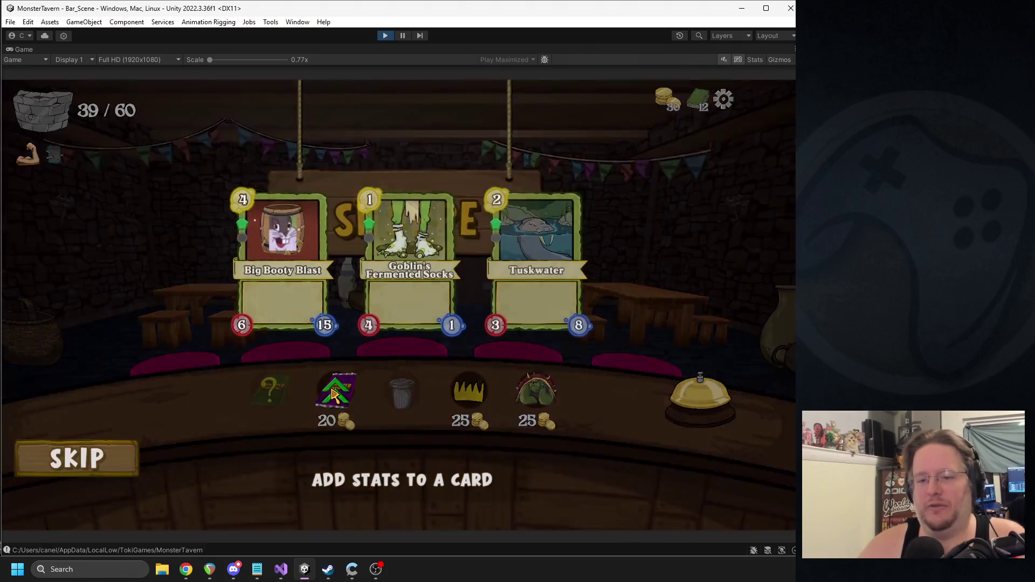
{"action": "left_click", "coordinate": [331, 351]}
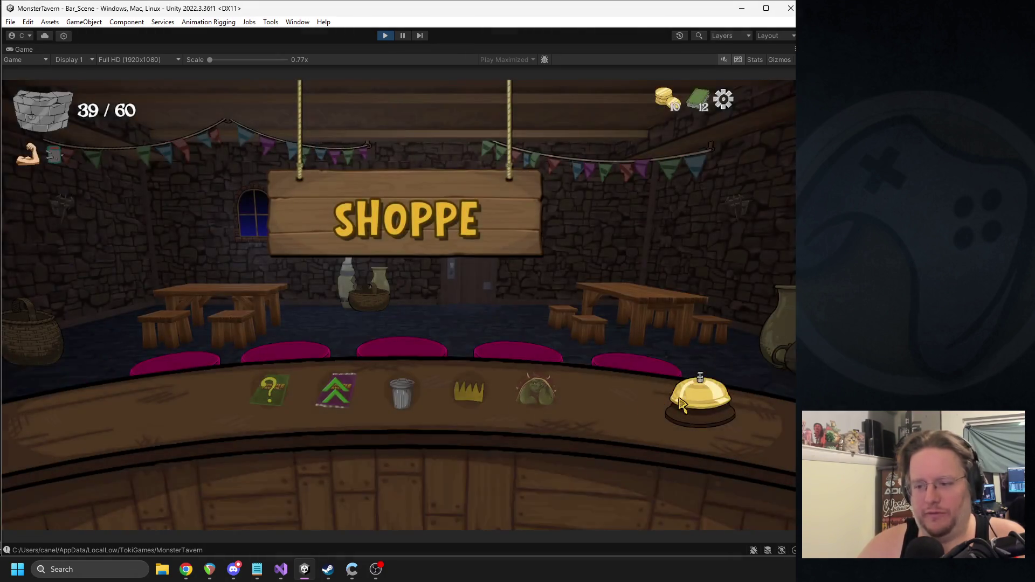
{"action": "left_click", "coordinate": [680, 405]}
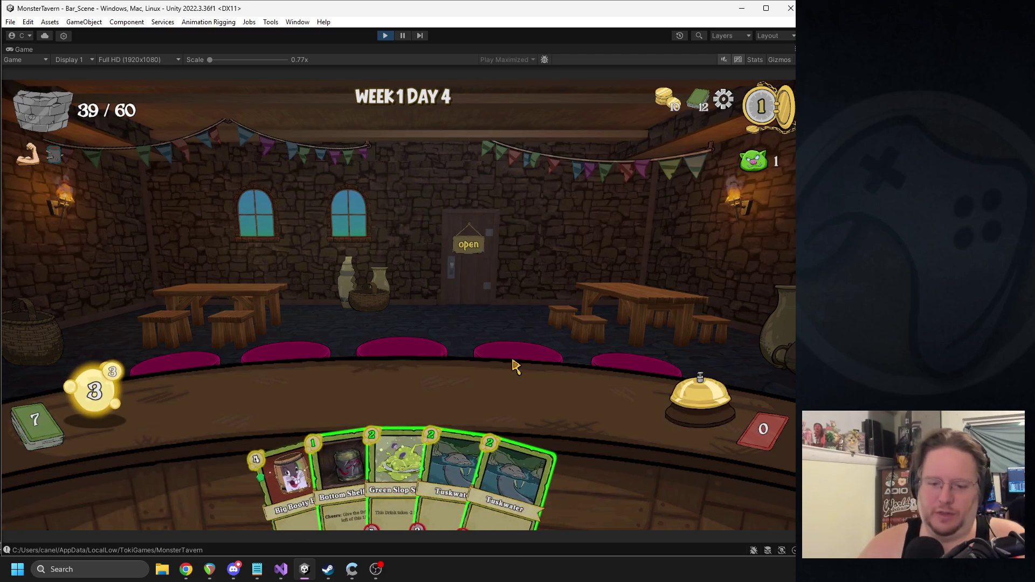
Step: Serve Green Slop Special and Bottom Shelf Buzz on the first two bar slots
{"action": "mouse_move", "coordinate": [396, 475]}
{"action": "left_mouse_down"}
{"action": "mouse_move", "coordinate": [273, 397]}
{"action": "mouse_move", "coordinate": [249, 399]}
{"action": "left_mouse_up"}
{"action": "mouse_move", "coordinate": [369, 464]}
{"action": "left_mouse_down"}
{"action": "mouse_move", "coordinate": [358, 428]}
{"action": "mouse_move", "coordinate": [330, 396]}
{"action": "left_mouse_up"}
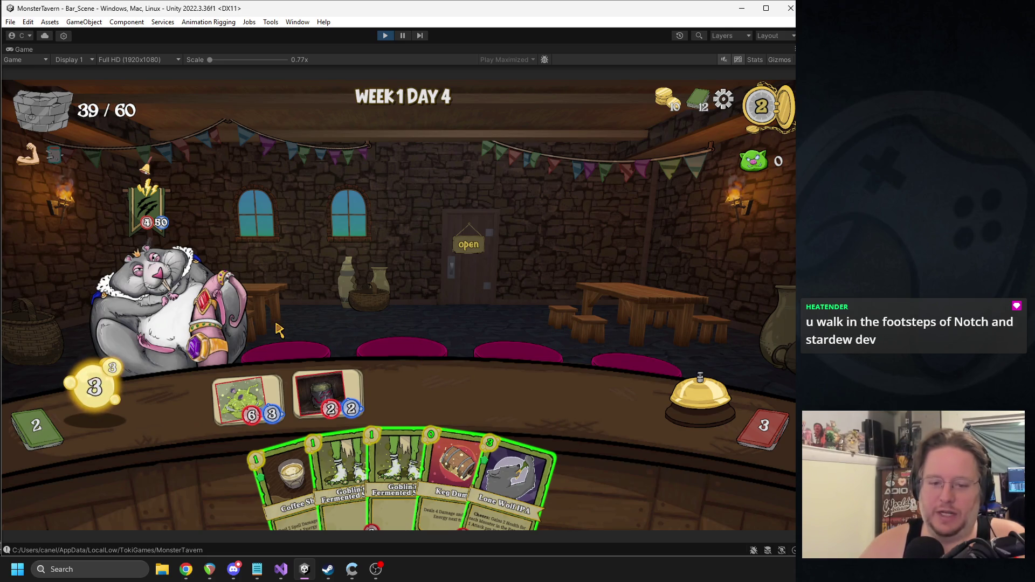
{"action": "key", "text": "alt+Tab"}
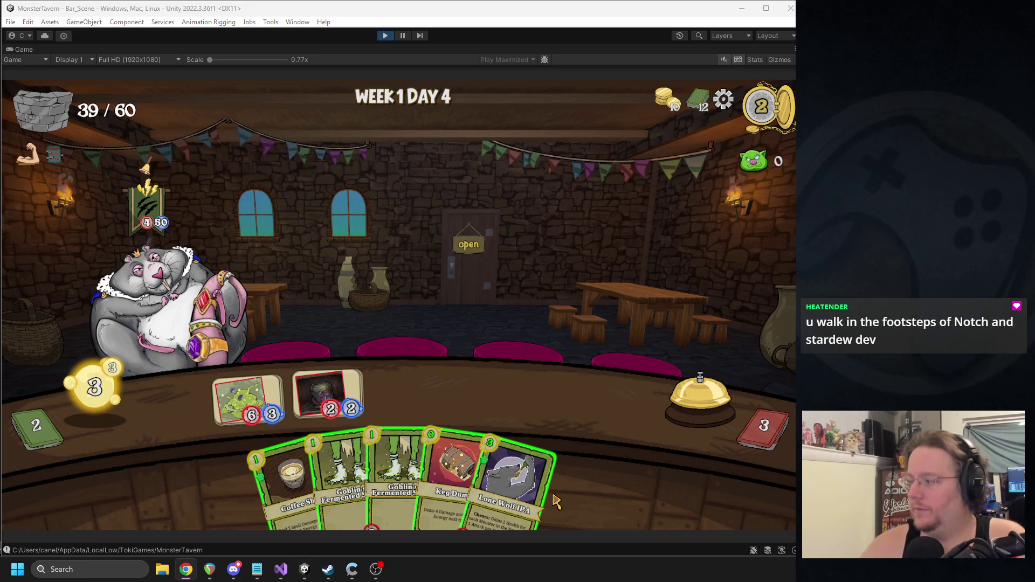
{"action": "left_click", "coordinate": [458, 331]}
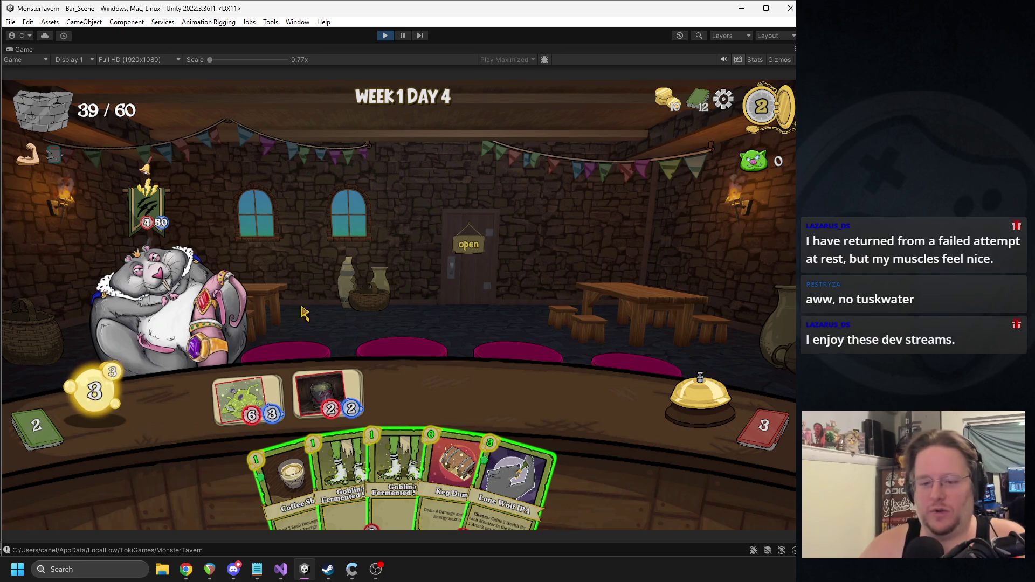
Step: Attack the rat boss with bar drinks and Coffee Shot, place two Goblin's Fermented Socks, and end the turn
{"action": "left_click", "coordinate": [270, 414]}
{"action": "left_click_drag", "start_coordinate": [283, 469], "coordinate": [162, 302]}
{"action": "left_click", "coordinate": [329, 396]}
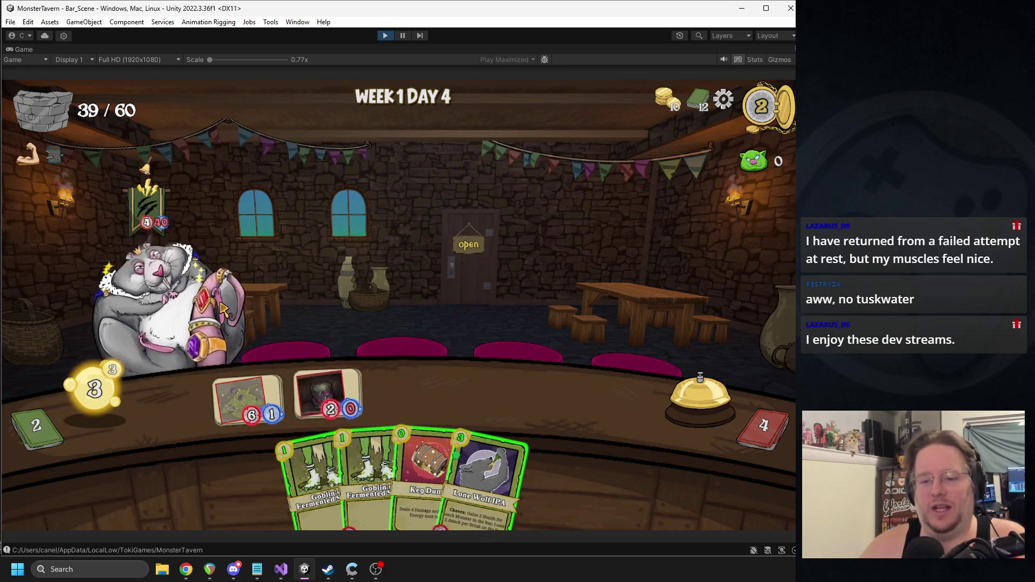
{"action": "left_click_drag", "start_coordinate": [313, 475], "coordinate": [328, 397]}
{"action": "left_click_drag", "start_coordinate": [345, 463], "coordinate": [452, 408]}
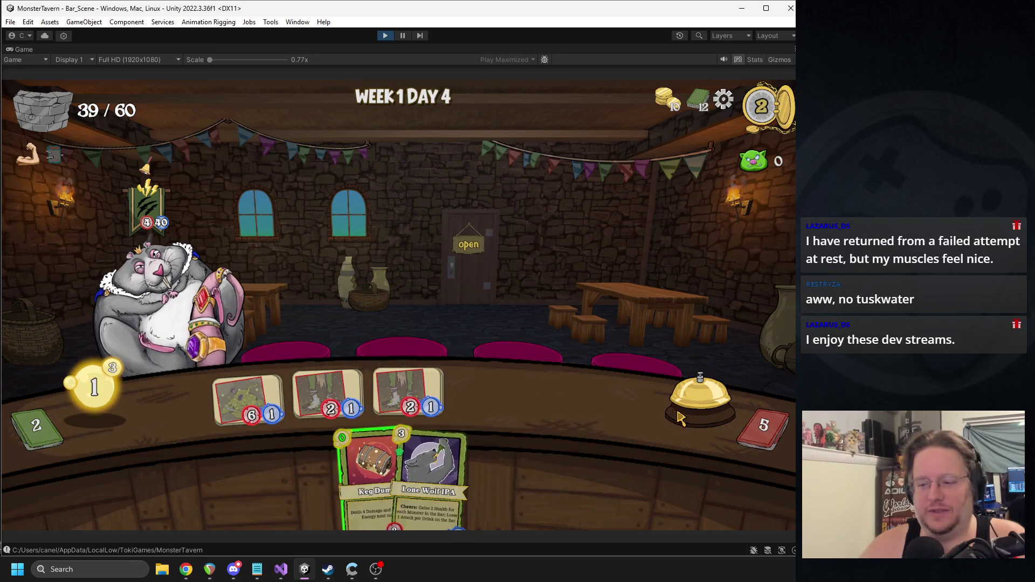
{"action": "key", "text": "space"}
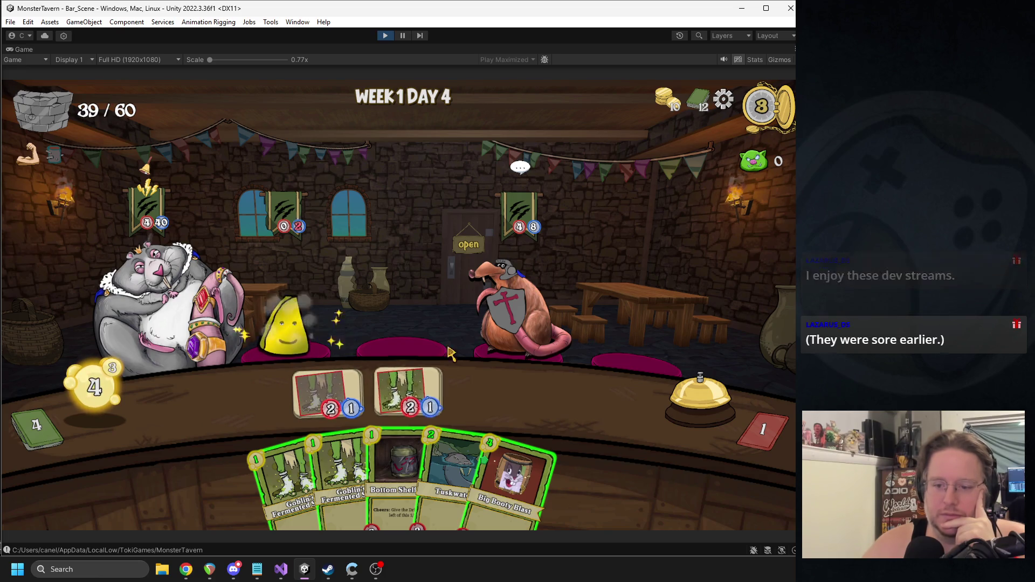
Step: Play Big Booty Blast onto the bar, end the turn, then hit the rat customer with Coffee Shot
{"action": "left_click", "coordinate": [510, 485]}
{"action": "left_click", "coordinate": [675, 384]}
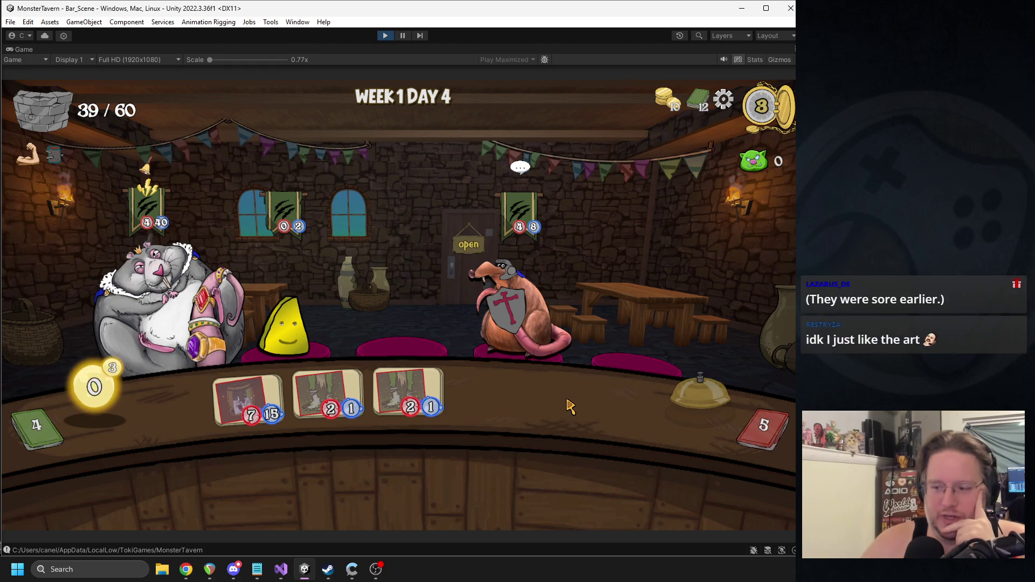
{"action": "mouse_move", "coordinate": [266, 464]}
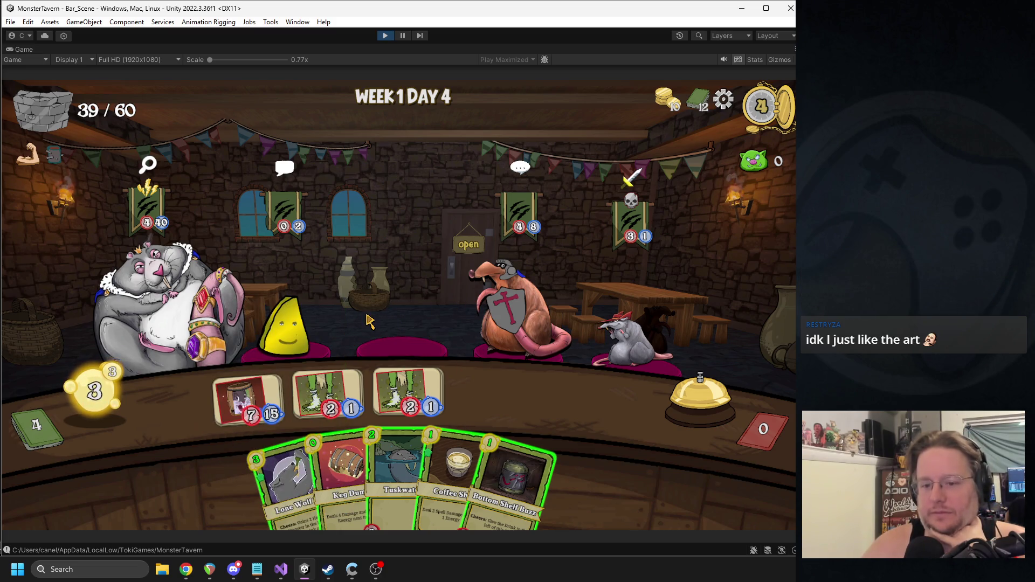
{"action": "mouse_move", "coordinate": [456, 486]}
{"action": "left_mouse_down"}
{"action": "mouse_move", "coordinate": [307, 316]}
{"action": "mouse_move", "coordinate": [376, 298]}
{"action": "left_mouse_up"}
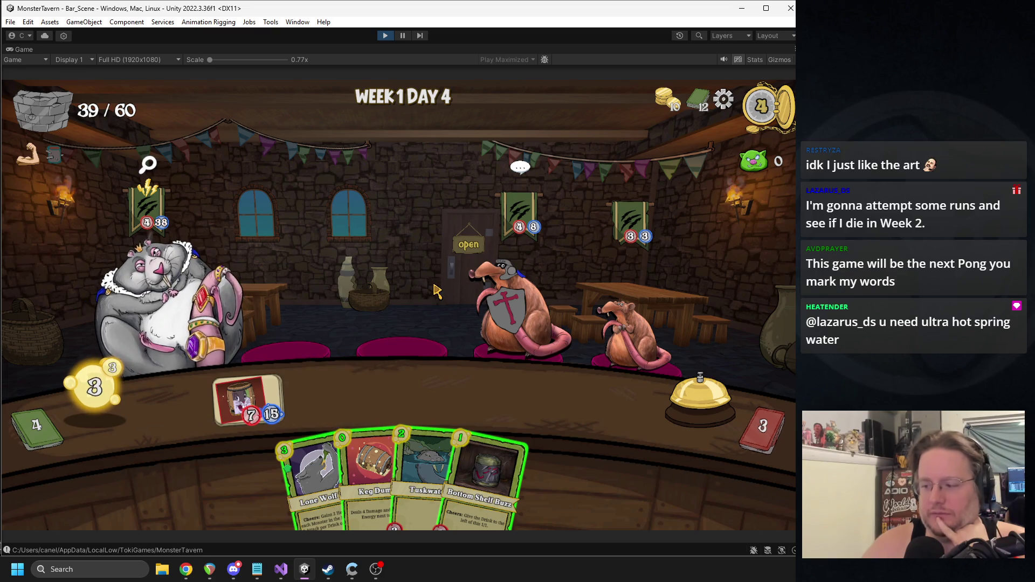
Step: Serve Bottom Shelf Buzz, Tuskwater, Green Slop Special and Goblin's Fermented Socks on the bar, then end the turn
{"action": "left_click_drag", "start_coordinate": [485, 465], "coordinate": [324, 392]}
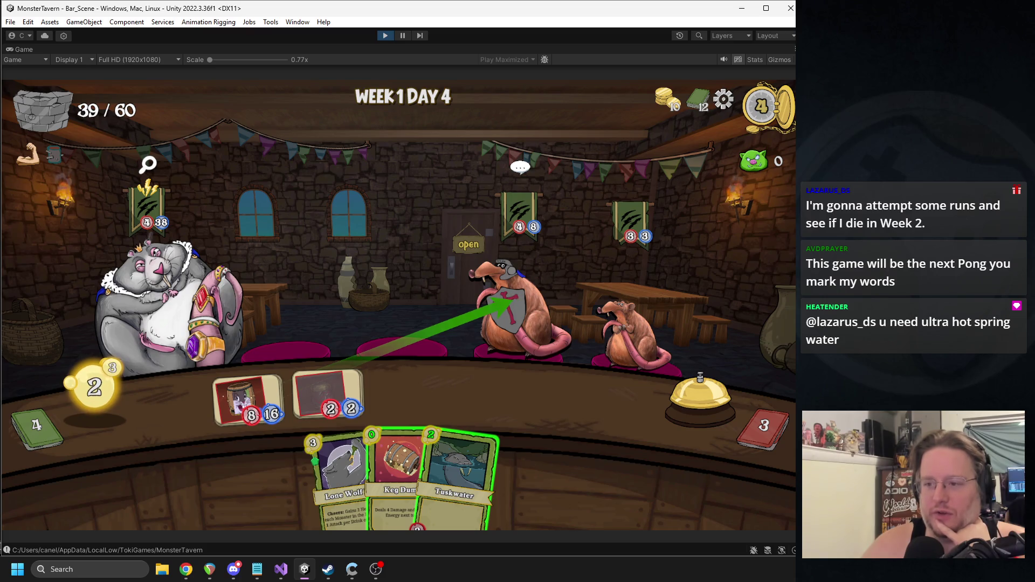
{"action": "left_click_drag", "start_coordinate": [467, 465], "coordinate": [408, 397]}
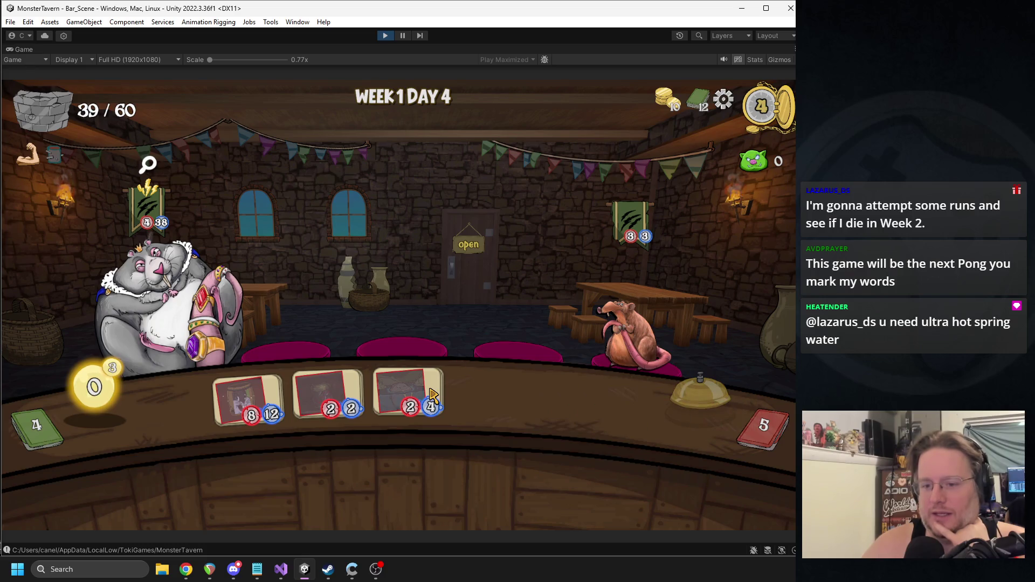
{"action": "mouse_move", "coordinate": [431, 395]}
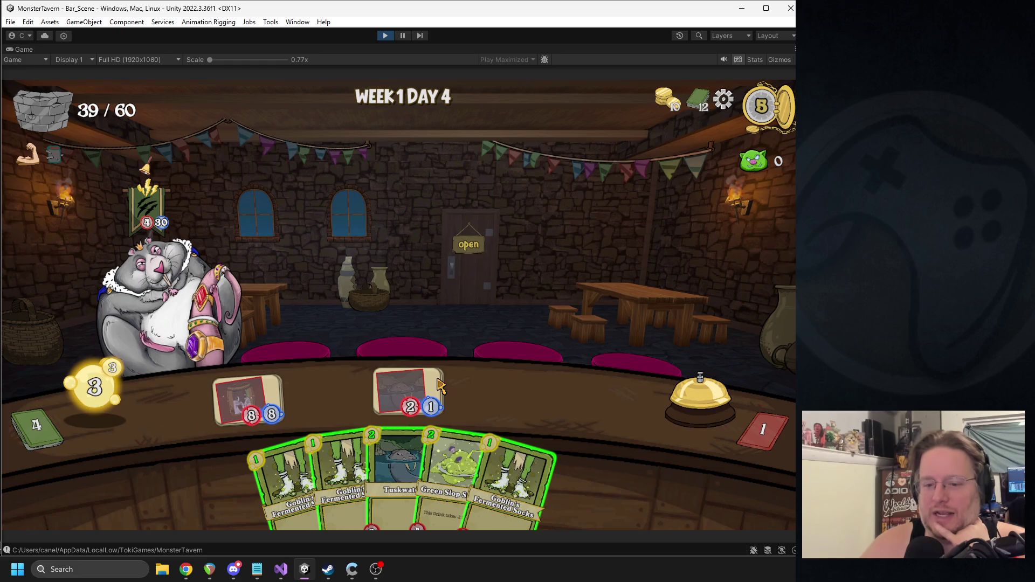
{"action": "left_click_drag", "start_coordinate": [450, 480], "coordinate": [327, 397]}
{"action": "left_click_drag", "start_coordinate": [372, 474], "coordinate": [488, 396]}
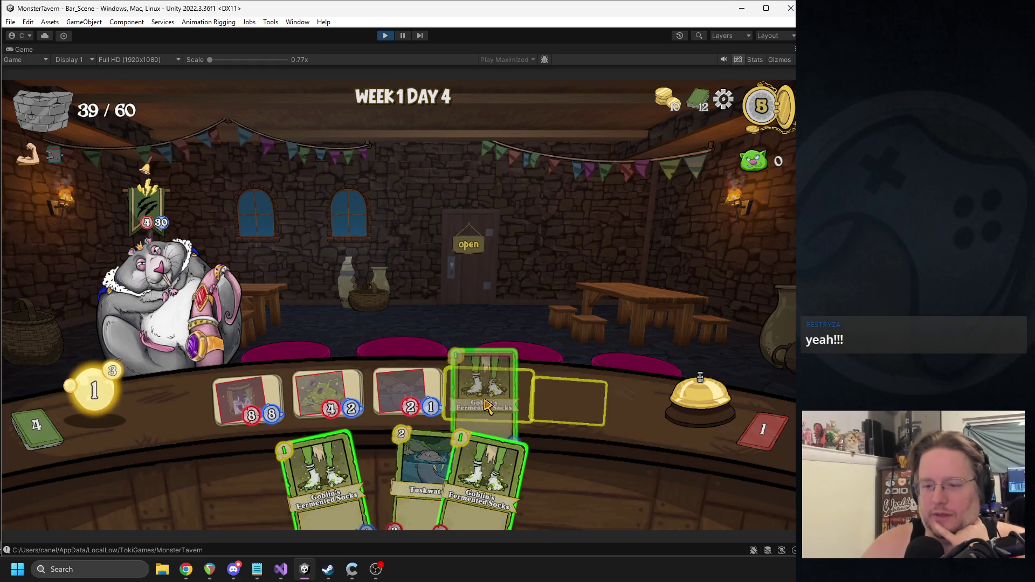
{"action": "left_click", "coordinate": [695, 402]}
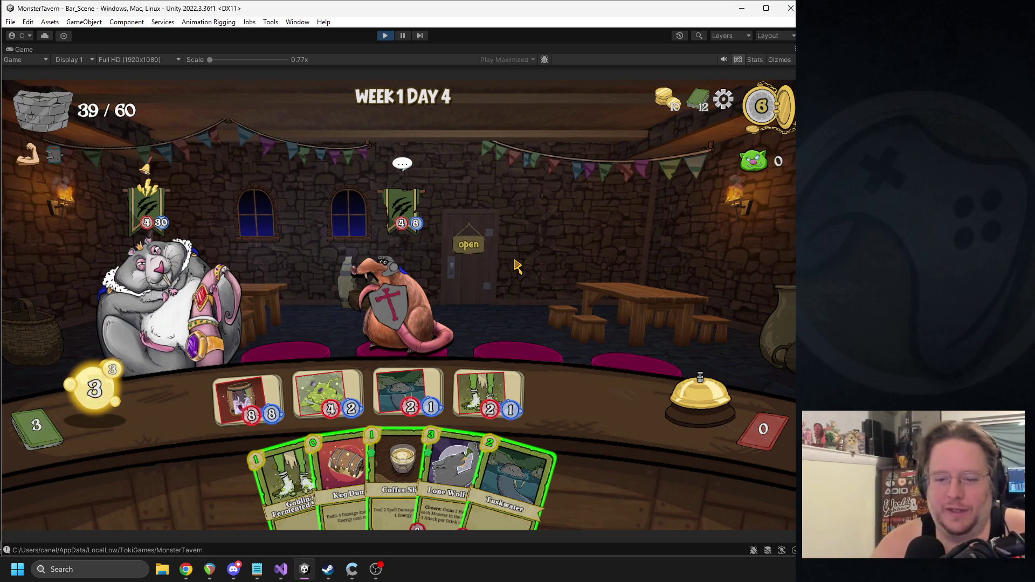
Step: Attack the armoured rat and king rat with bar drinks and Coffee Shot, play Socks, and pick up Lone Wolf
{"action": "left_click_drag", "start_coordinate": [281, 389], "coordinate": [389, 332]}
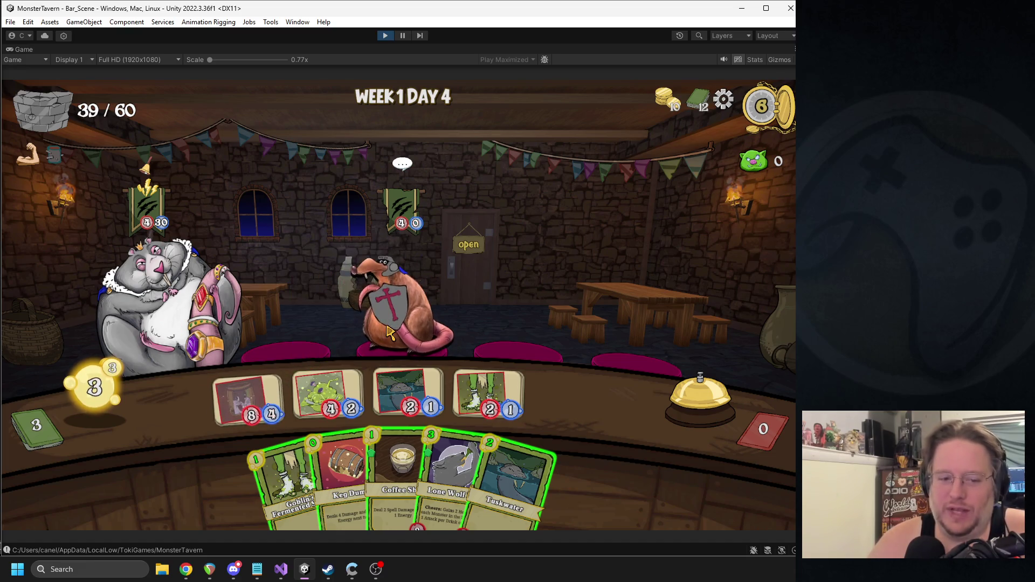
{"action": "left_click_drag", "start_coordinate": [399, 475], "coordinate": [162, 292]}
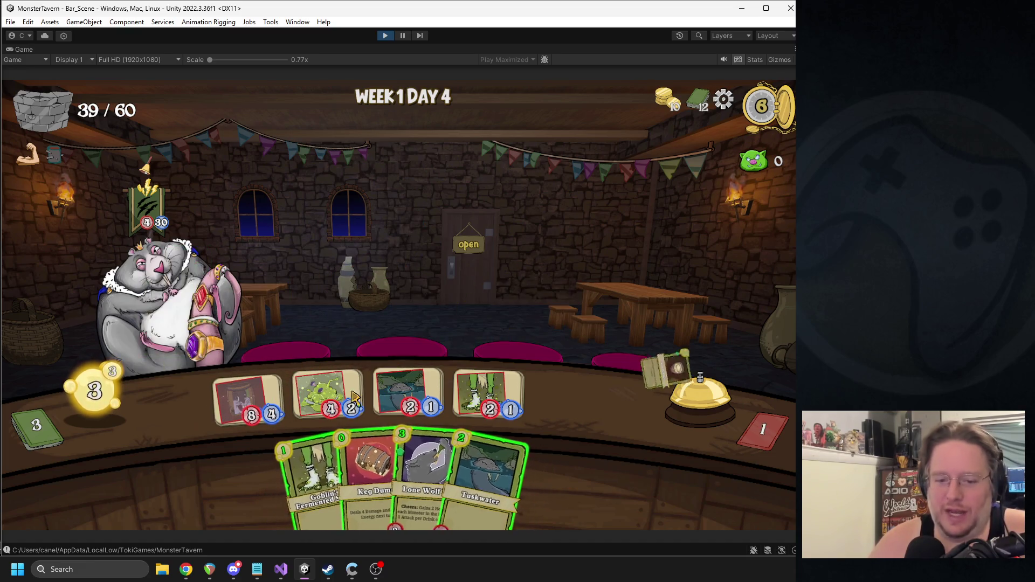
{"action": "left_click_drag", "start_coordinate": [353, 396], "coordinate": [141, 307]}
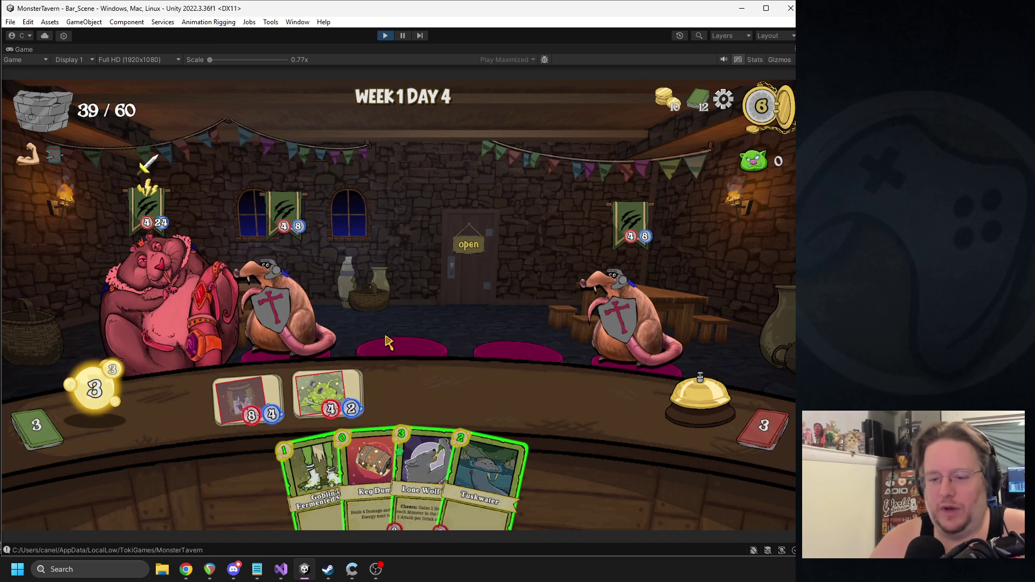
{"action": "mouse_move", "coordinate": [325, 385]}
{"action": "left_mouse_down"}
{"action": "mouse_move", "coordinate": [296, 324]}
{"action": "mouse_move", "coordinate": [173, 296]}
{"action": "mouse_move", "coordinate": [698, 310]}
{"action": "mouse_move", "coordinate": [613, 296]}
{"action": "mouse_move", "coordinate": [183, 280]}
{"action": "left_mouse_up"}
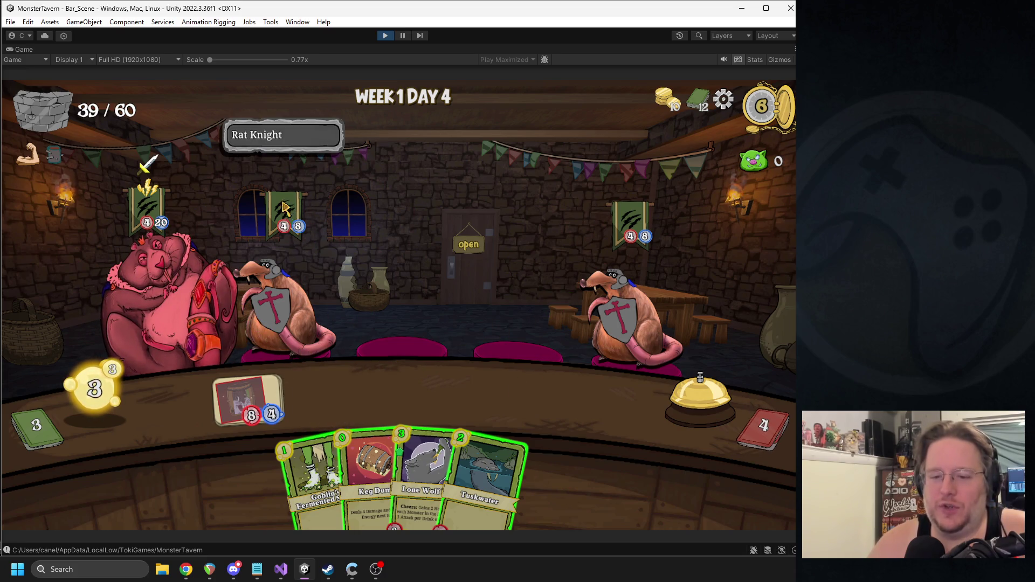
{"action": "left_click_drag", "start_coordinate": [312, 475], "coordinate": [334, 394]}
{"action": "left_click_drag", "start_coordinate": [405, 475], "coordinate": [519, 358]}
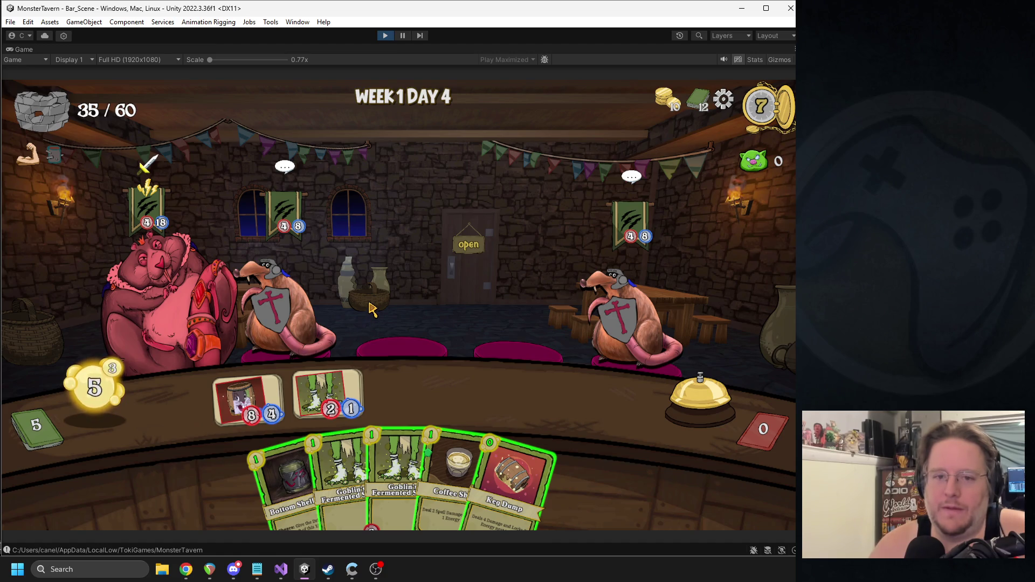
Step: Hit the rat king with the barrel card, play Bottom Shelf Buzz and Coffee Shot, then both Socks cards
{"action": "mouse_move", "coordinate": [289, 167]}
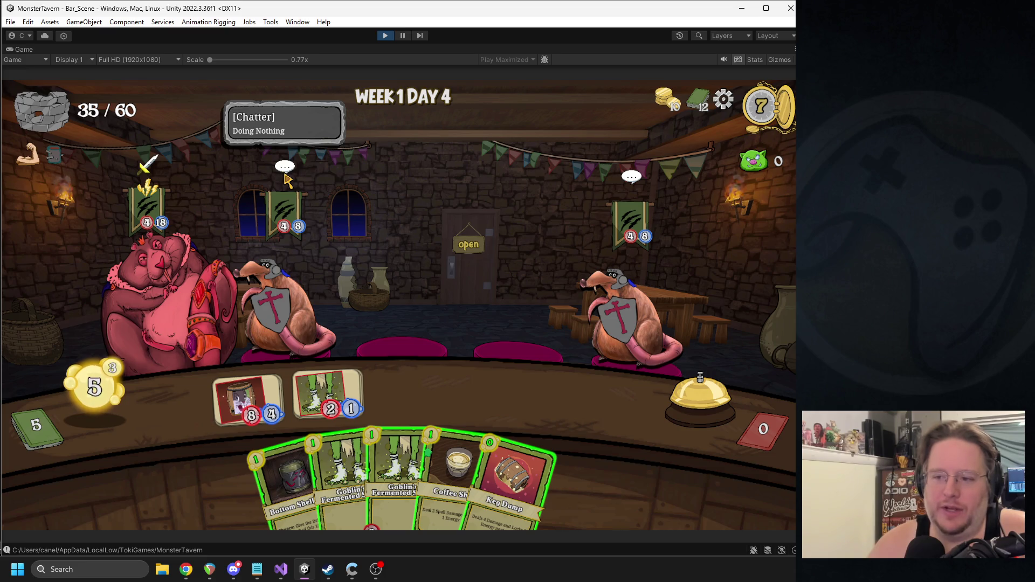
{"action": "mouse_move", "coordinate": [248, 396]}
{"action": "left_mouse_down"}
{"action": "mouse_move", "coordinate": [173, 303]}
{"action": "mouse_move", "coordinate": [229, 324]}
{"action": "left_mouse_up"}
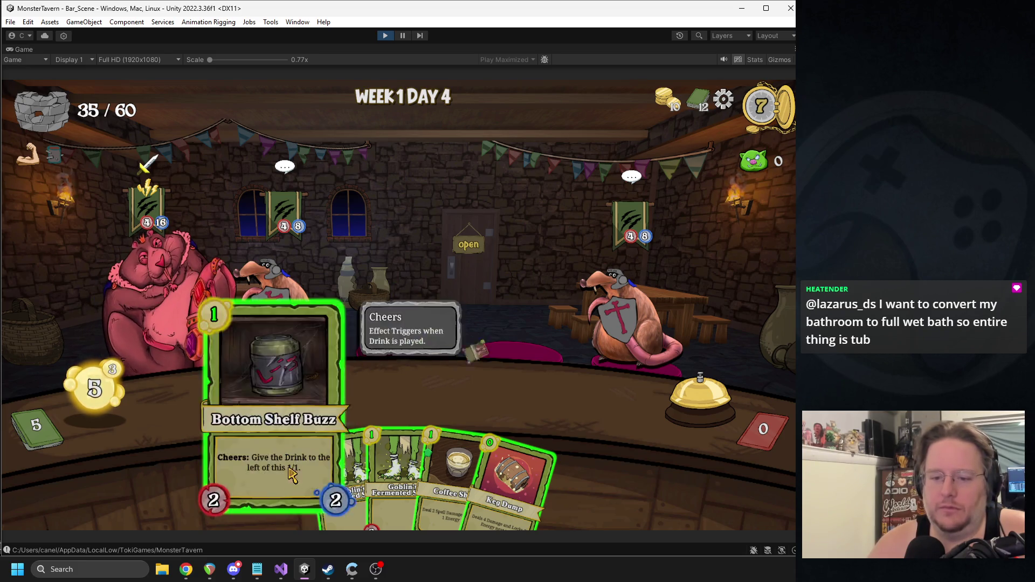
{"action": "left_click_drag", "start_coordinate": [283, 480], "coordinate": [422, 397]}
{"action": "left_click_drag", "start_coordinate": [432, 474], "coordinate": [259, 356]}
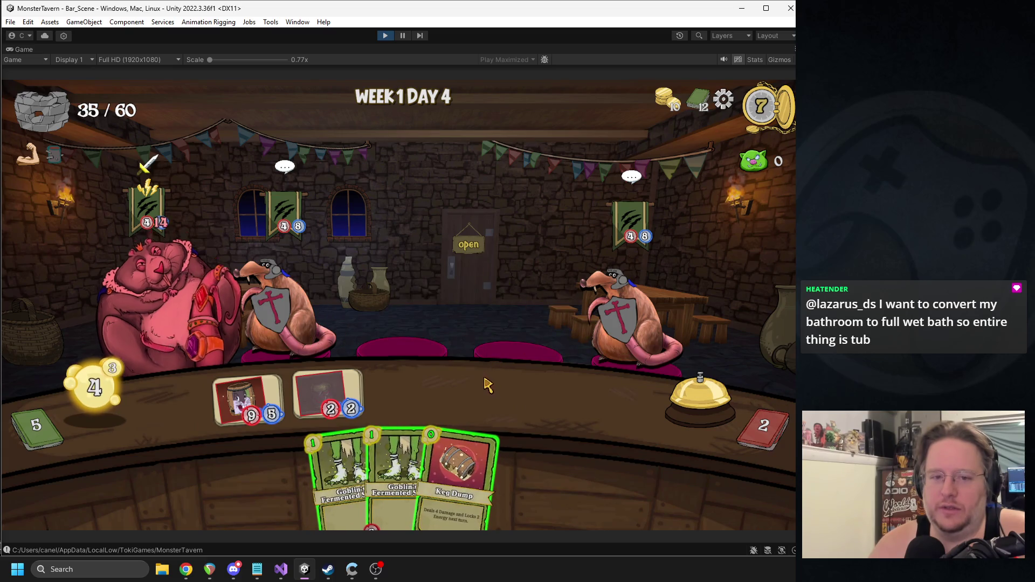
{"action": "left_click_drag", "start_coordinate": [396, 469], "coordinate": [438, 397]}
{"action": "left_click", "coordinate": [439, 458]}
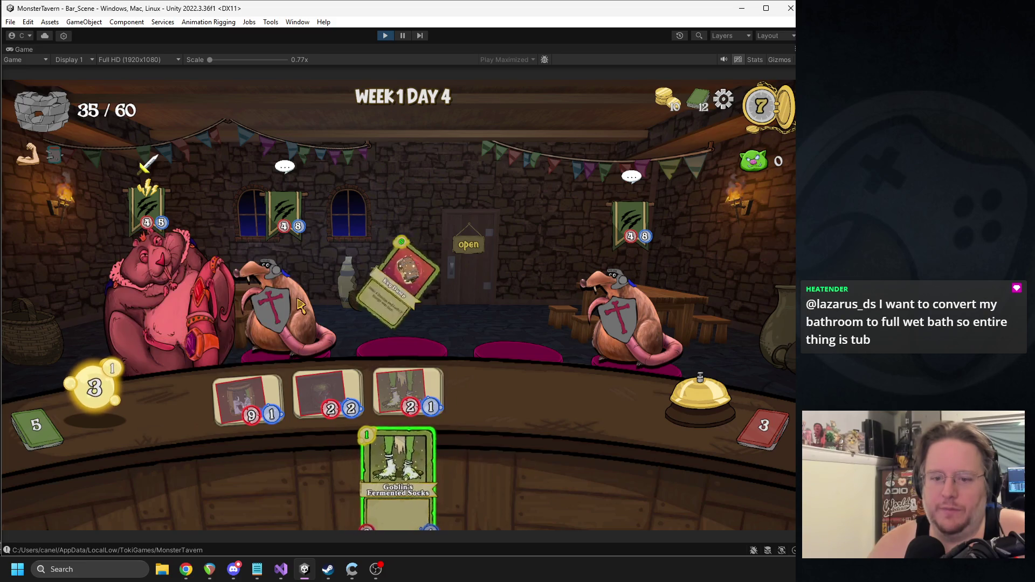
{"action": "left_click", "coordinate": [438, 453]}
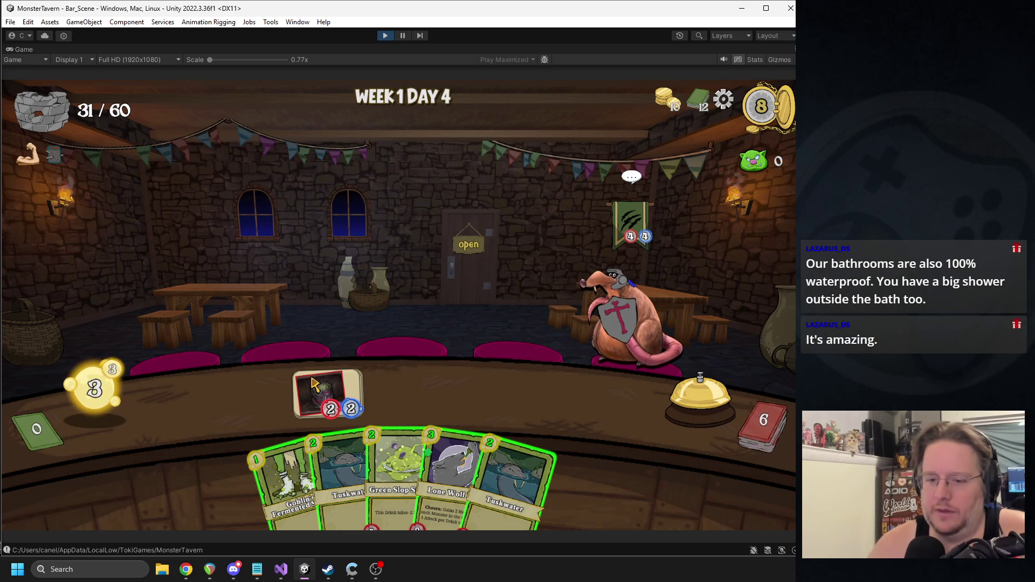
Step: Play Lone Wolf onto the counter to defeat the last Rat Knight, then stop Play mode
{"action": "left_click_drag", "start_coordinate": [450, 480], "coordinate": [443, 410]}
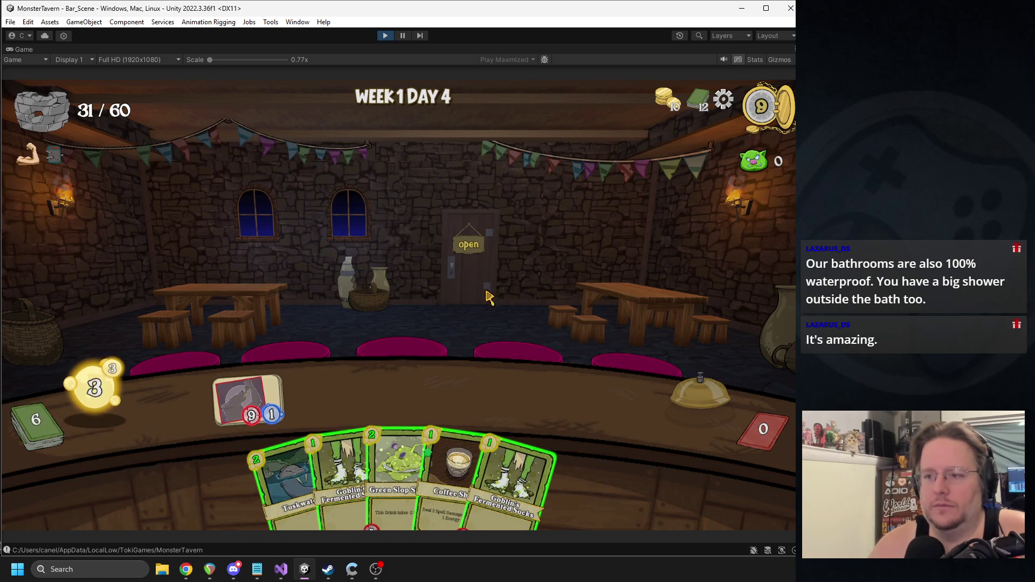
{"action": "left_click", "coordinate": [386, 35]}
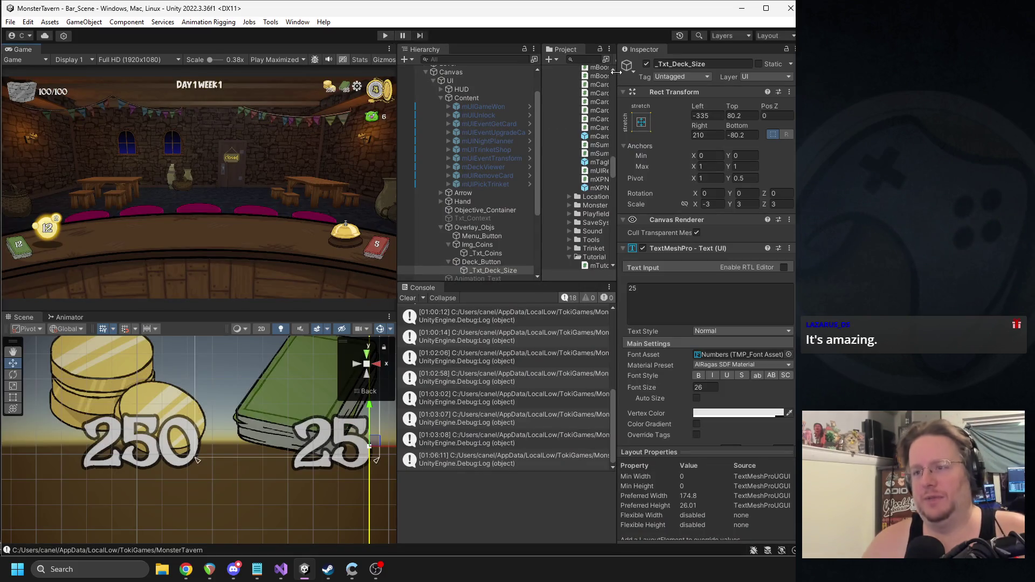
Step: Widen the Project panel and search the assets for 'knight', then 'fe_'
{"action": "left_click_drag", "start_coordinate": [651, 87], "coordinate": [654, 88]}
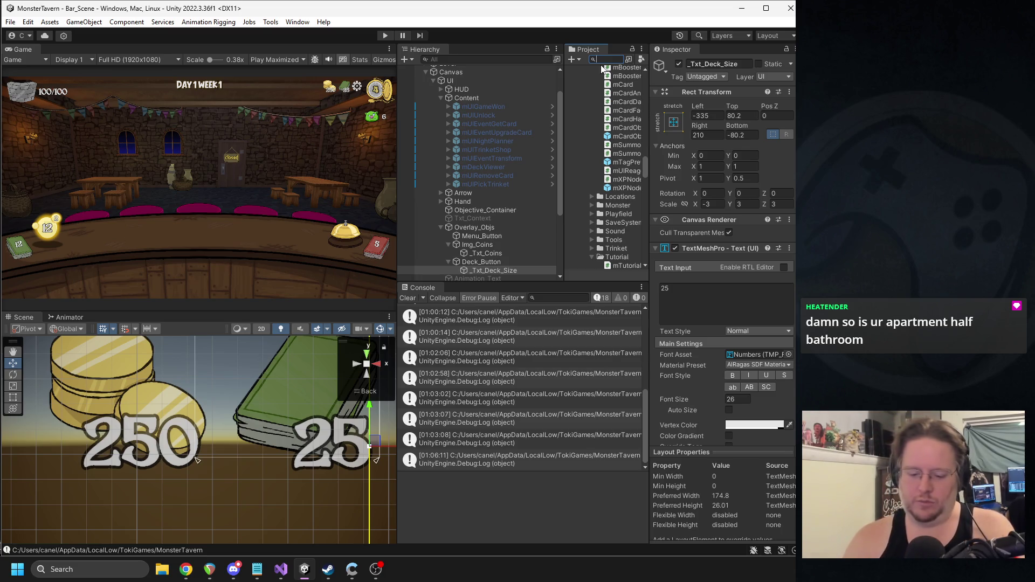
{"action": "type", "text": "knight"}
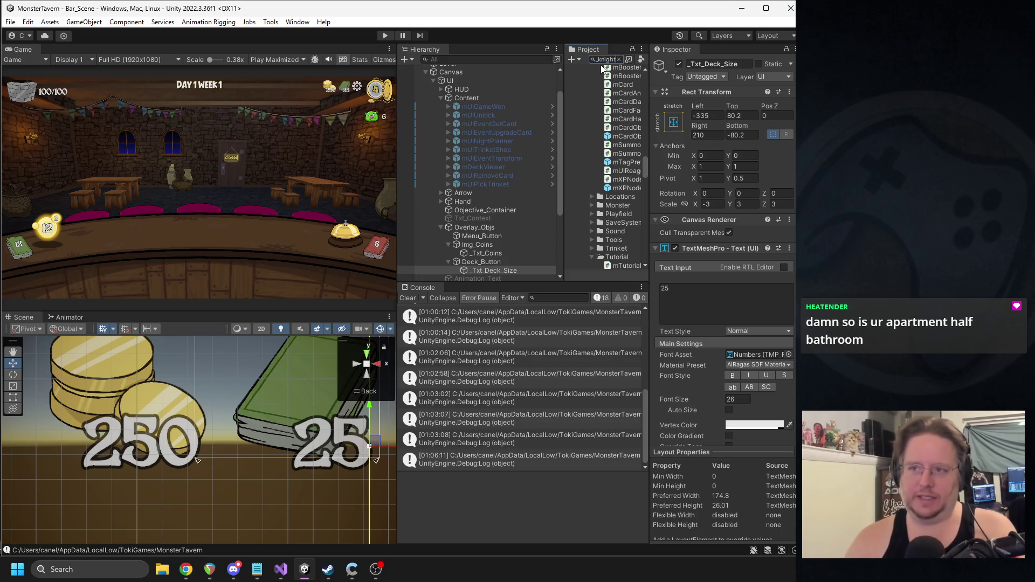
{"action": "key", "text": "BackSpace"}
{"action": "key", "text": "BackSpace"}
{"action": "key", "text": "BackSpace"}
{"action": "type", "text": "fe"}
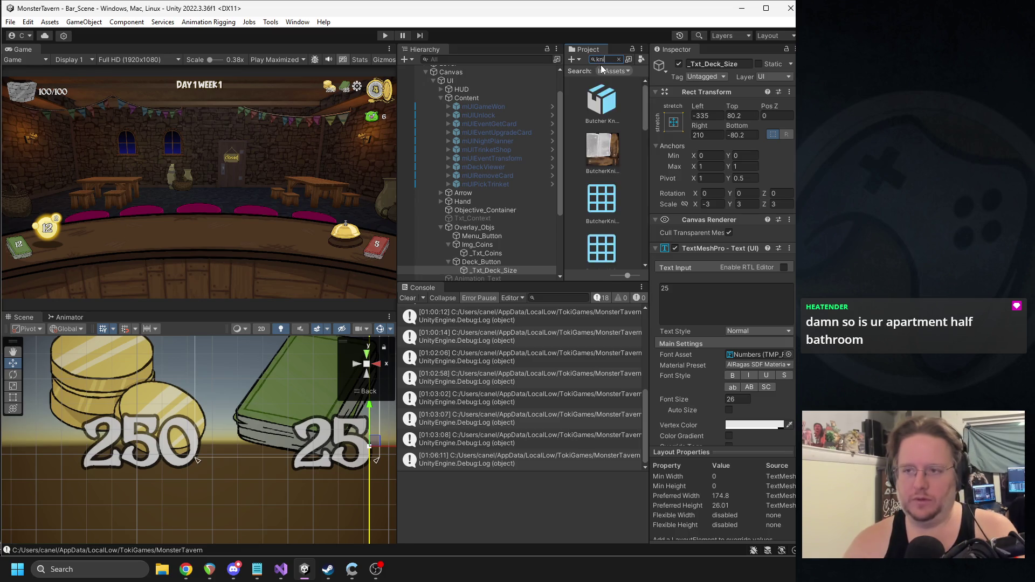
{"action": "type", "text": "_"}
{"action": "key", "text": "Down"}
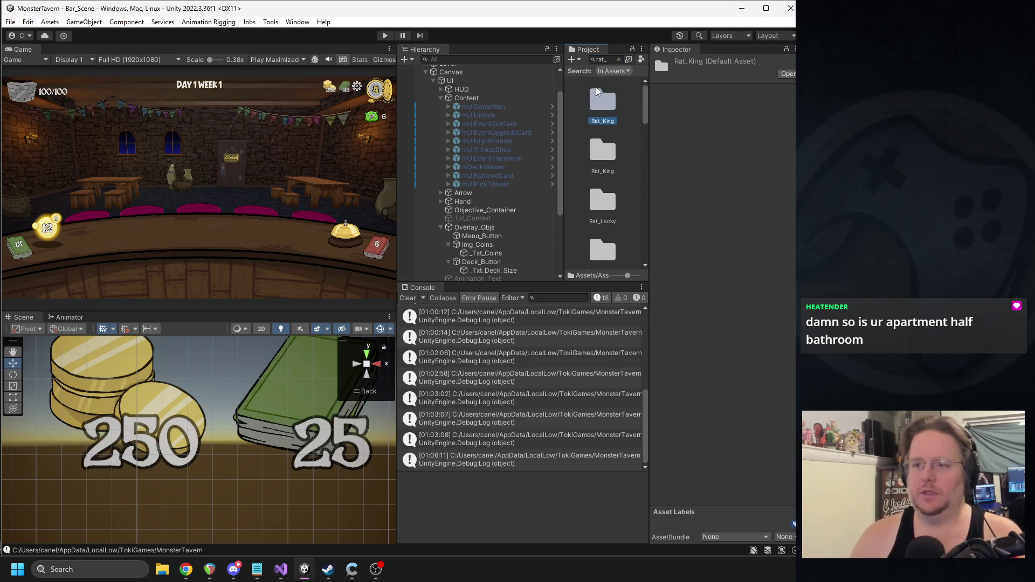
Step: Reveal Rat_King in the folder tree, collapsing the VFX folder along the way
{"action": "left_click", "coordinate": [619, 59]}
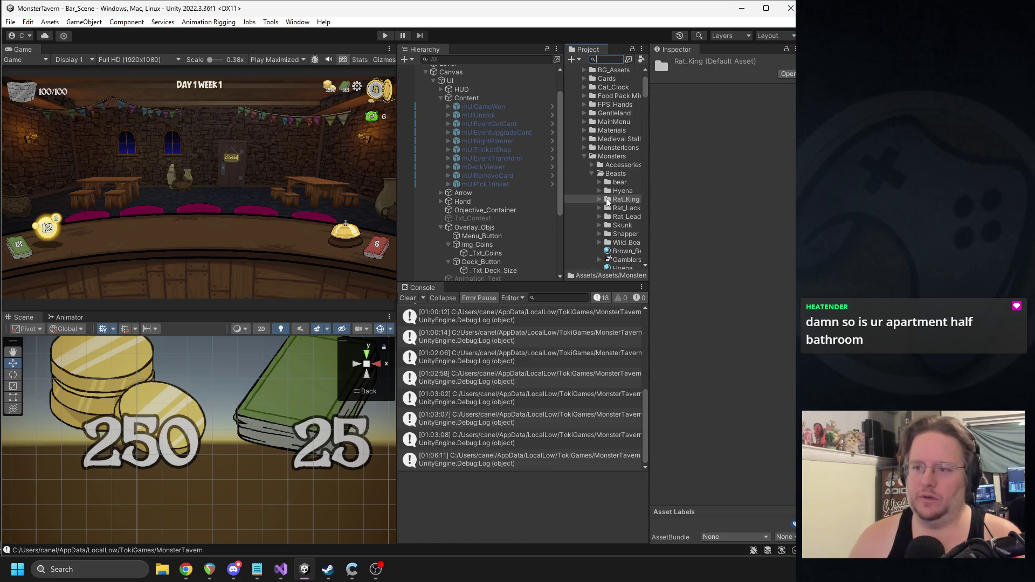
{"action": "left_click", "coordinate": [598, 199]}
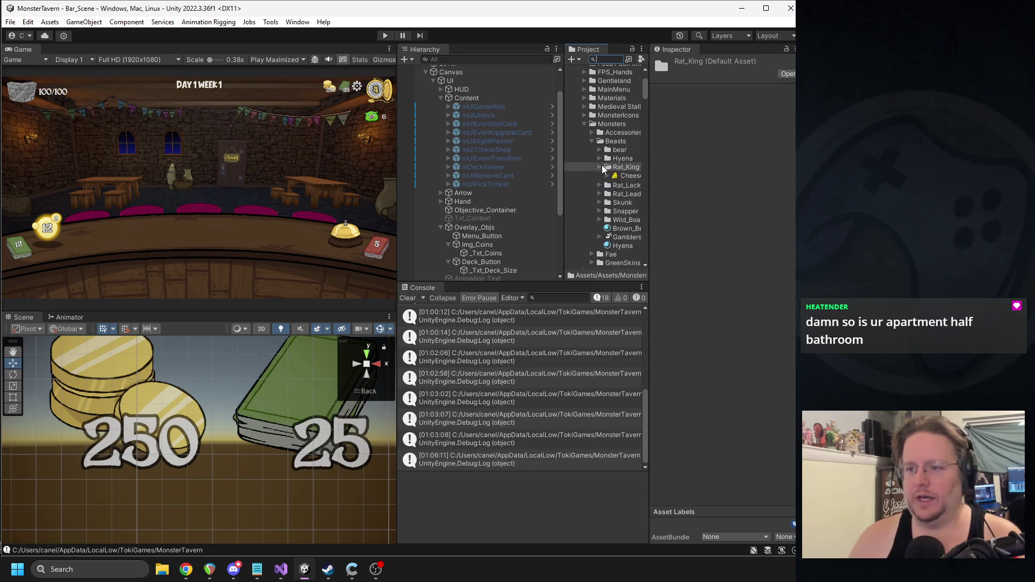
{"action": "scroll", "coordinate": [613, 173], "scroll_direction": "down", "scroll_amount": 10}
{"action": "scroll", "coordinate": [615, 178], "scroll_direction": "up", "scroll_amount": 10}
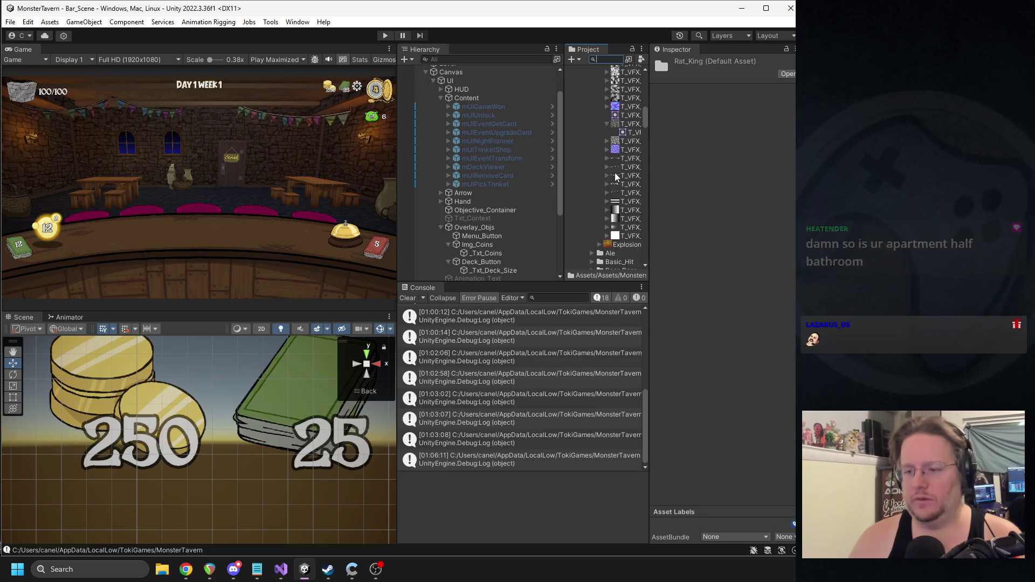
{"action": "scroll", "coordinate": [583, 195], "scroll_direction": "down", "scroll_amount": 2}
{"action": "left_click", "coordinate": [583, 195]}
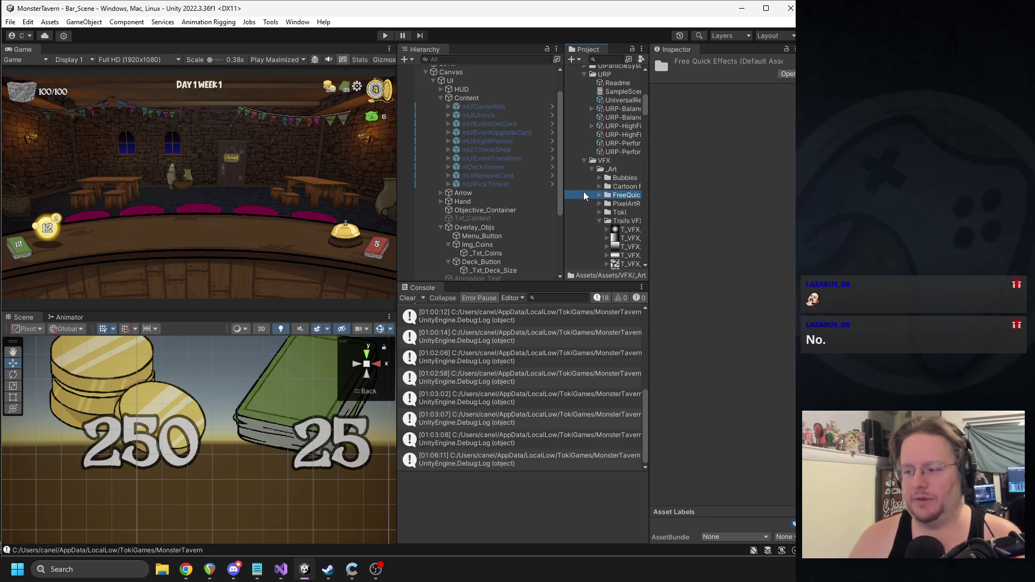
{"action": "left_click", "coordinate": [585, 161]}
{"action": "scroll", "coordinate": [593, 205], "scroll_direction": "up", "scroll_amount": 5}
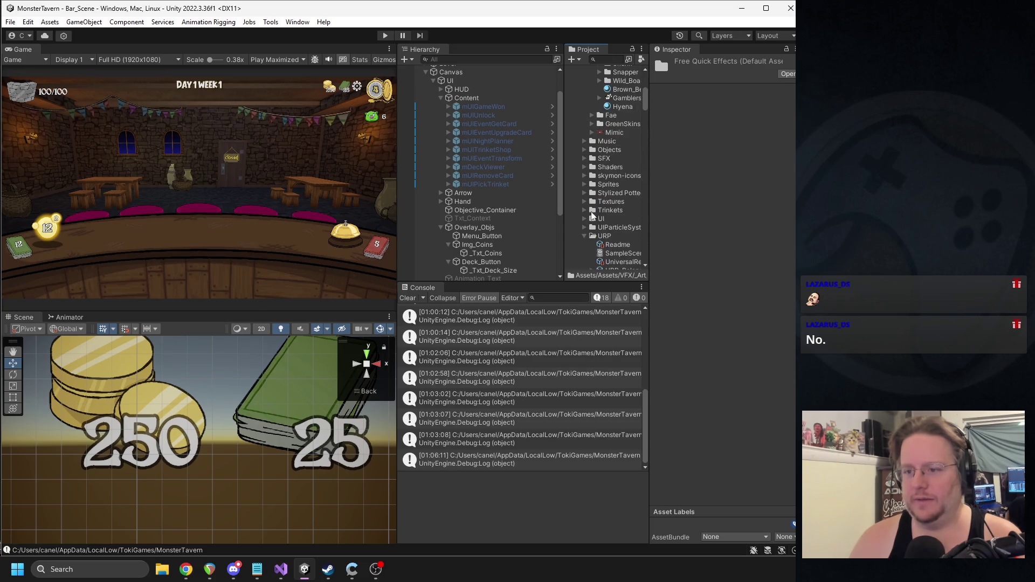
{"action": "scroll", "coordinate": [591, 221], "scroll_direction": "up", "scroll_amount": 5}
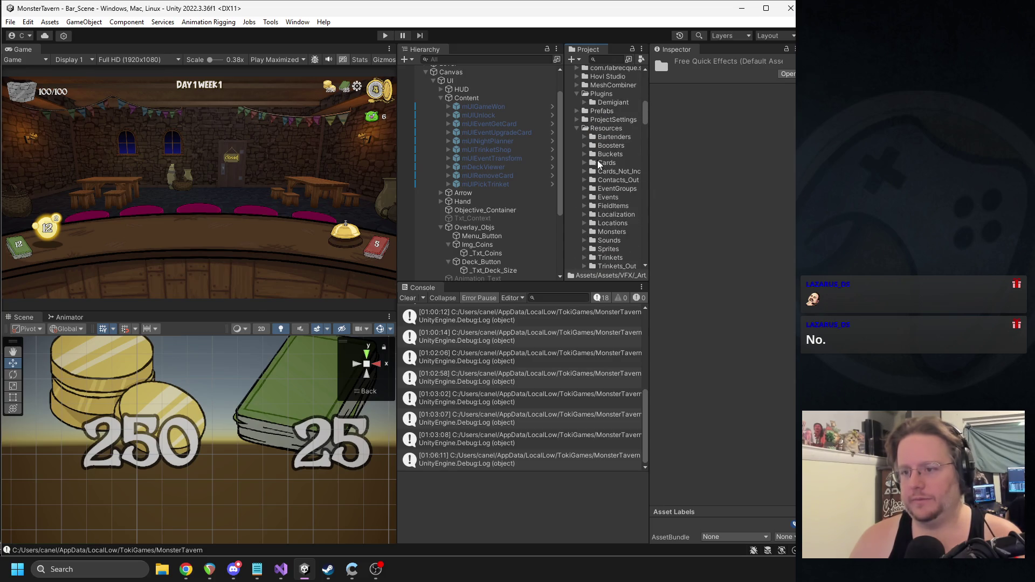
{"action": "scroll", "coordinate": [611, 207], "scroll_direction": "down", "scroll_amount": 2}
Step: Expand Monsters > Beasts > Rat_King and open the Rat Knight prefab
{"action": "left_click", "coordinate": [585, 200]}
{"action": "scroll", "coordinate": [593, 203], "scroll_direction": "down", "scroll_amount": 2}
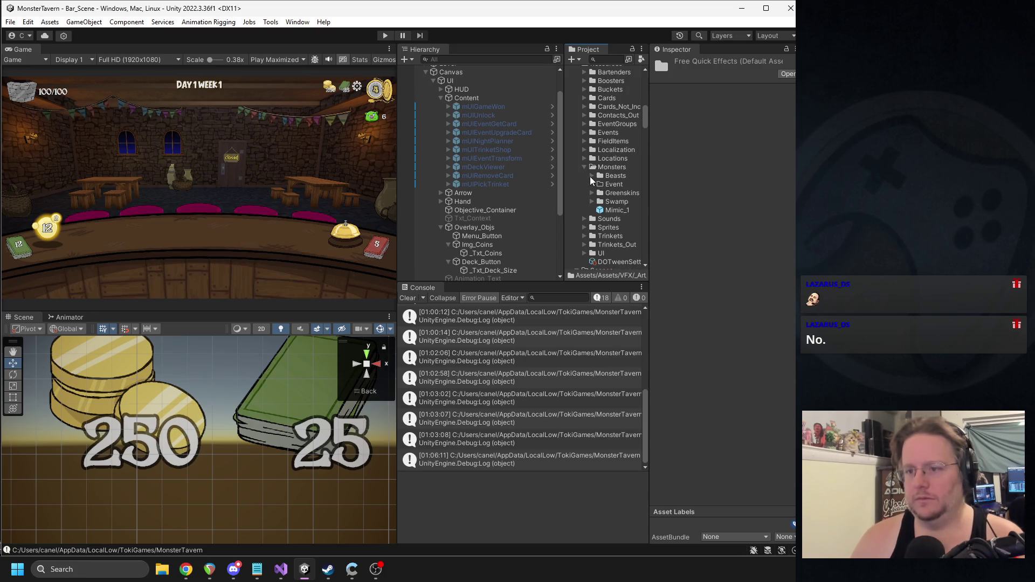
{"action": "left_click", "coordinate": [591, 176]}
{"action": "left_click", "coordinate": [607, 192]}
{"action": "left_click", "coordinate": [632, 227]}
{"action": "double_click", "coordinate": [633, 220]}
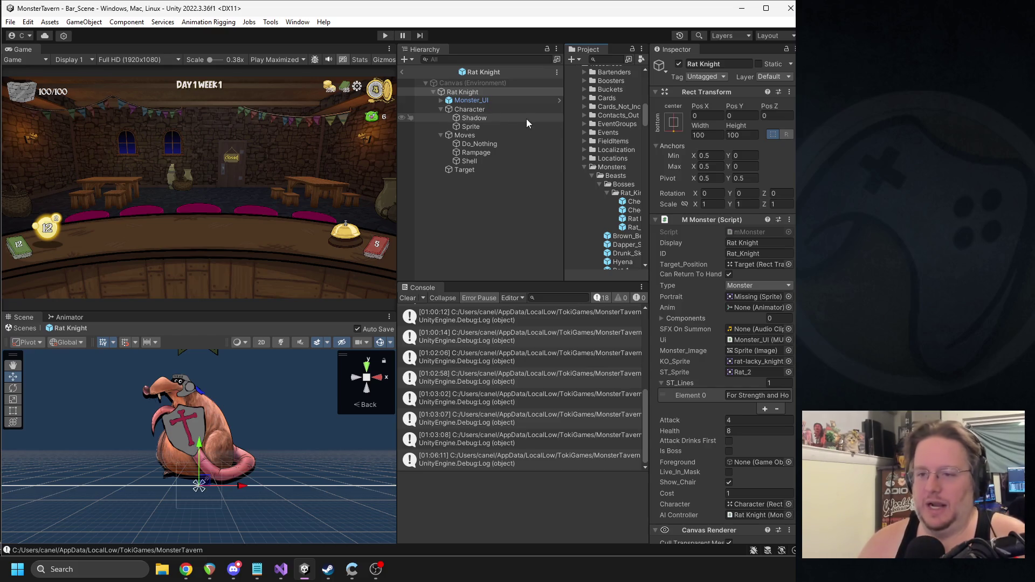
Step: Resize the panels, find the Rampage and Shell moves, and show Rampage's Attack Bar settings (2 cooldown, 3 startup)
{"action": "left_click_drag", "start_coordinate": [398, 175], "coordinate": [338, 182]}
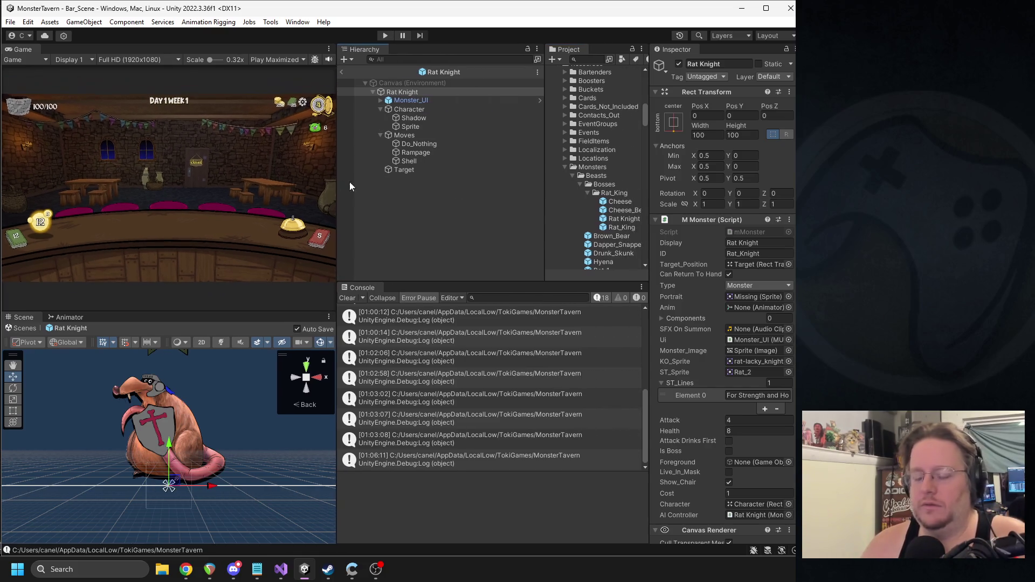
{"action": "left_click_drag", "start_coordinate": [645, 176], "coordinate": [605, 178]}
{"action": "scroll", "coordinate": [688, 271], "scroll_direction": "down", "scroll_amount": 5}
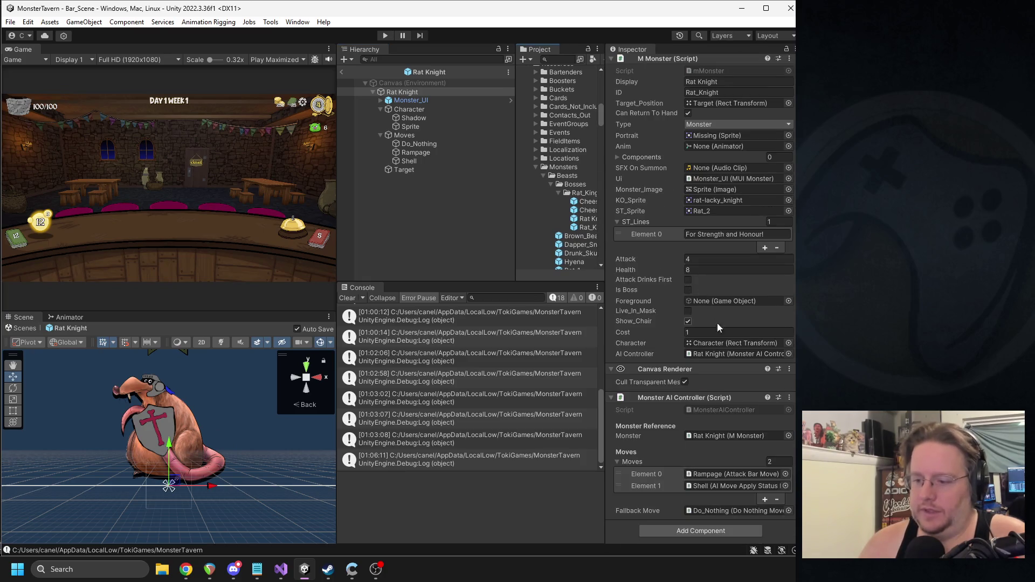
{"action": "left_click", "coordinate": [720, 474]}
{"action": "left_click", "coordinate": [709, 485]}
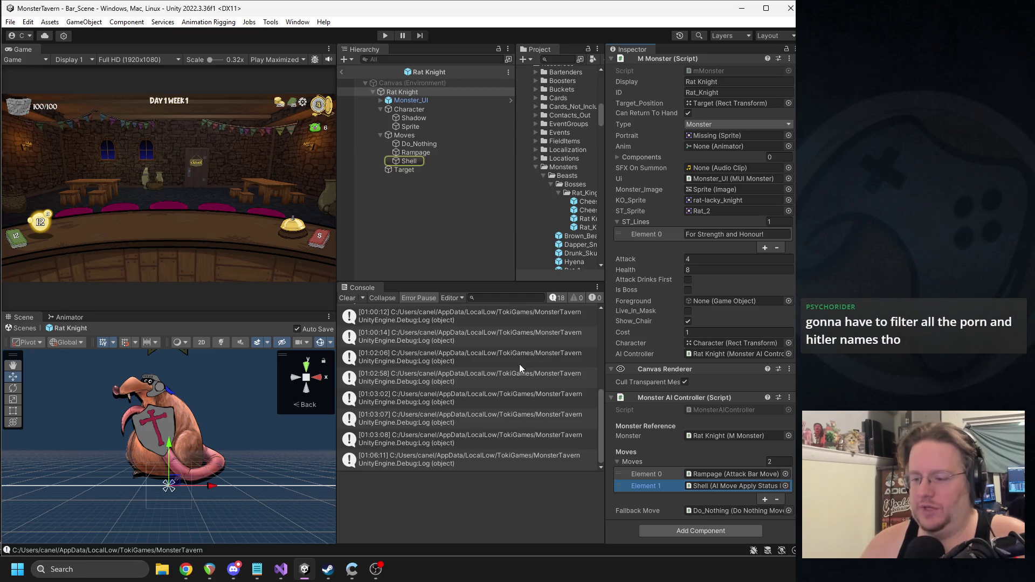
{"action": "left_click", "coordinate": [416, 153]}
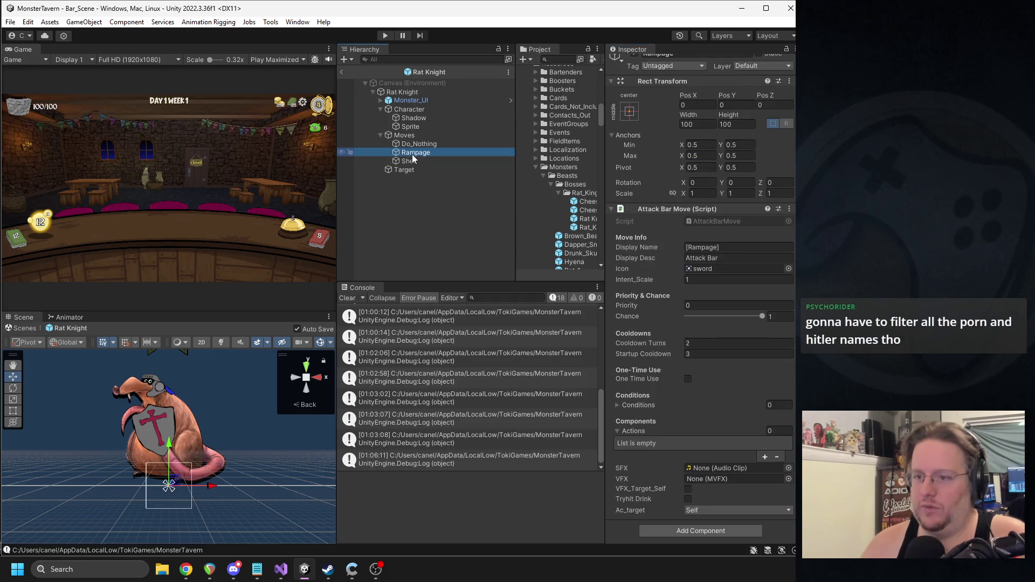
Step: Select the Shell move and change its Shield Wall chance to 0.5
{"action": "left_click", "coordinate": [692, 354]}
{"action": "key", "text": "shift+Tab"}
{"action": "left_click", "coordinate": [435, 161]}
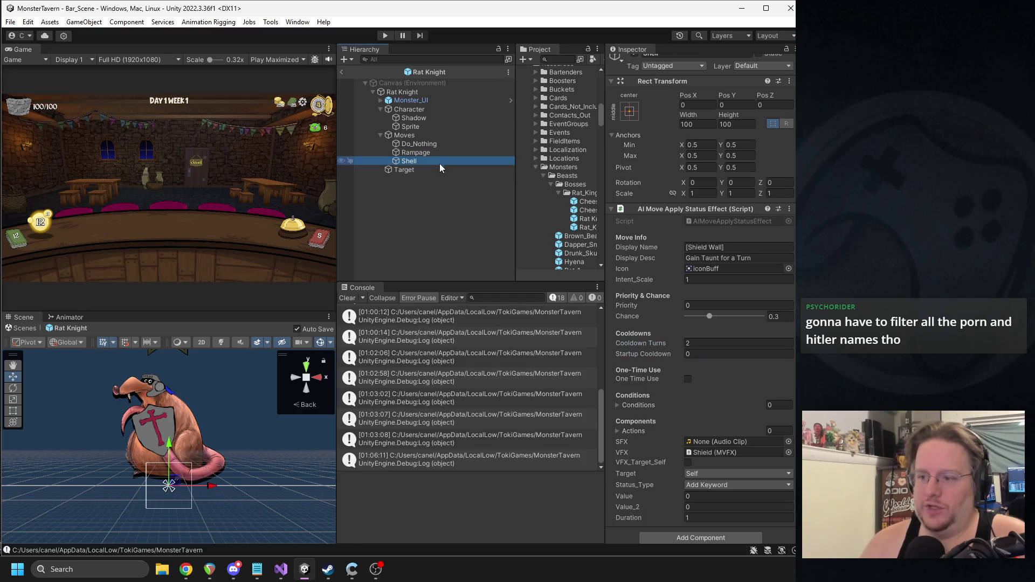
{"action": "left_click", "coordinate": [779, 318]}
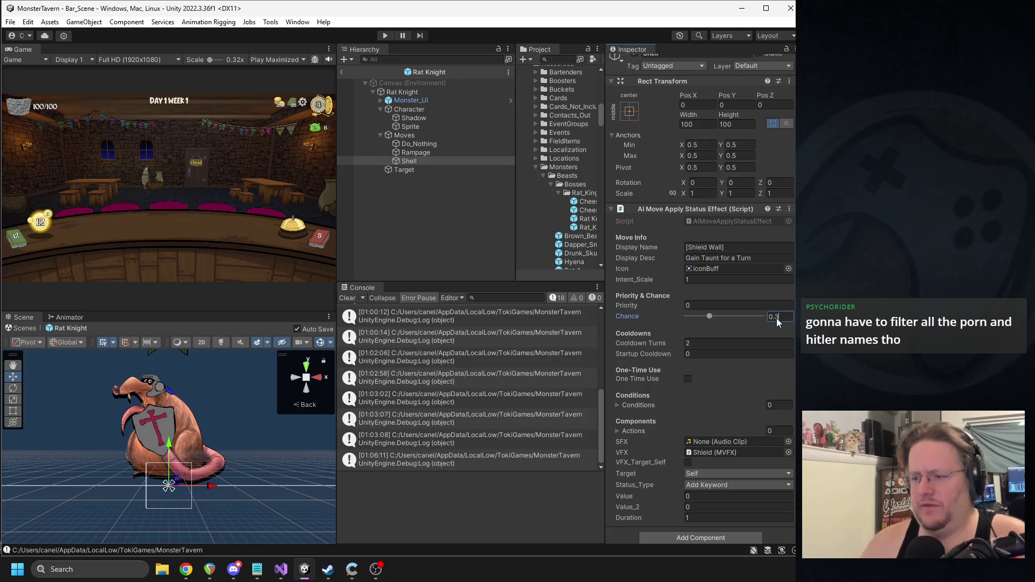
{"action": "type", "text": "4"}
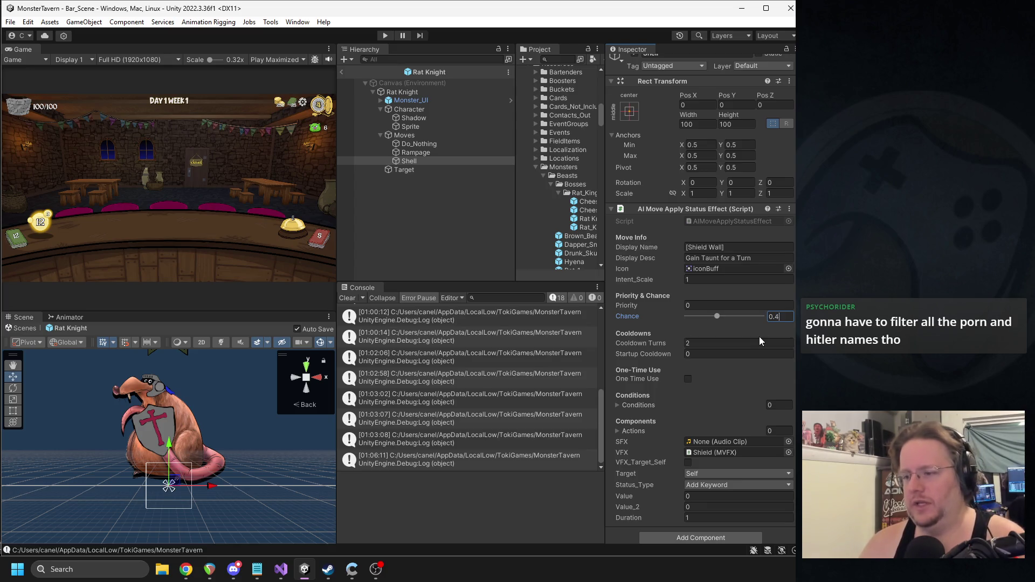
{"action": "double_click", "coordinate": [777, 318]}
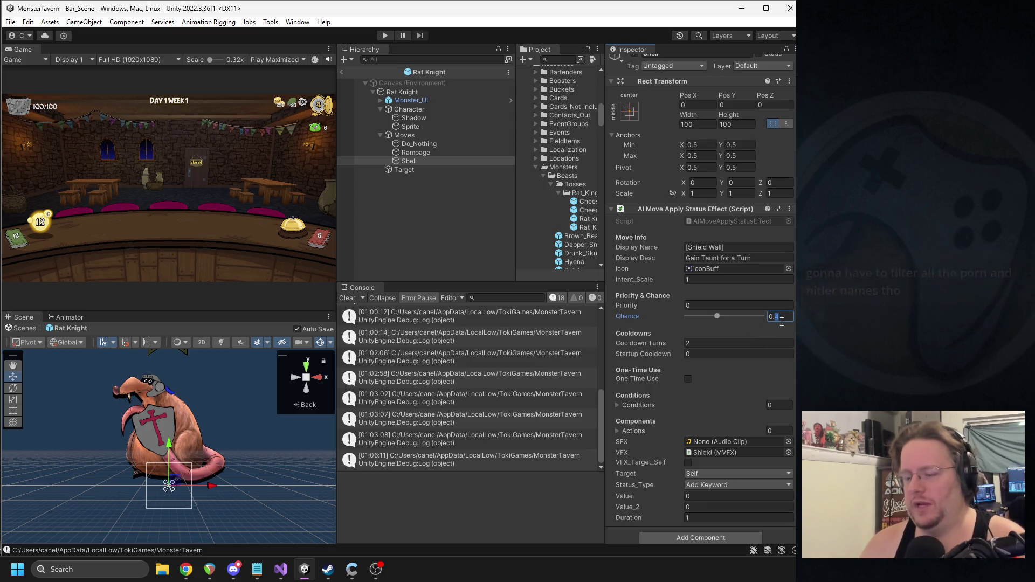
{"action": "type", "text": "5"}
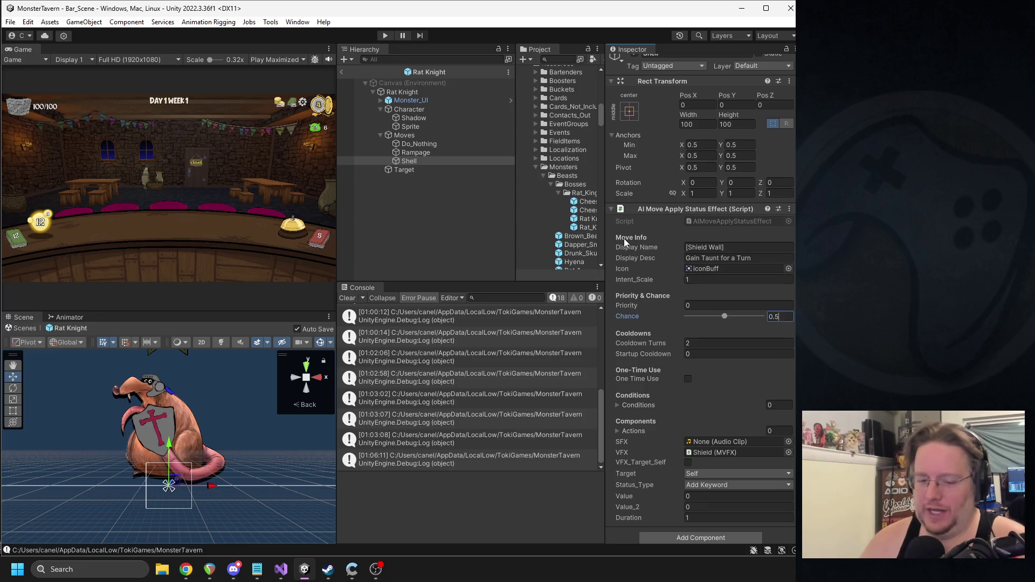
{"action": "key", "text": "alt+Tab"}
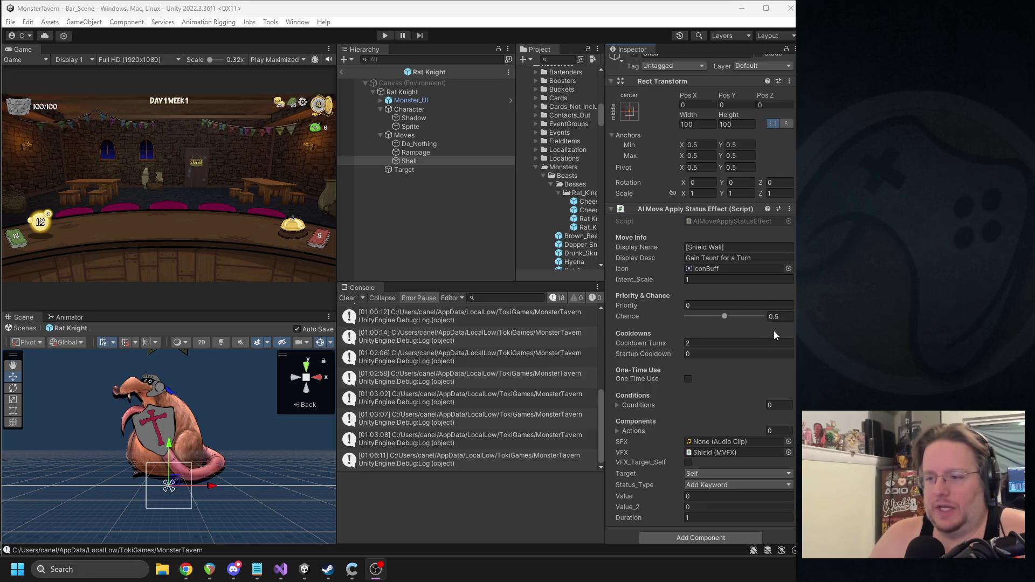
Step: Exit the Rat Knight prefab, clear the Console, and bring up the Monster Tavern spreadsheet
{"action": "left_click", "coordinate": [342, 72]}
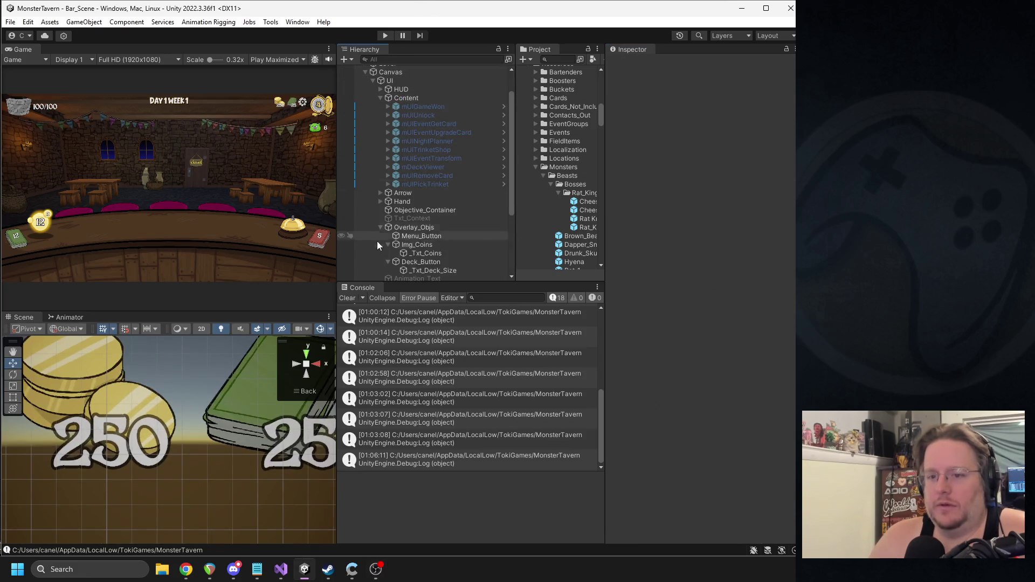
{"action": "left_click", "coordinate": [350, 298]}
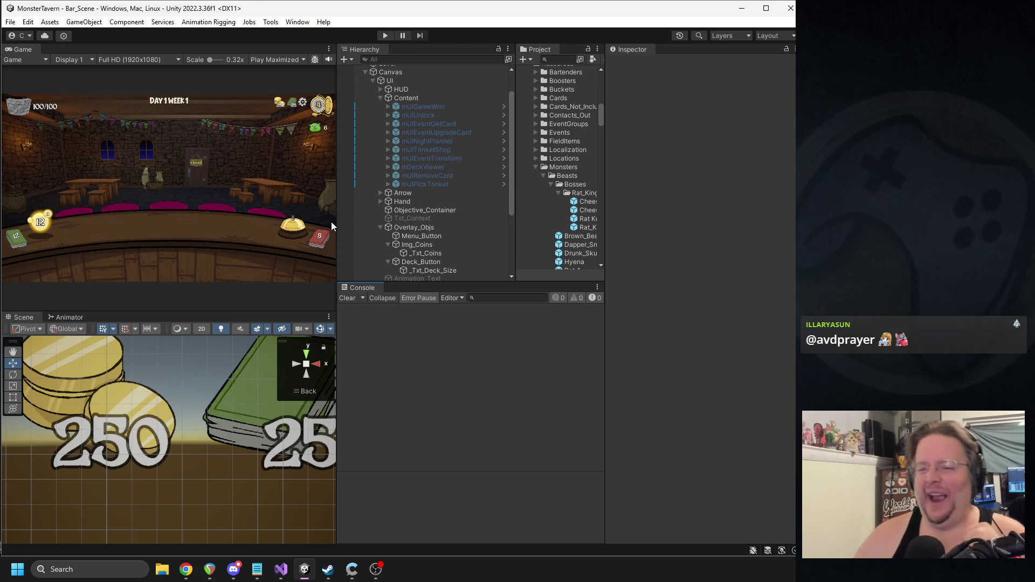
{"action": "key", "text": "alt+Tab"}
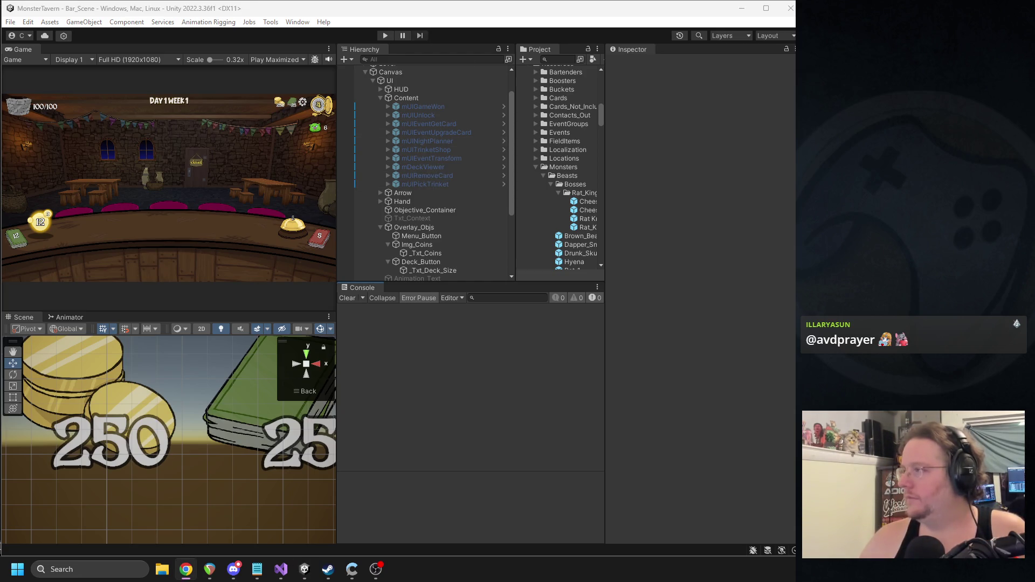
{"action": "left_click", "coordinate": [186, 569]}
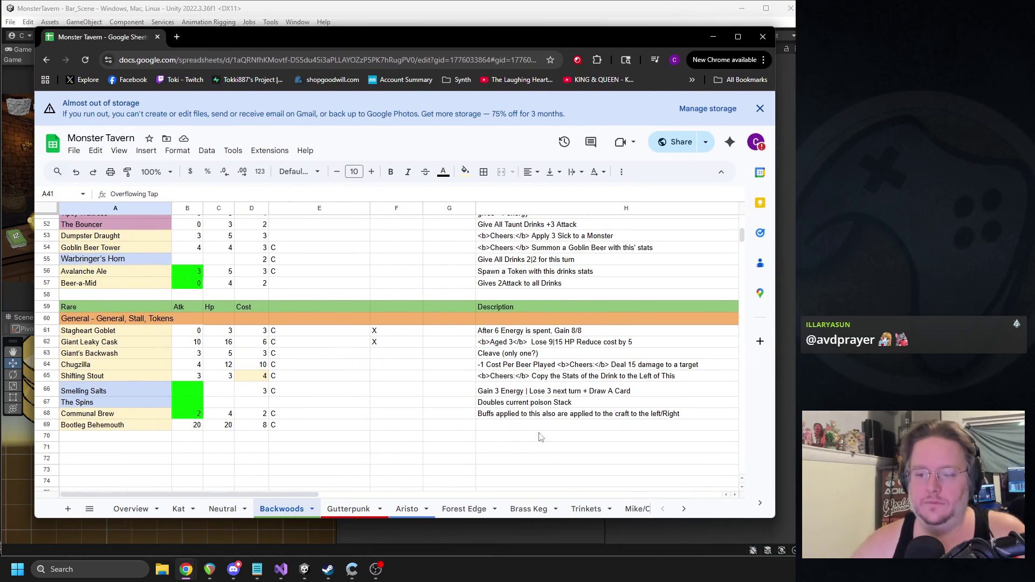
Step: Switch to the Trinkets sheet and stretch the browser window to show more rows
{"action": "left_click", "coordinate": [577, 509]}
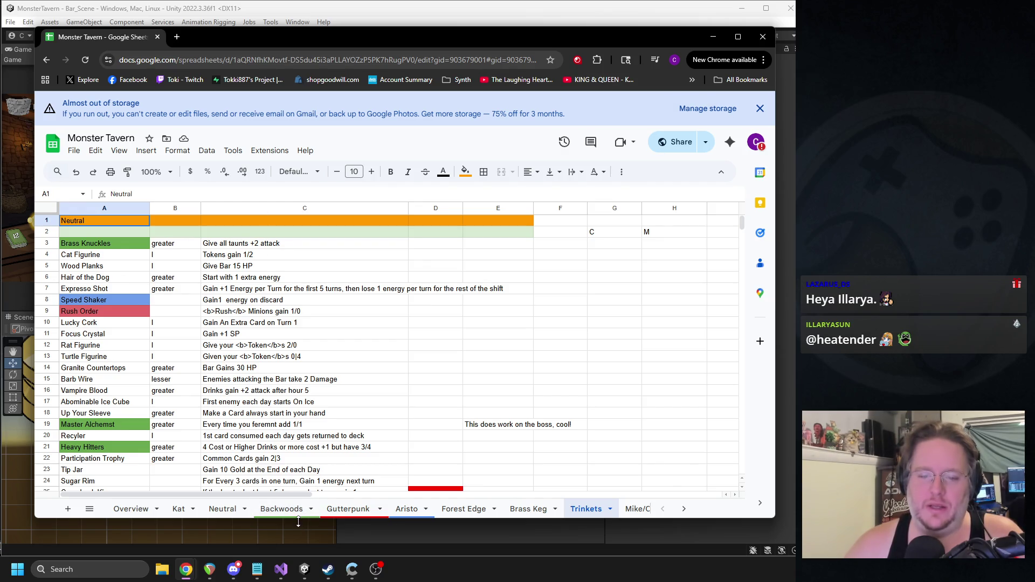
{"action": "left_click_drag", "start_coordinate": [280, 519], "coordinate": [281, 547]}
Step: Clear the C and M markers from F2:H2
{"action": "left_click_drag", "start_coordinate": [201, 30], "coordinate": [199, 0]}
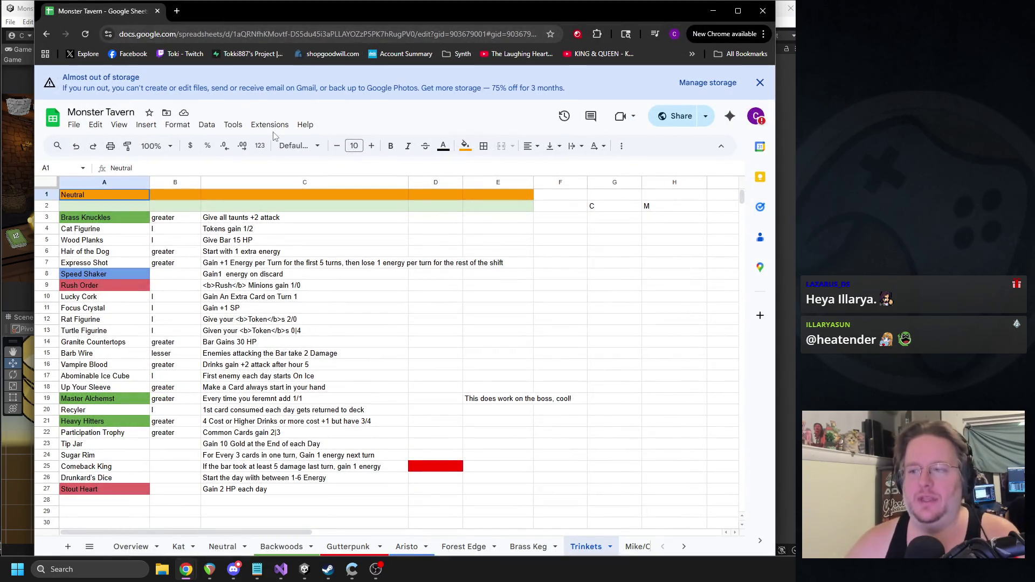
{"action": "left_click", "coordinate": [118, 219]}
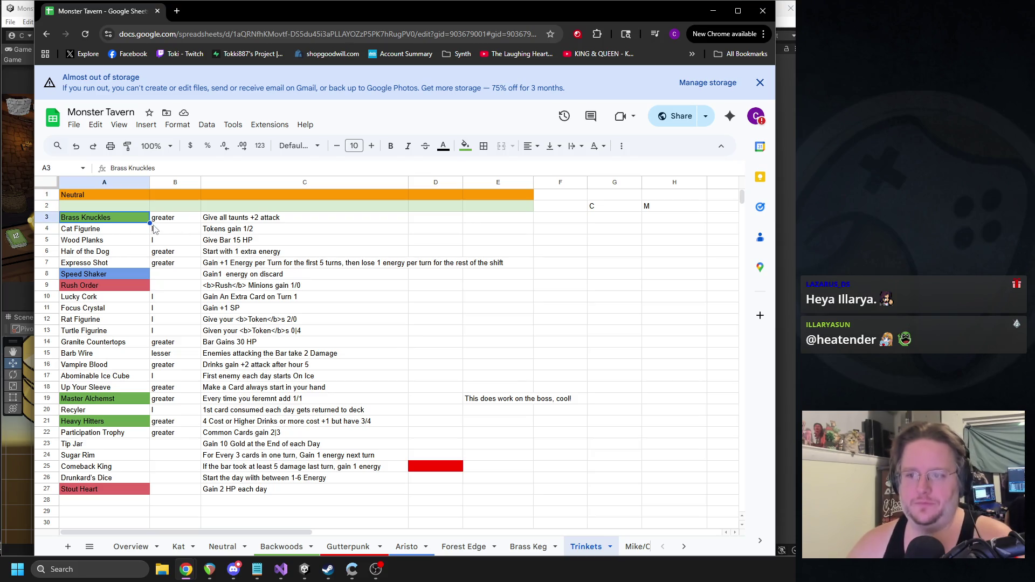
{"action": "left_click", "coordinate": [582, 205]}
{"action": "left_click", "coordinate": [672, 203], "text": "shift"}
{"action": "key", "text": "Delete"}
Step: Move the Brass Knuckles row from A3:C3 into F3:H3
{"action": "left_click", "coordinate": [118, 220]}
{"action": "left_click", "coordinate": [242, 222], "text": "shift"}
{"action": "key", "text": "ctrl+c"}
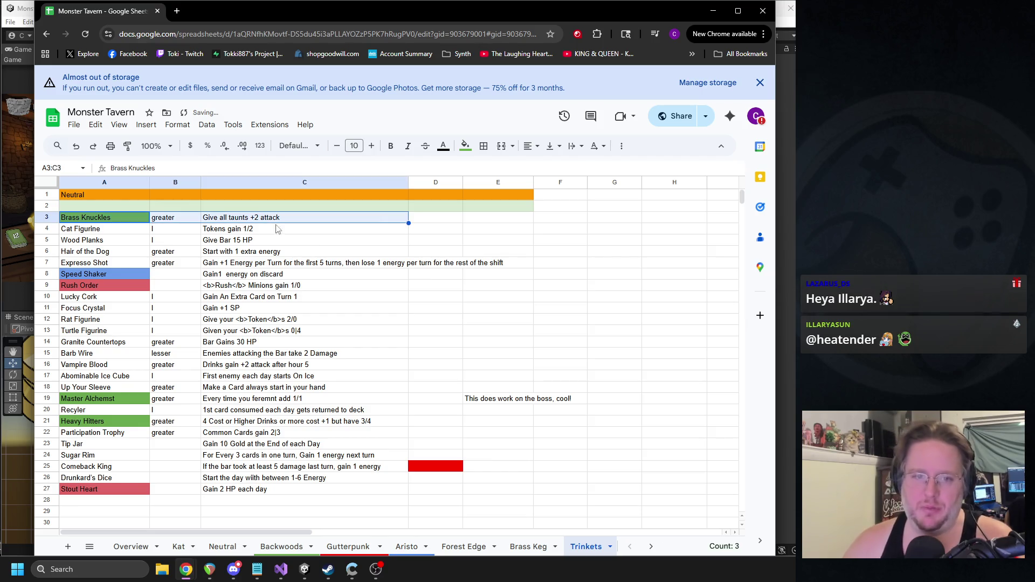
{"action": "left_click", "coordinate": [561, 221]}
{"action": "key", "text": "ctrl+v"}
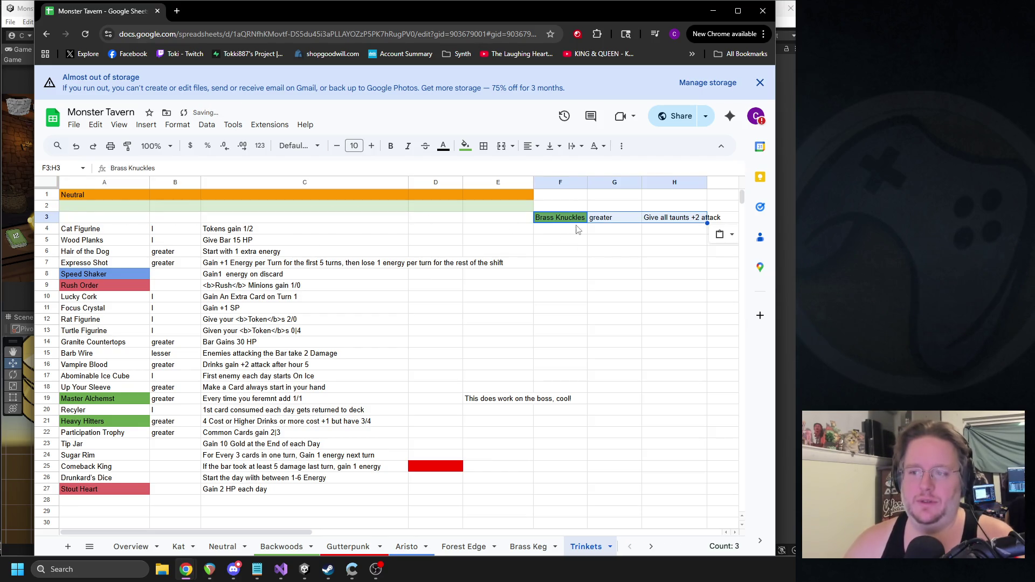
{"action": "key", "text": "Down"}
{"action": "key", "text": "Down"}
{"action": "key", "text": "Right"}
{"action": "left_click", "coordinate": [561, 219]}
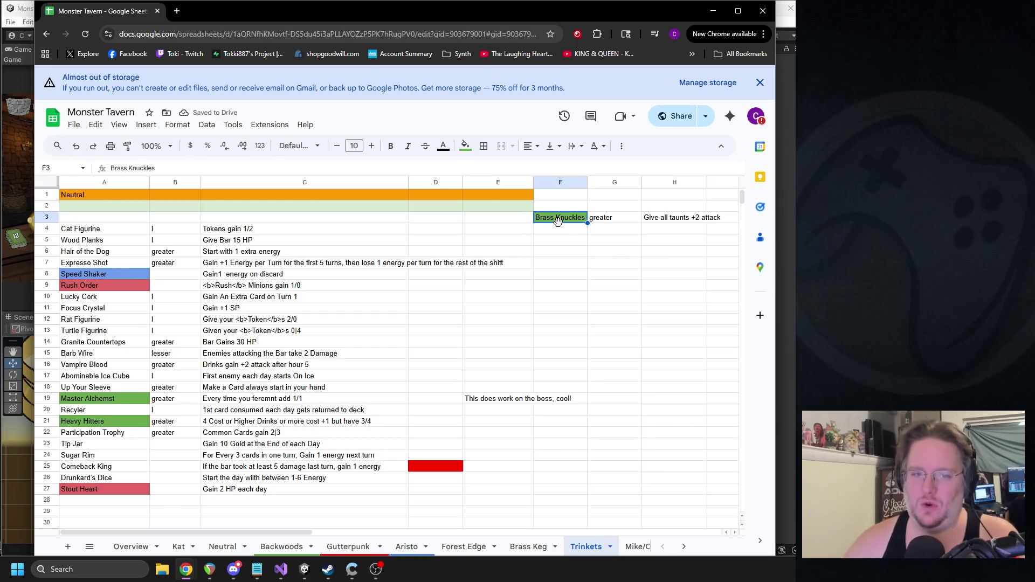
{"action": "left_click", "coordinate": [686, 220]}
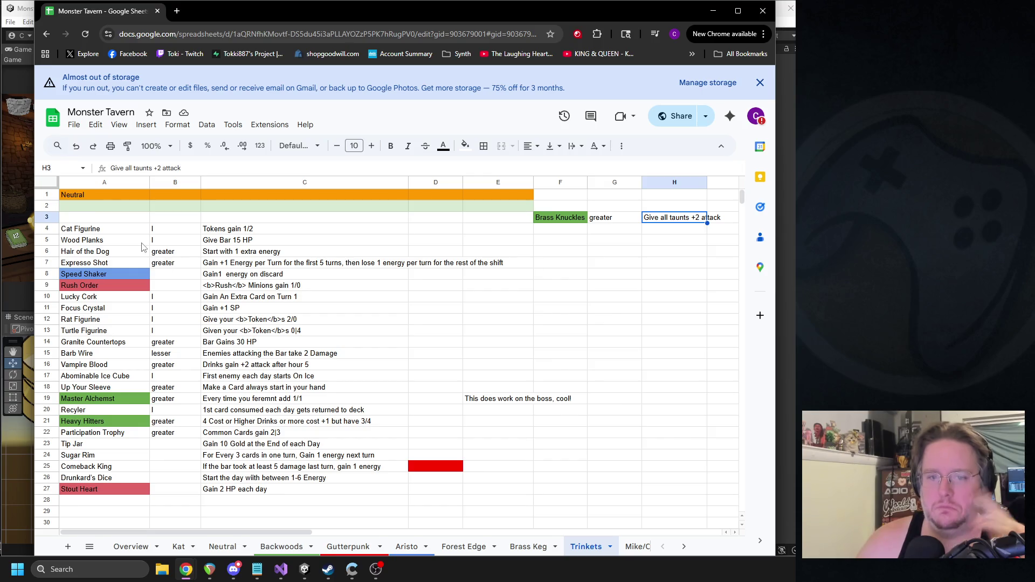
Step: Move the Cat Figurine row from A4:C4 into F4:H4
{"action": "left_click", "coordinate": [79, 231]}
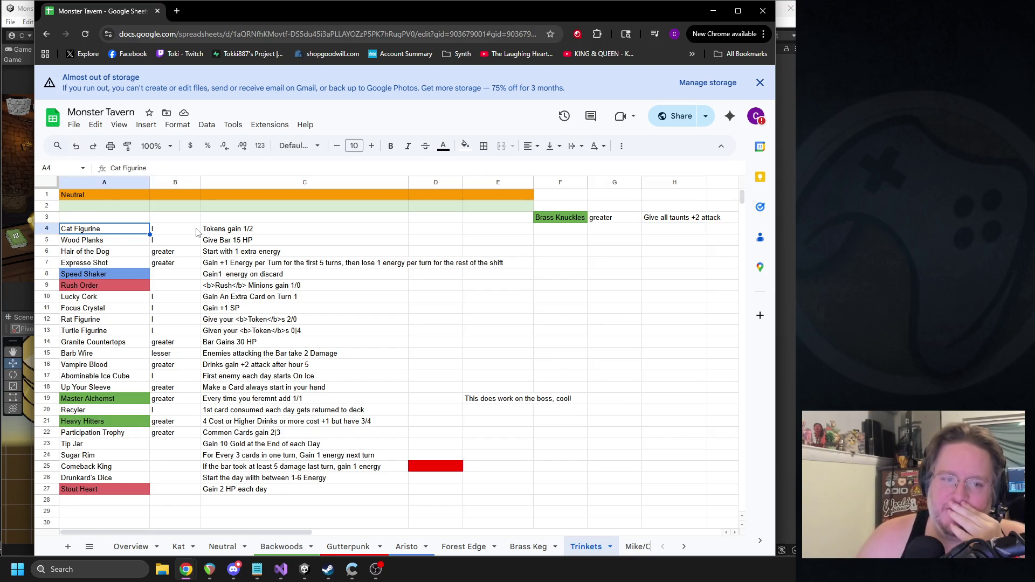
{"action": "left_click", "coordinate": [100, 321]}
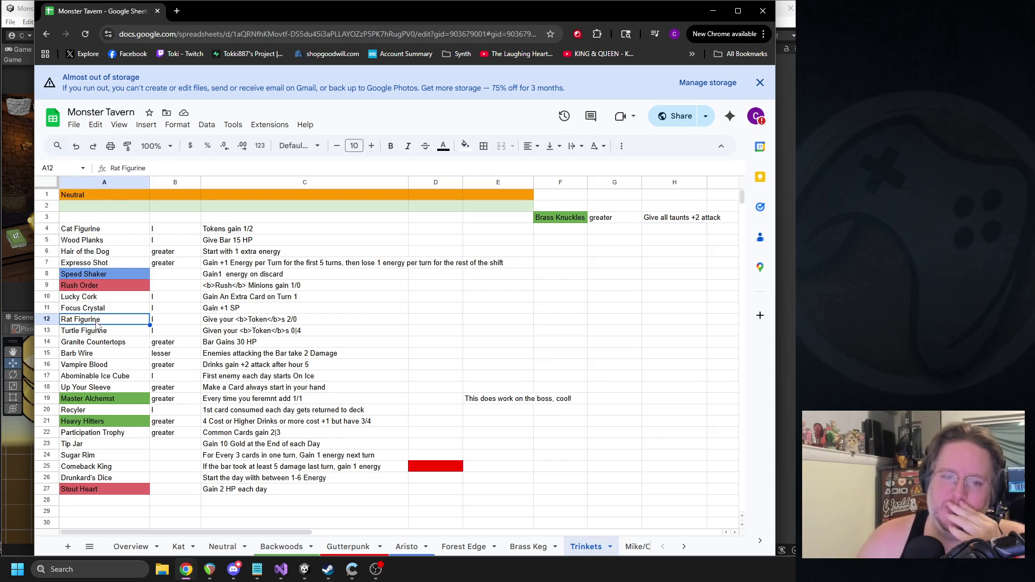
{"action": "left_click", "coordinate": [238, 322]}
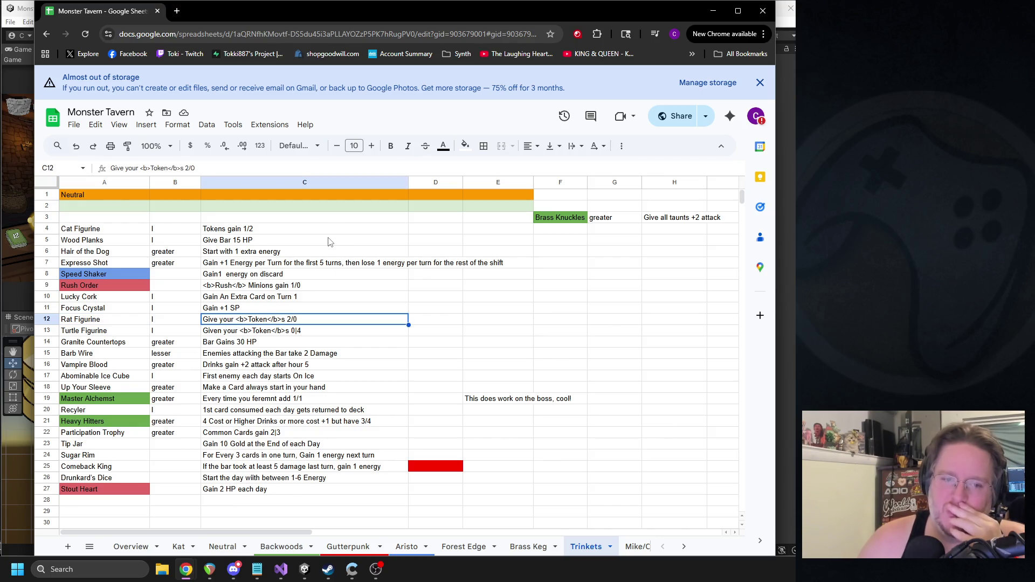
{"action": "left_click", "coordinate": [83, 231]}
{"action": "left_click", "coordinate": [225, 236], "text": "shift"}
{"action": "key", "text": "ctrl+c"}
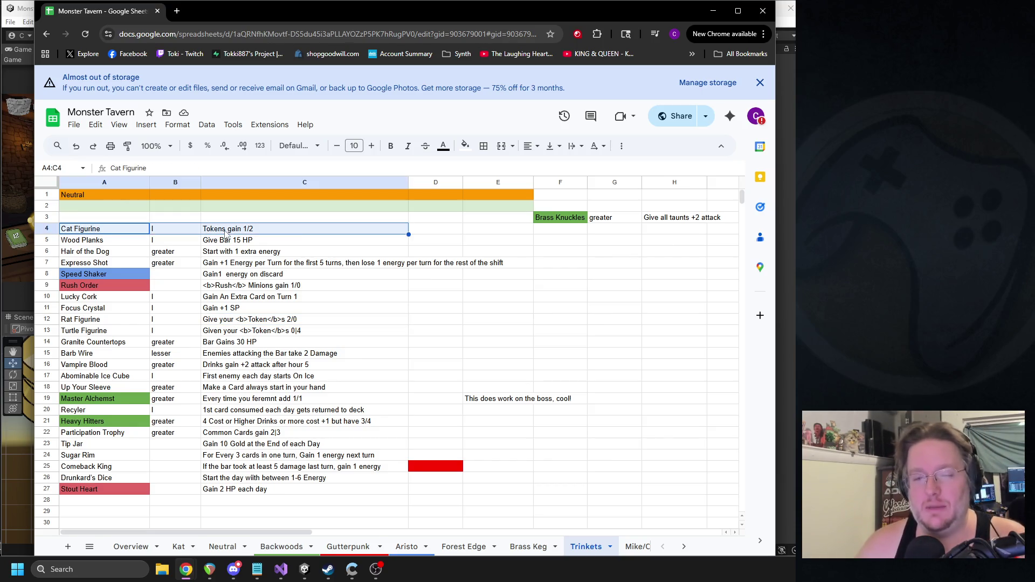
{"action": "left_click", "coordinate": [559, 230]}
{"action": "key", "text": "ctrl+v"}
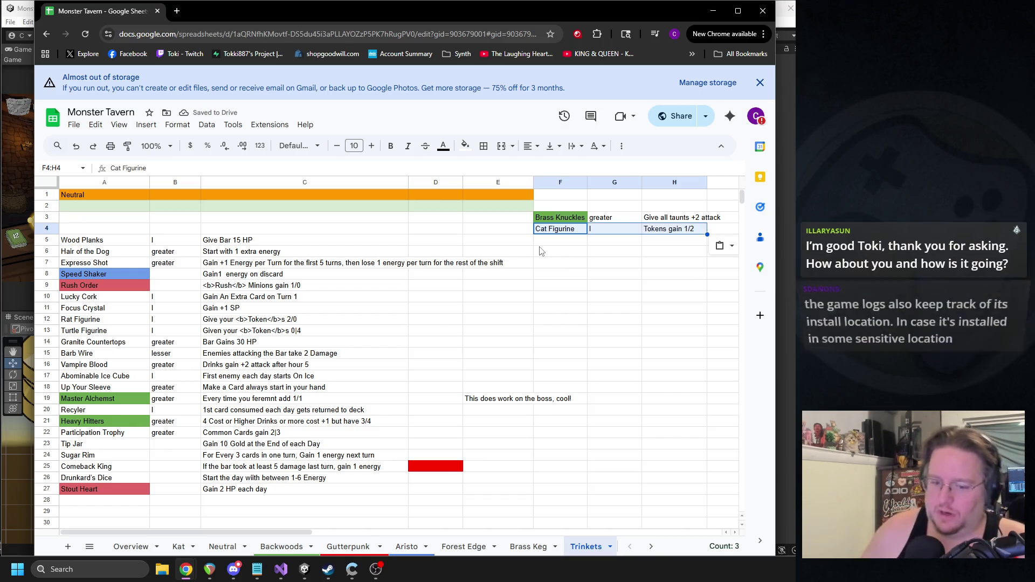
{"action": "left_click", "coordinate": [235, 570]}
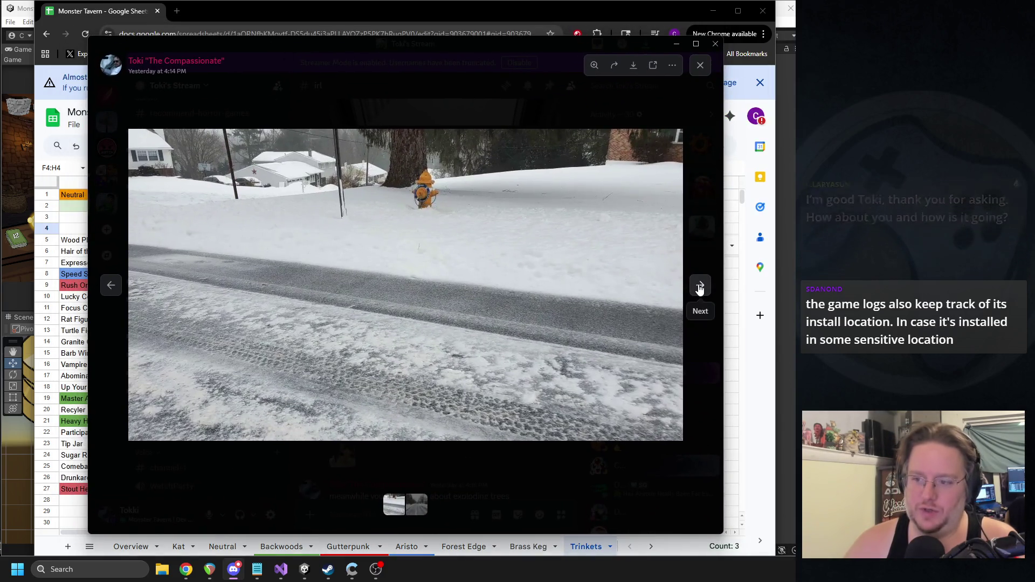
{"action": "left_click", "coordinate": [700, 286]}
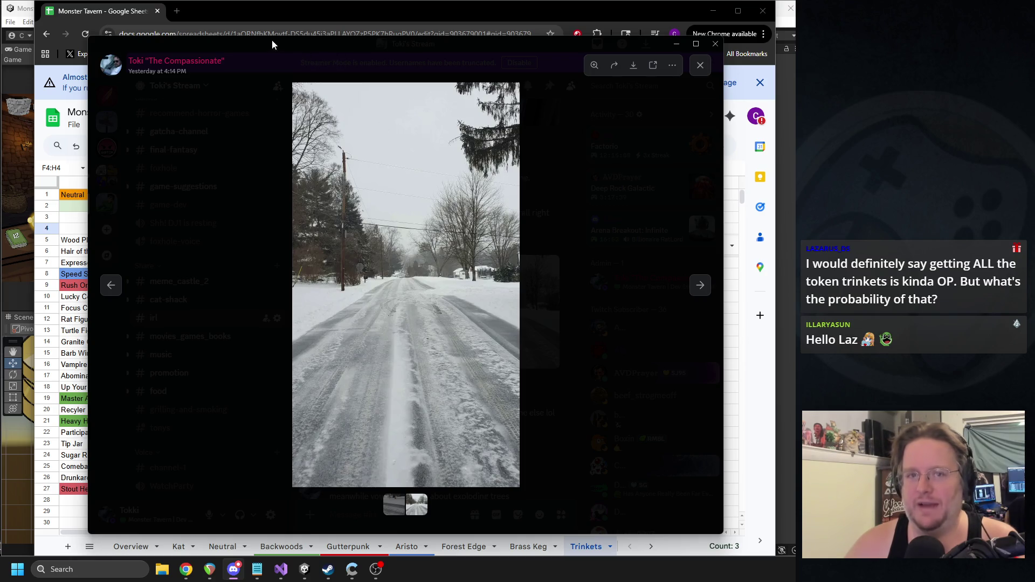
{"action": "key", "text": "alt+Tab"}
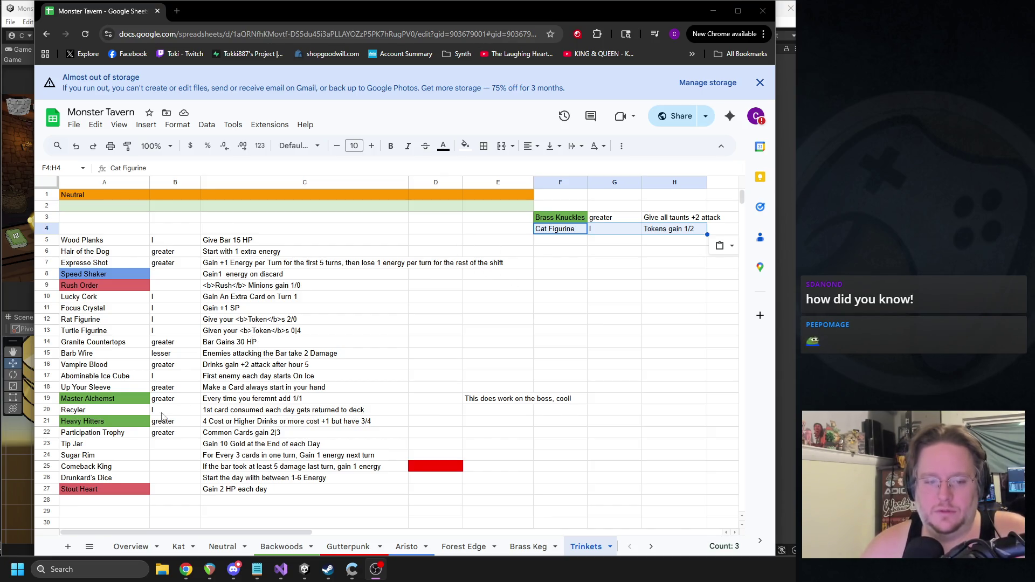
Step: Move the Tip Jar row into F5:H5
{"action": "left_click", "coordinate": [97, 445]}
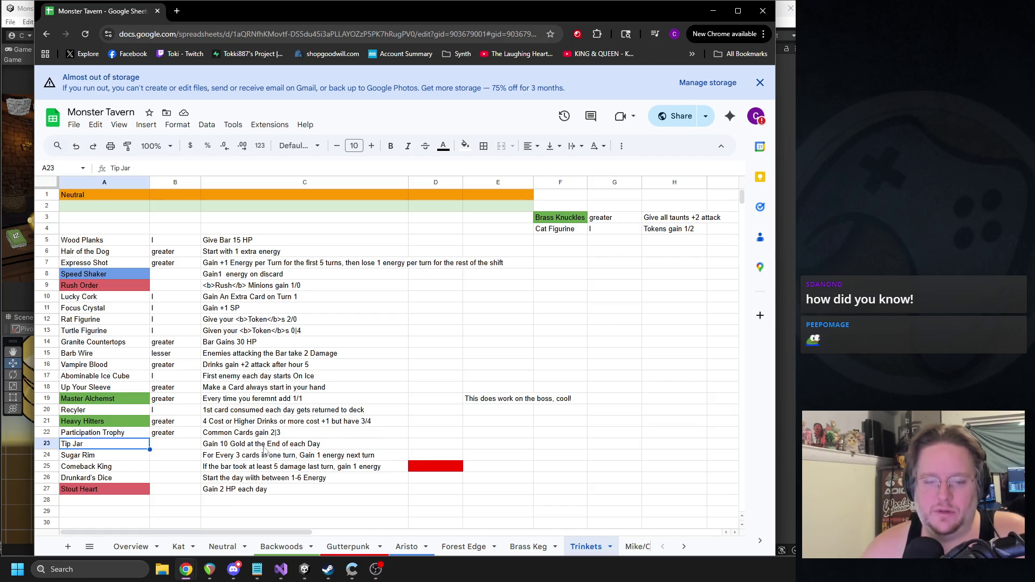
{"action": "left_click", "coordinate": [347, 450], "text": "shift"}
{"action": "key", "text": "ctrl+x"}
{"action": "left_click", "coordinate": [557, 242]}
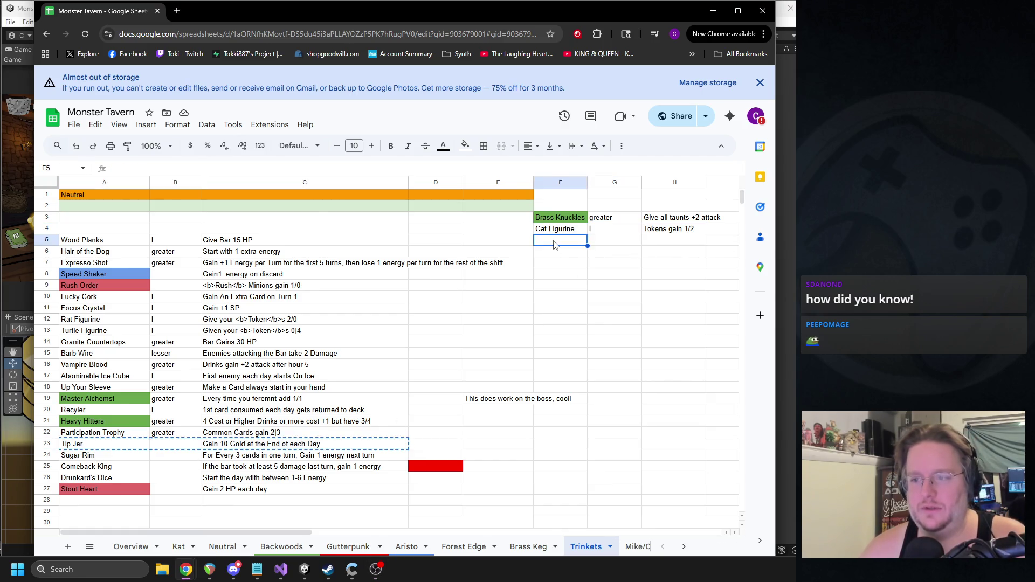
{"action": "key", "text": "ctrl+v"}
Step: Change Cat Figurine's description in H4 to read Tokens gain 2/3
{"action": "left_click", "coordinate": [671, 231]}
{"action": "double_click", "coordinate": [689, 229]}
{"action": "key", "text": "BackSpace"}
{"action": "type", "text": "2"}
{"action": "key", "text": "BackSpace"}
{"action": "type", "text": "3"}
{"action": "left_click", "coordinate": [682, 264]}
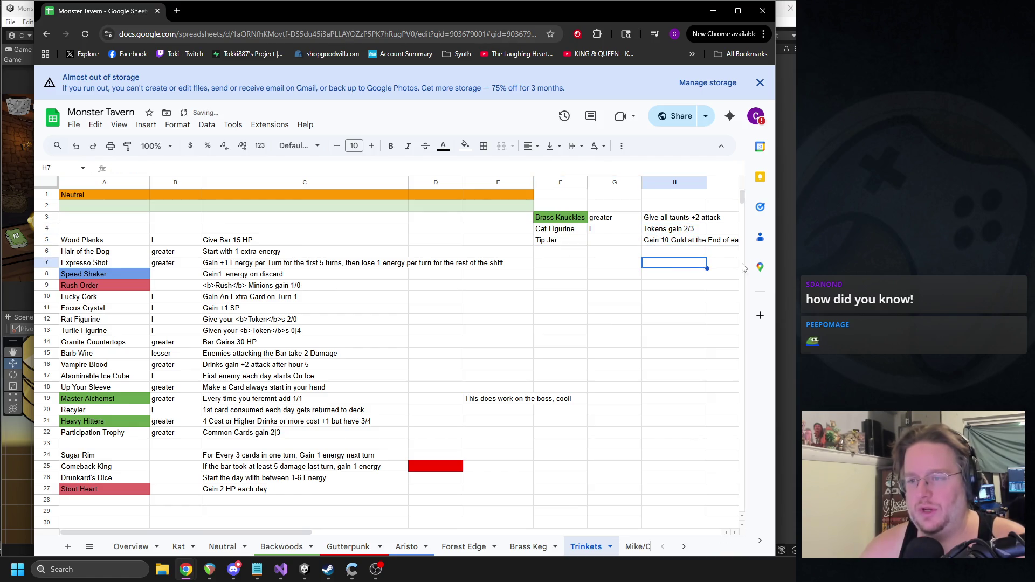
Step: Clear the Rat Figurine and Turtle Figurine rows
{"action": "mouse_move", "coordinate": [313, 534]}
{"action": "left_mouse_down"}
{"action": "mouse_move", "coordinate": [348, 536]}
{"action": "mouse_move", "coordinate": [317, 537]}
{"action": "left_mouse_up"}
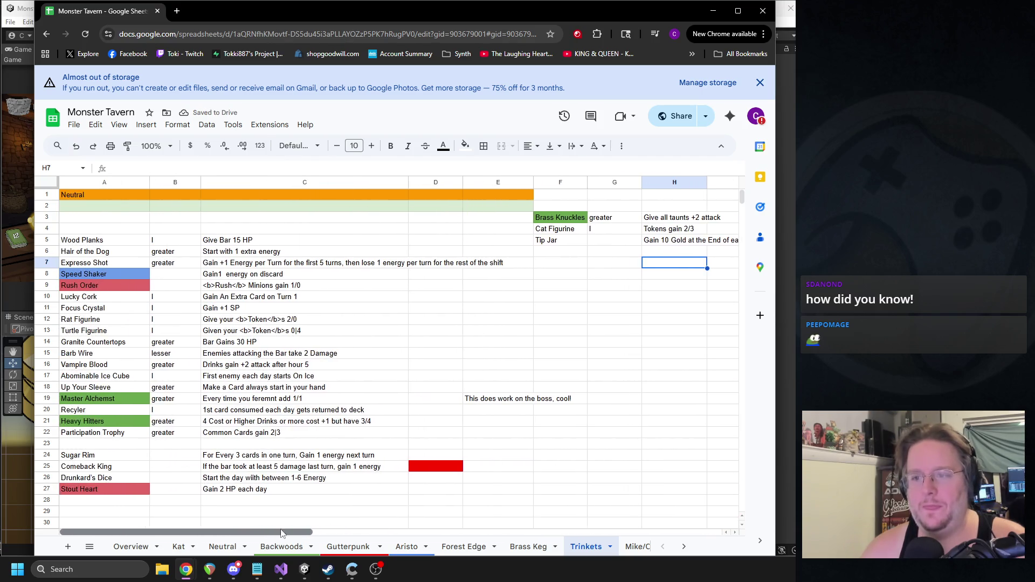
{"action": "left_click_drag", "start_coordinate": [100, 319], "coordinate": [312, 332]}
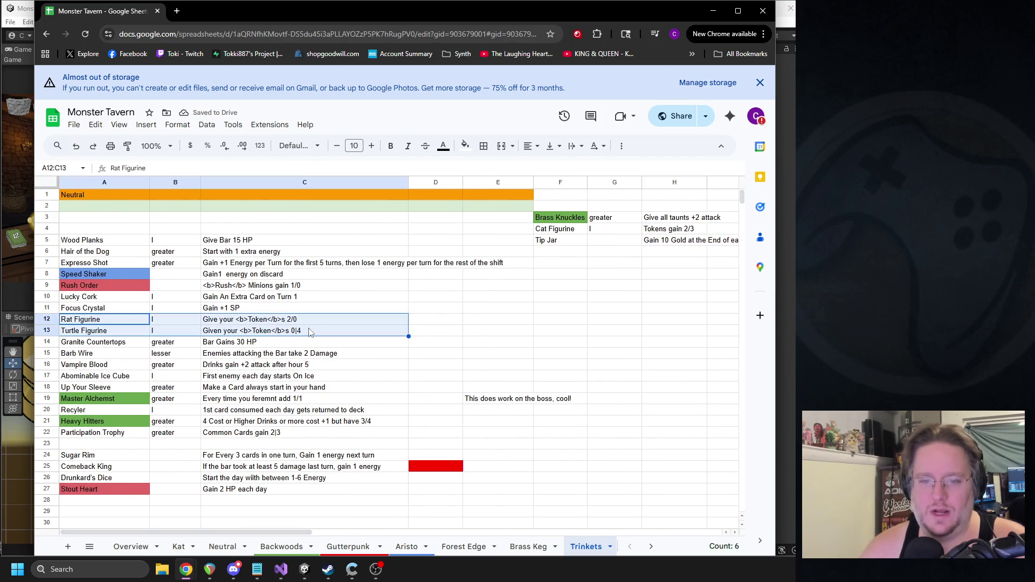
{"action": "key", "text": "Delete"}
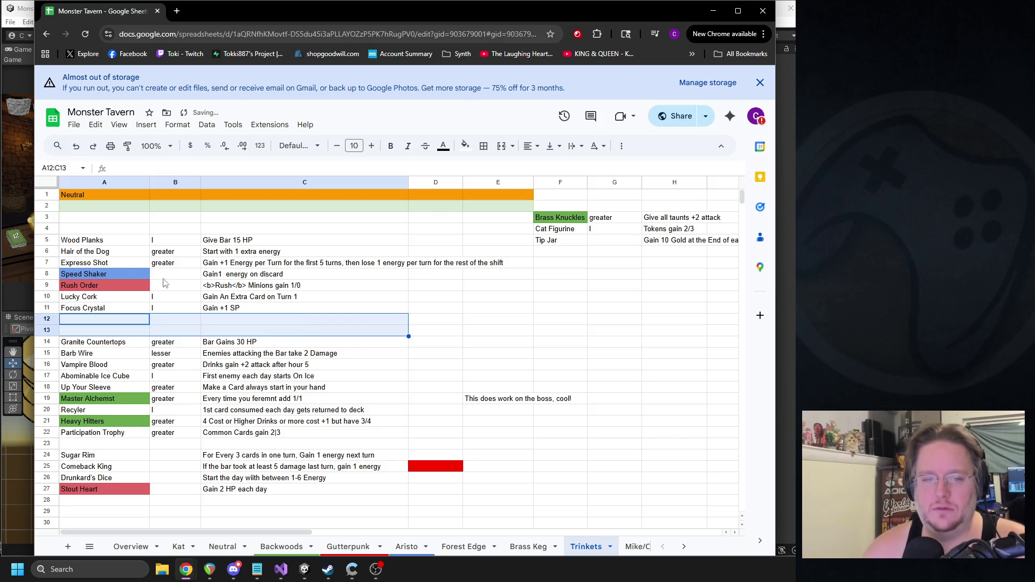
Step: Move Focus Crystal into F6:H6 and change its bonus to +2 SP
{"action": "left_click", "coordinate": [100, 308]}
{"action": "left_click", "coordinate": [232, 309], "text": "shift"}
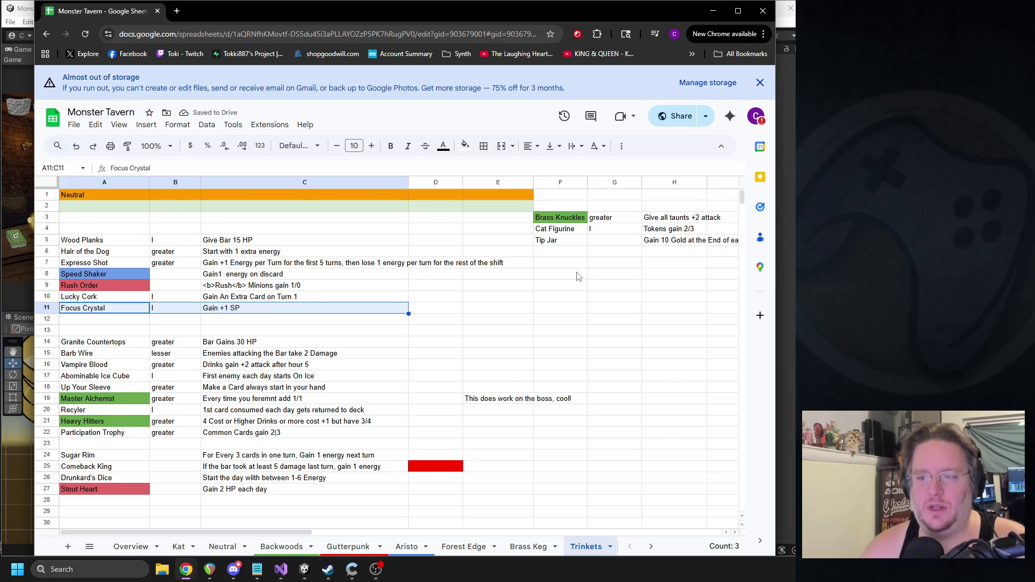
{"action": "key", "text": "ctrl+x"}
{"action": "left_click", "coordinate": [558, 252]}
{"action": "key", "text": "ctrl+v"}
{"action": "double_click", "coordinate": [669, 251]}
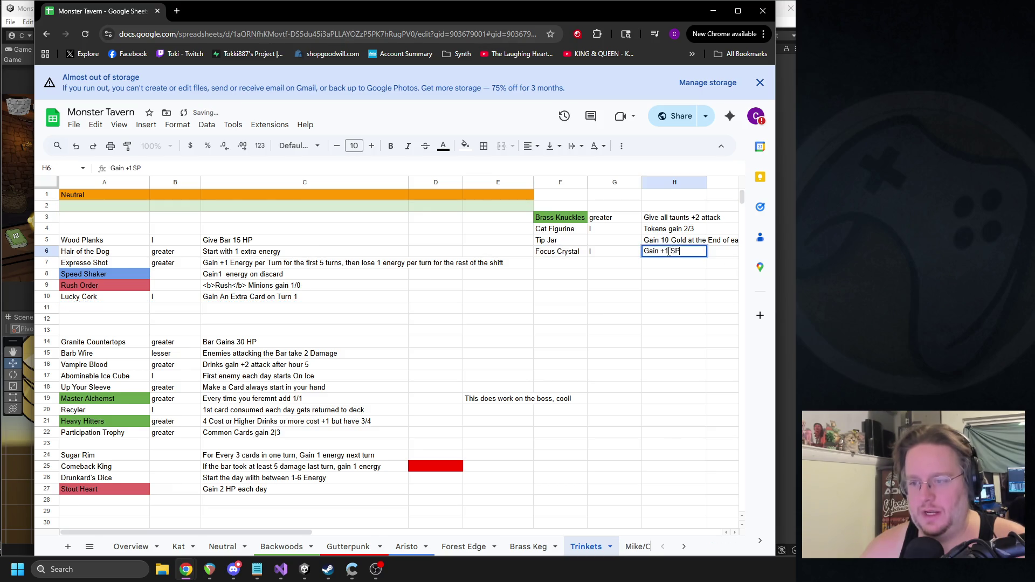
{"action": "key", "text": "BackSpace"}
{"action": "type", "text": "2"}
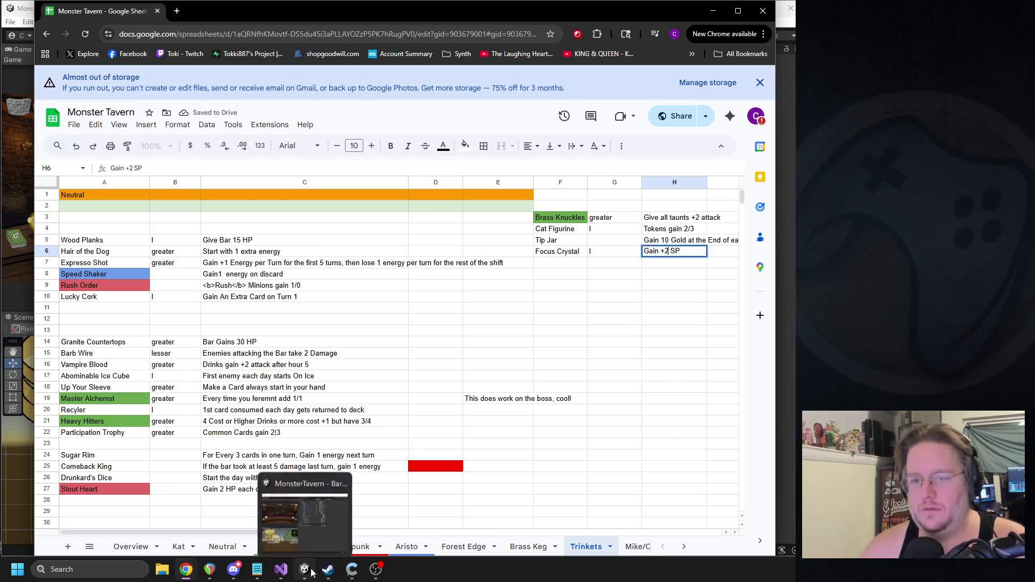
{"action": "left_click", "coordinate": [310, 573]}
Step: Find the Focus_Crystal prefab via 'focus_c' and set its spellpower change value to 2
{"action": "left_click", "coordinate": [553, 58]}
{"action": "type", "text": "focus_"}
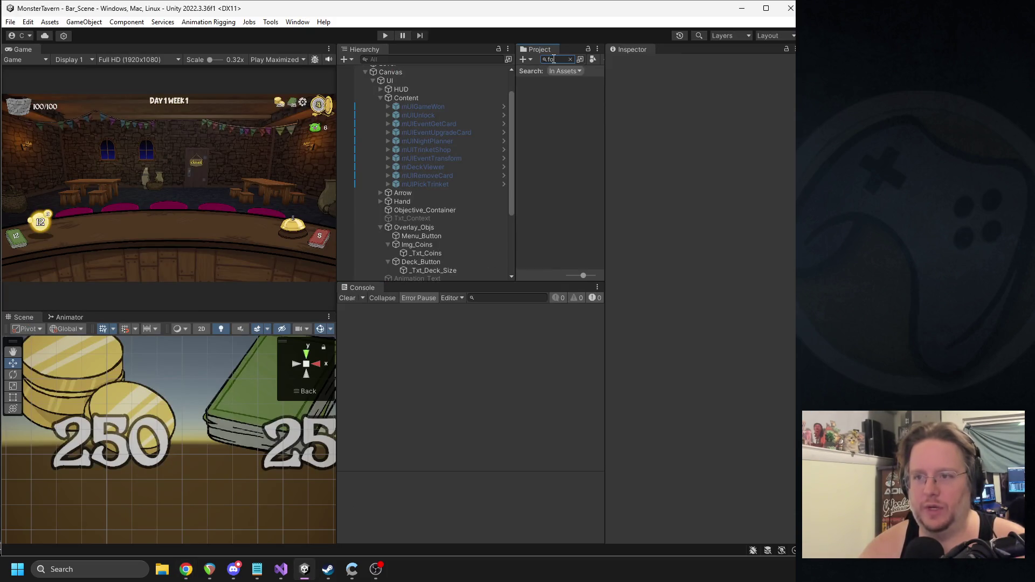
{"action": "type", "text": "cus_cr"}
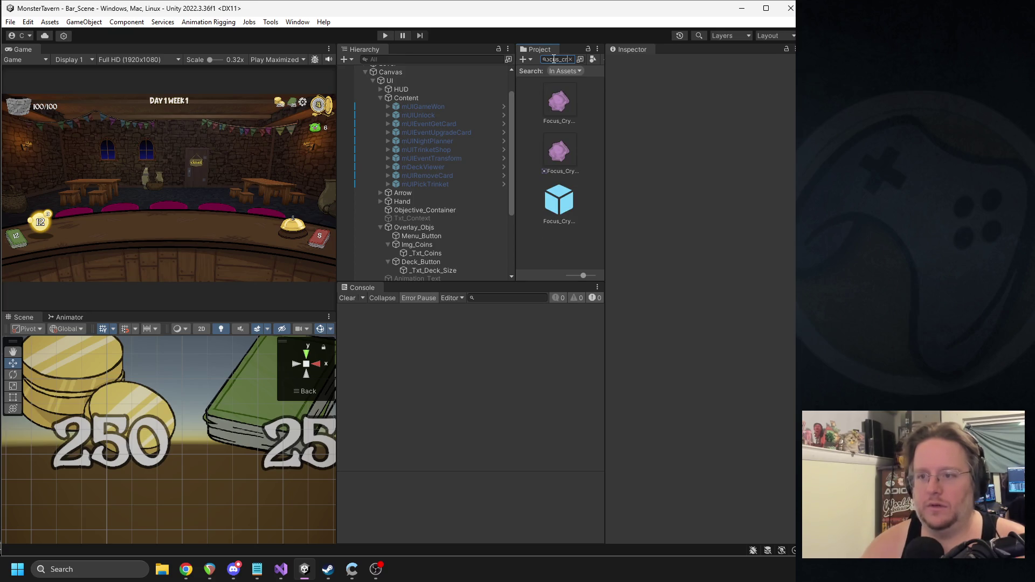
{"action": "left_click", "coordinate": [572, 205]}
{"action": "left_click", "coordinate": [733, 413]}
{"action": "type", "text": "2"}
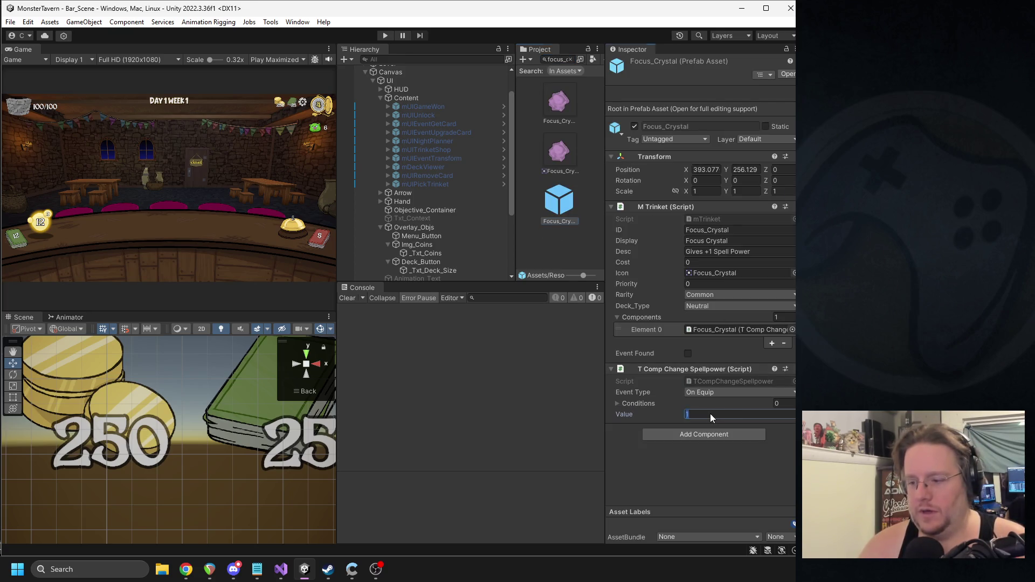
{"action": "key", "text": "Return"}
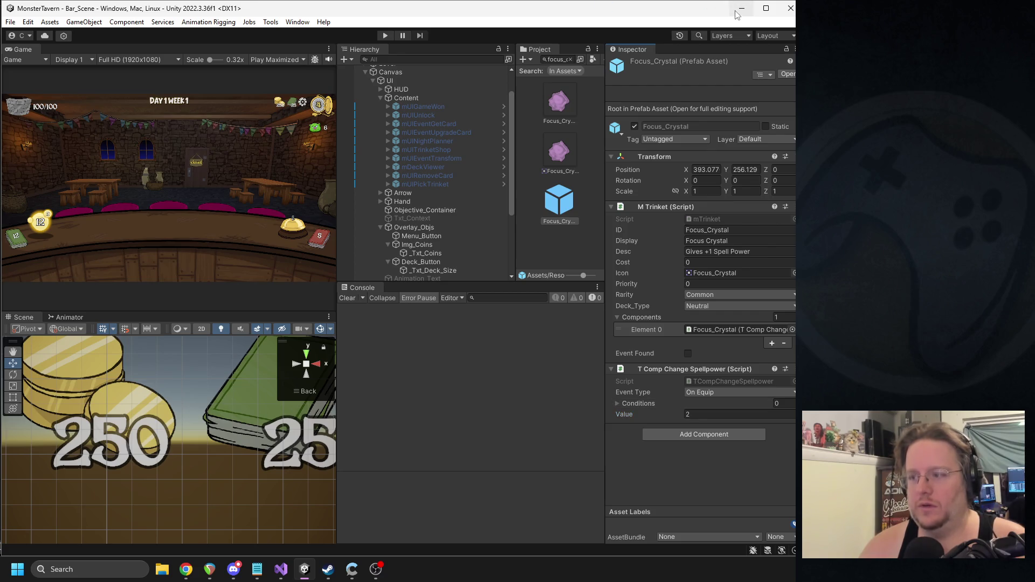
{"action": "mouse_move", "coordinate": [186, 569]}
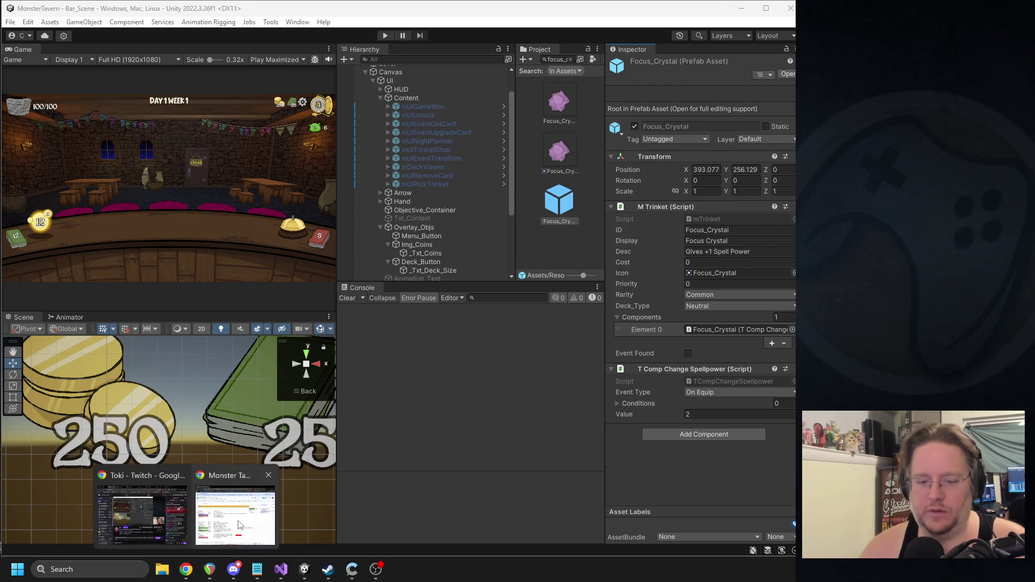
{"action": "left_click", "coordinate": [232, 513]}
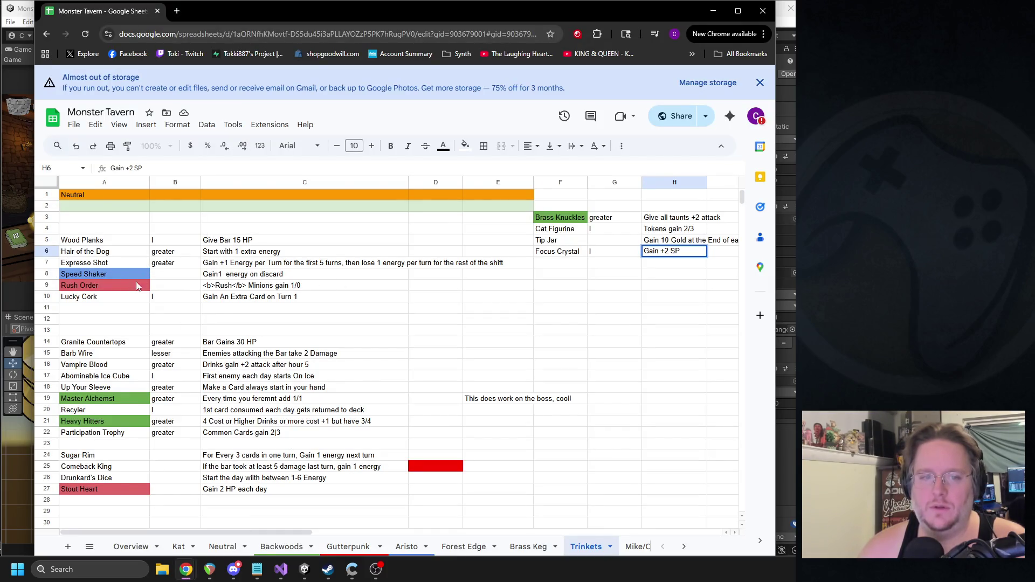
Step: Select and review the Wood Planks row A5:C5
{"action": "left_click", "coordinate": [90, 240]}
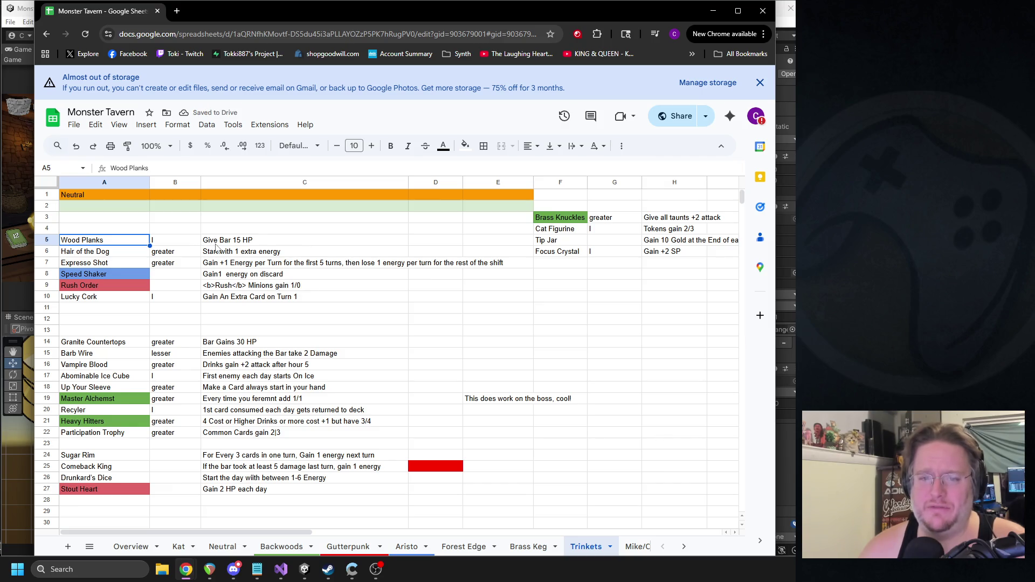
{"action": "left_click", "coordinate": [224, 242], "text": "shift"}
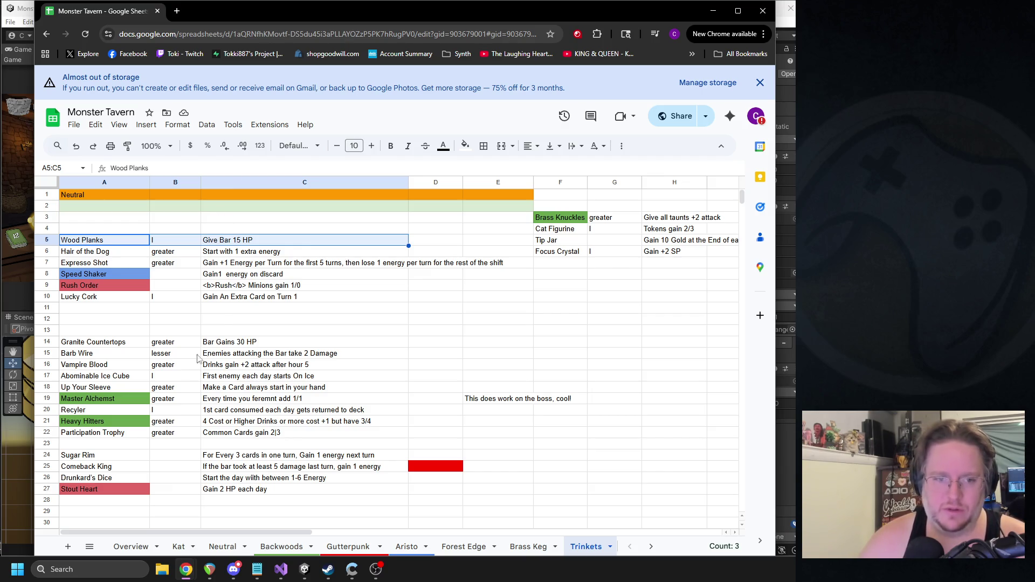
{"action": "left_click", "coordinate": [158, 237]}
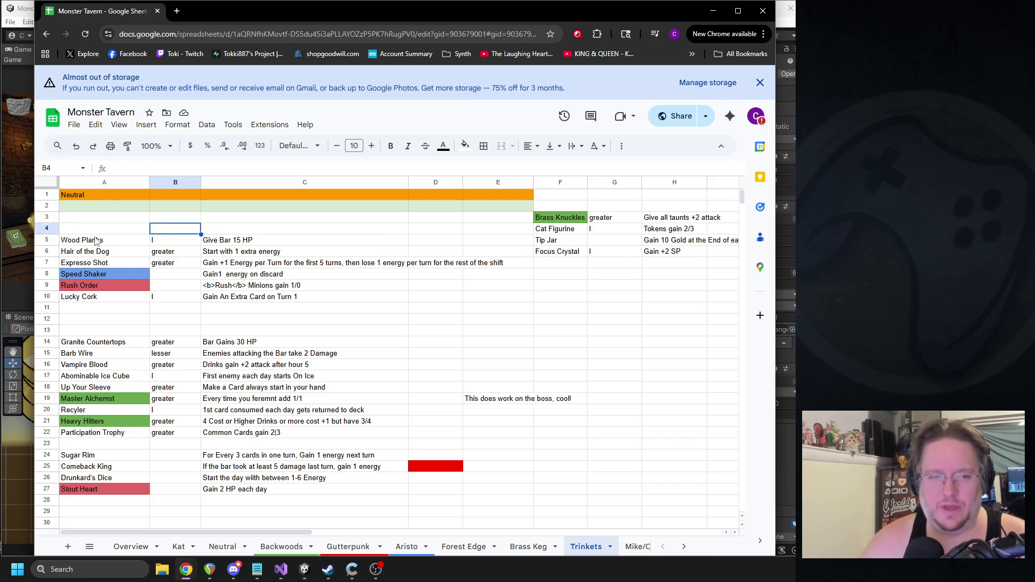
{"action": "key", "text": "Left"}
{"action": "left_click", "coordinate": [236, 244], "text": "shift"}
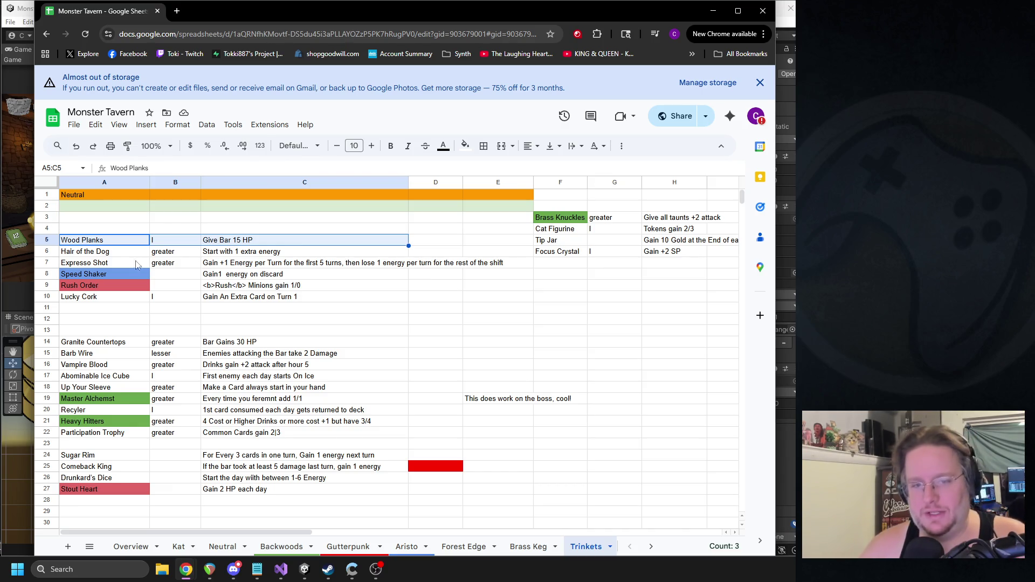
Step: Select the Hair of the Dog row and highlight its description for replacement
{"action": "left_click", "coordinate": [112, 254]}
{"action": "left_click", "coordinate": [377, 252], "text": "shift"}
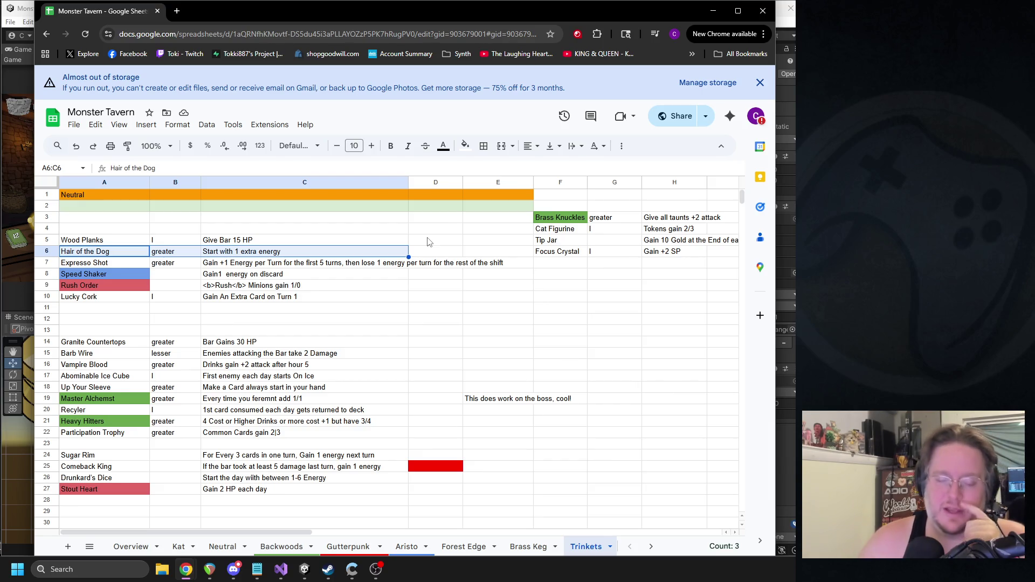
{"action": "triple_click", "coordinate": [246, 253]}
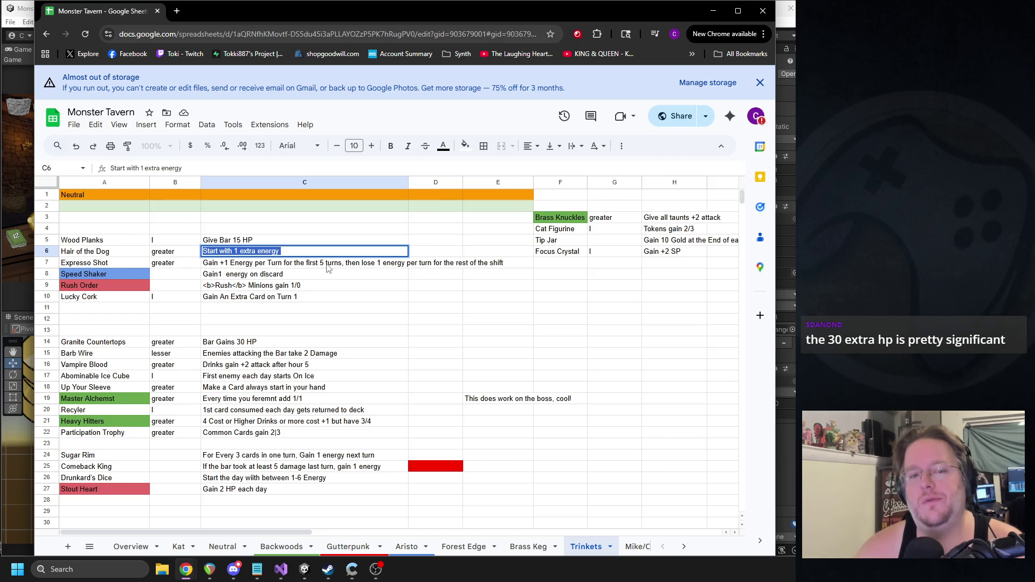
Step: Reword Hair of the Dog to 'Your first Drink Costs -1 Energy' and move it to F7:H7
{"action": "type", "text": "Your first "}
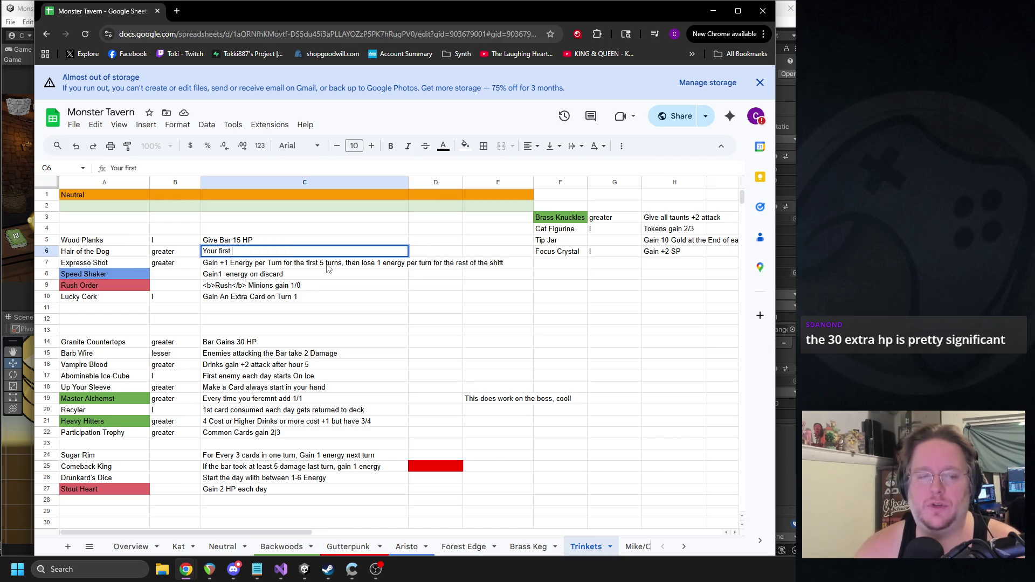
{"action": "type", "text": "Drink Costs -1 Energy"}
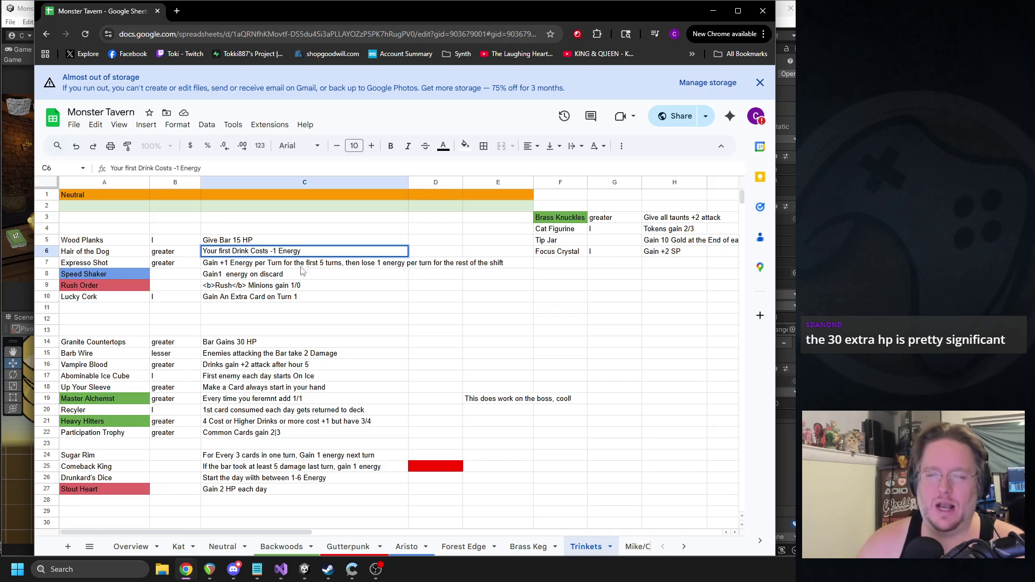
{"action": "left_click_drag", "start_coordinate": [103, 251], "coordinate": [222, 256]}
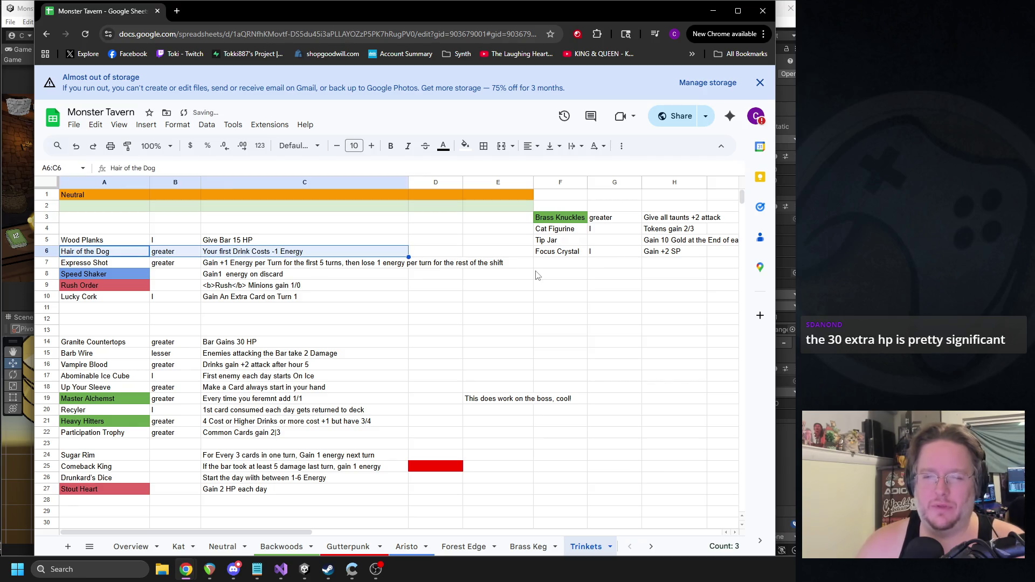
{"action": "key", "text": "ctrl+x"}
{"action": "left_click", "coordinate": [553, 264]}
{"action": "key", "text": "ctrl+v"}
Step: Clear the tags in column G from G3 to G7
{"action": "left_click", "coordinate": [605, 264]}
{"action": "key", "text": "Delete"}
{"action": "left_click", "coordinate": [612, 221]}
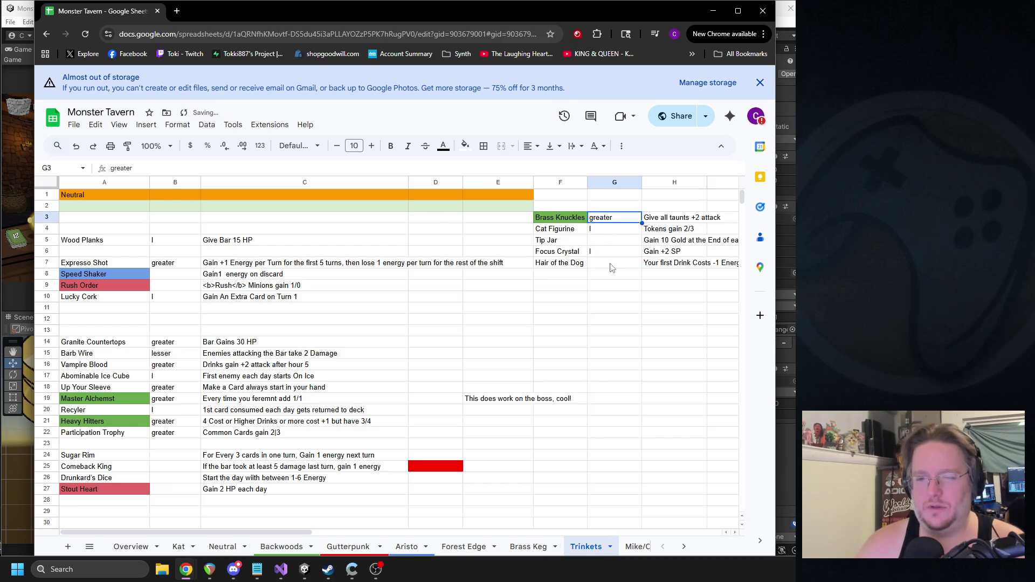
{"action": "left_click", "coordinate": [612, 268], "text": "shift"}
{"action": "key", "text": "Delete"}
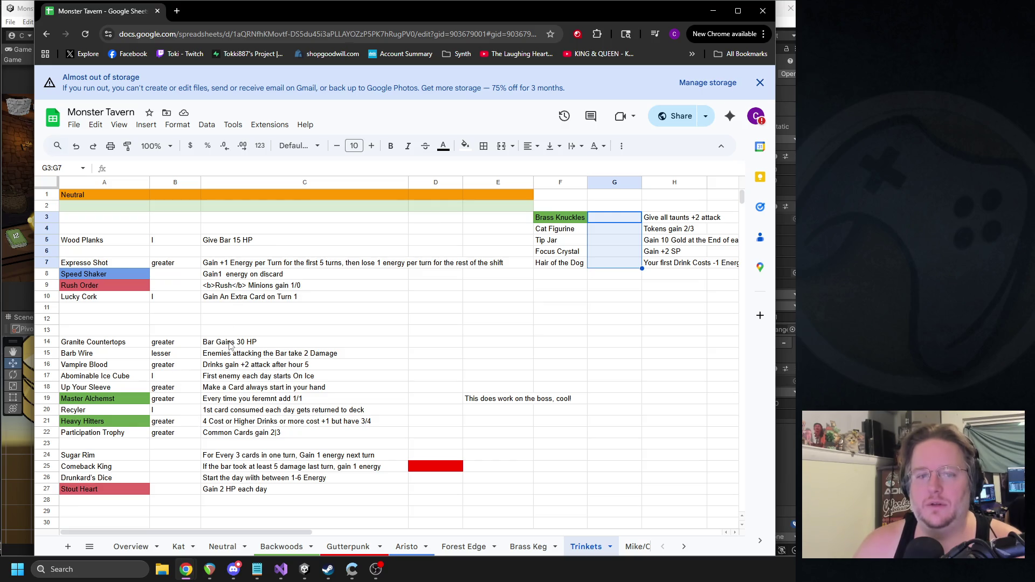
Step: Inspect Expresso Shot's full description text
{"action": "left_click", "coordinate": [106, 267]}
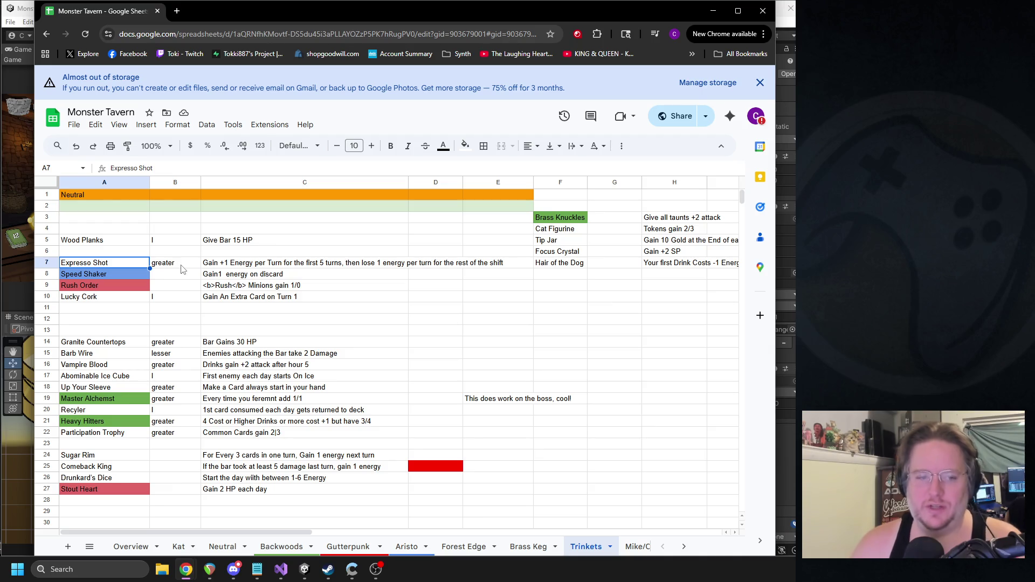
{"action": "left_click", "coordinate": [275, 265]}
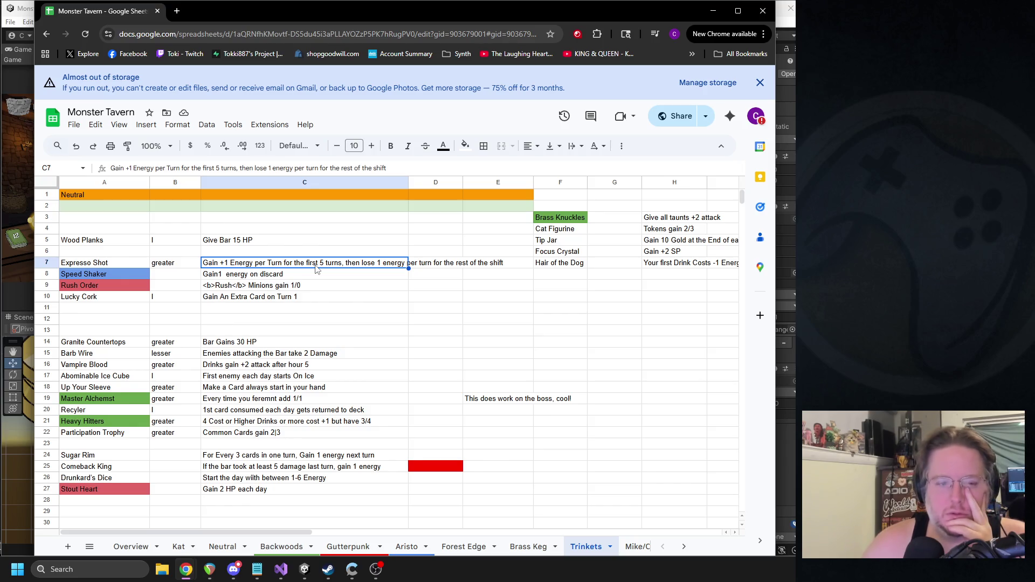
{"action": "triple_click", "coordinate": [238, 264]}
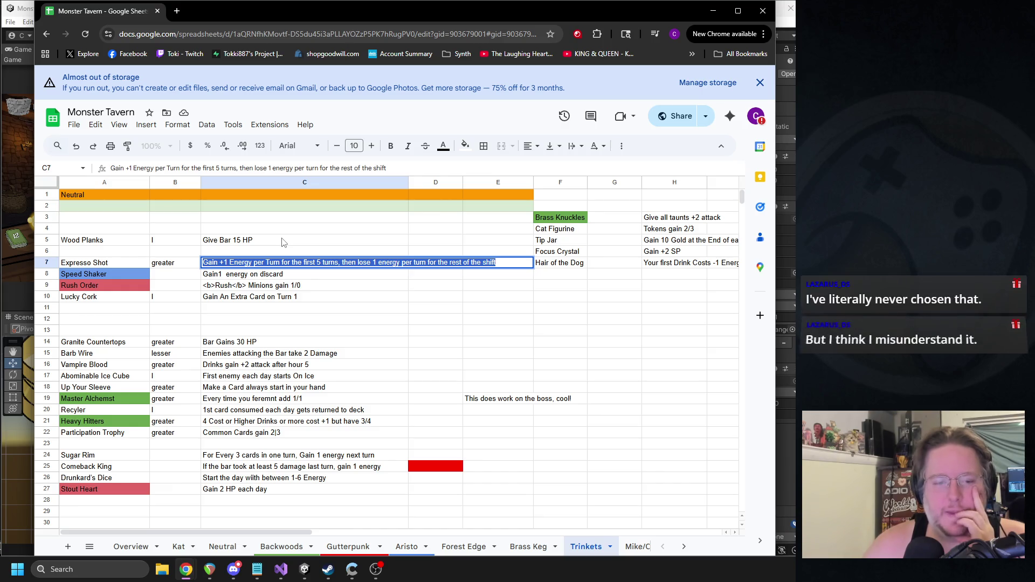
Step: Move the Speed Shaker row into F8:H8 and check its cells
{"action": "left_click", "coordinate": [120, 277]}
{"action": "left_click", "coordinate": [252, 278], "text": "shift"}
{"action": "key", "text": "ctrl+c"}
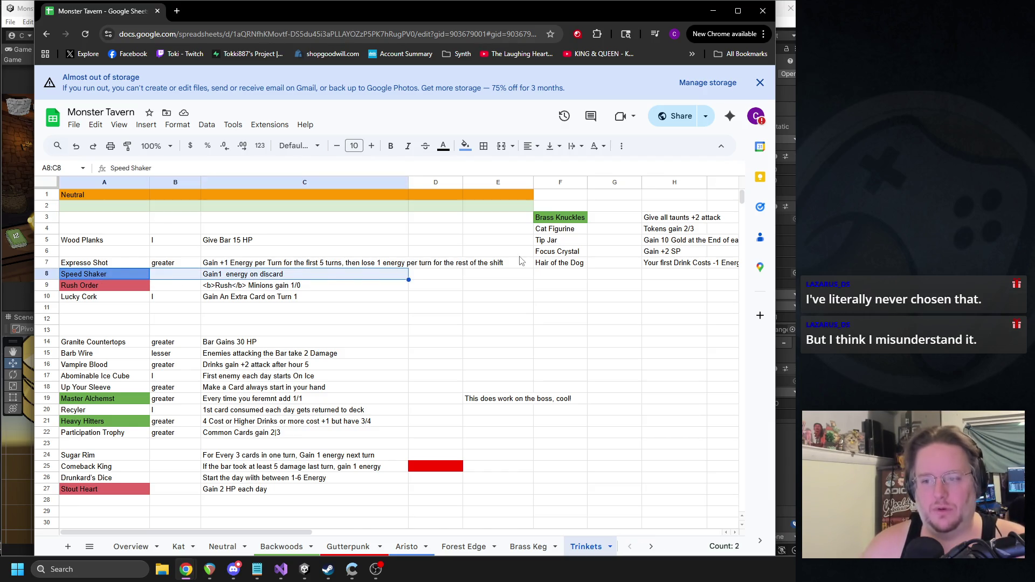
{"action": "left_click", "coordinate": [555, 276]}
{"action": "key", "text": "ctrl+v"}
{"action": "left_click", "coordinate": [650, 282]}
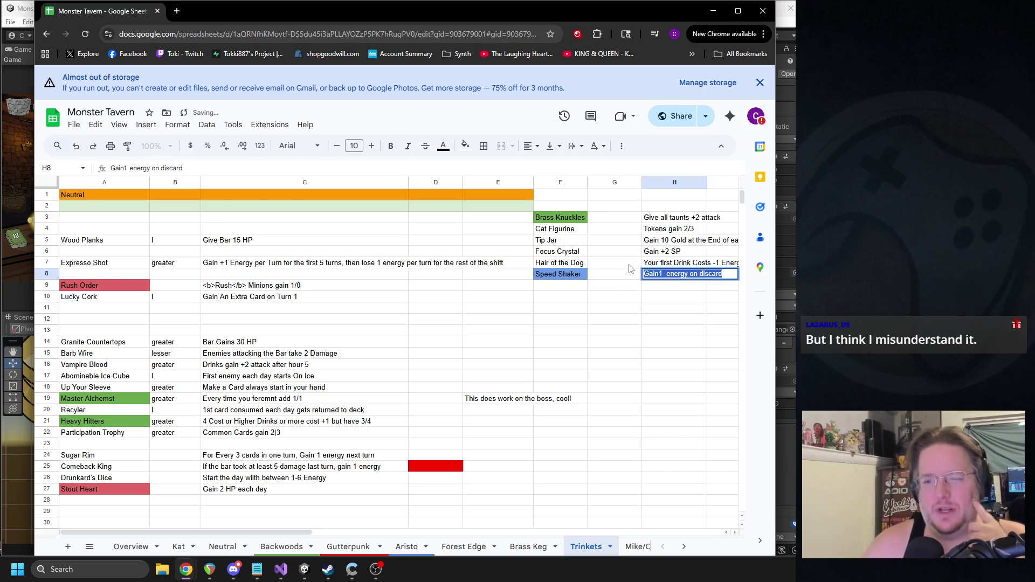
{"action": "left_click", "coordinate": [624, 278]}
{"action": "left_click", "coordinate": [561, 274]}
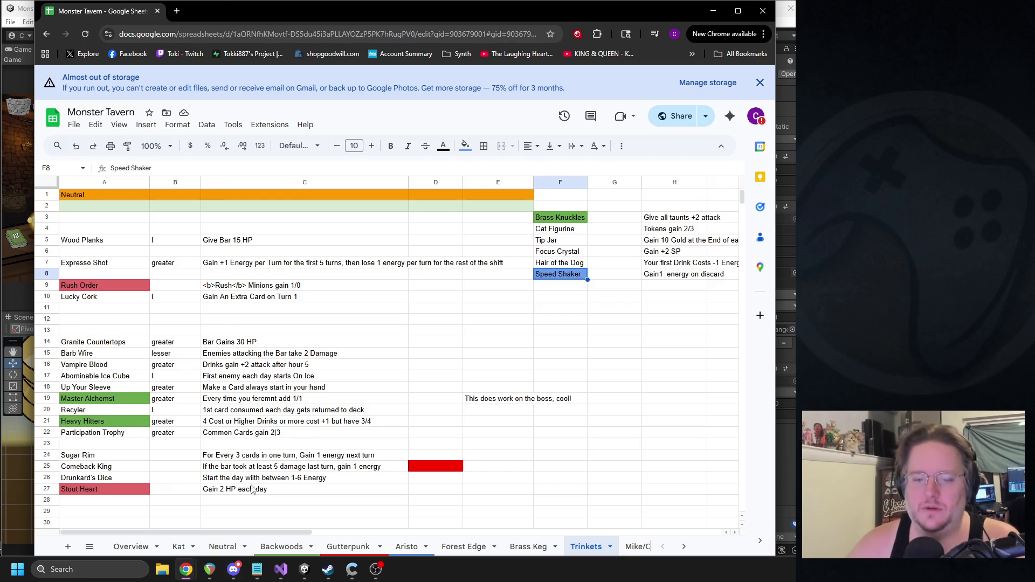
{"action": "left_click", "coordinate": [95, 264]}
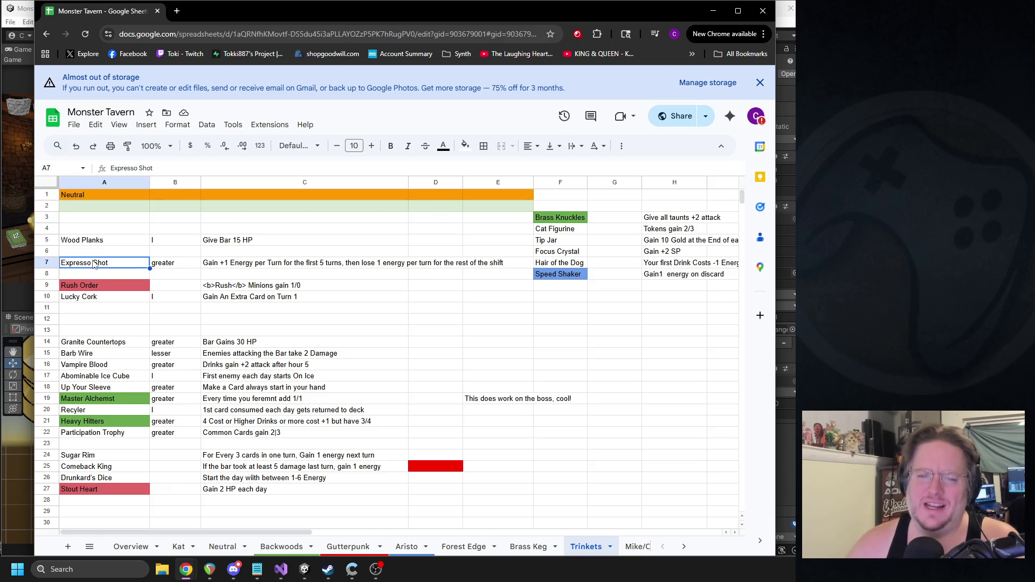
Step: Move Expresso Shot into F9:H9 and delete its greater tag
{"action": "left_click", "coordinate": [234, 264], "text": "shift"}
{"action": "key", "text": "ctrl+x"}
{"action": "left_click", "coordinate": [555, 289]}
{"action": "key", "text": "ctrl+v"}
{"action": "left_click_drag", "start_coordinate": [318, 534], "coordinate": [429, 534]}
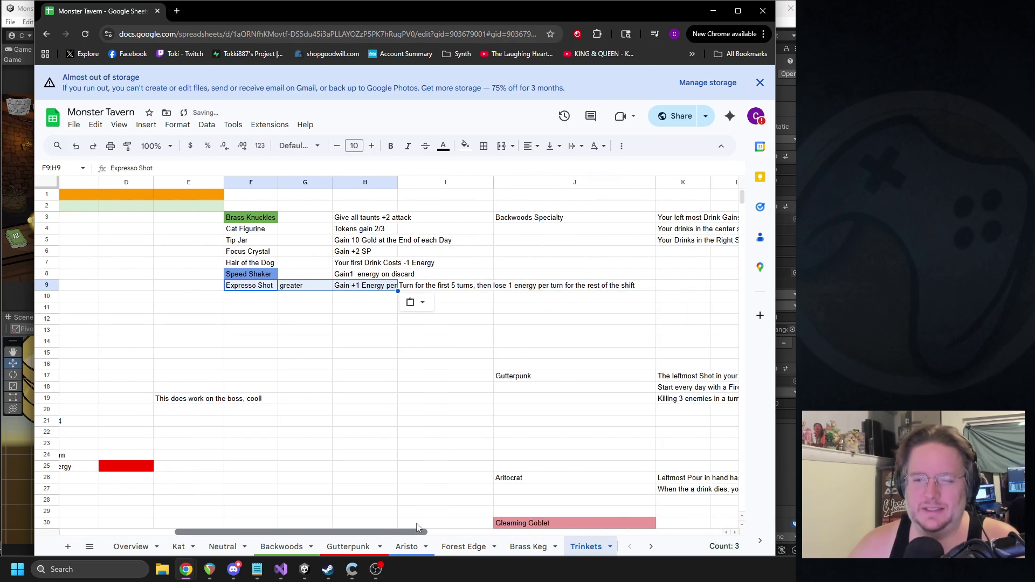
{"action": "left_click", "coordinate": [315, 286]}
{"action": "key", "text": "Delete"}
Step: Edit Expresso Shot's description, trying 4 turns but keeping 5 turns
{"action": "triple_click", "coordinate": [377, 286]}
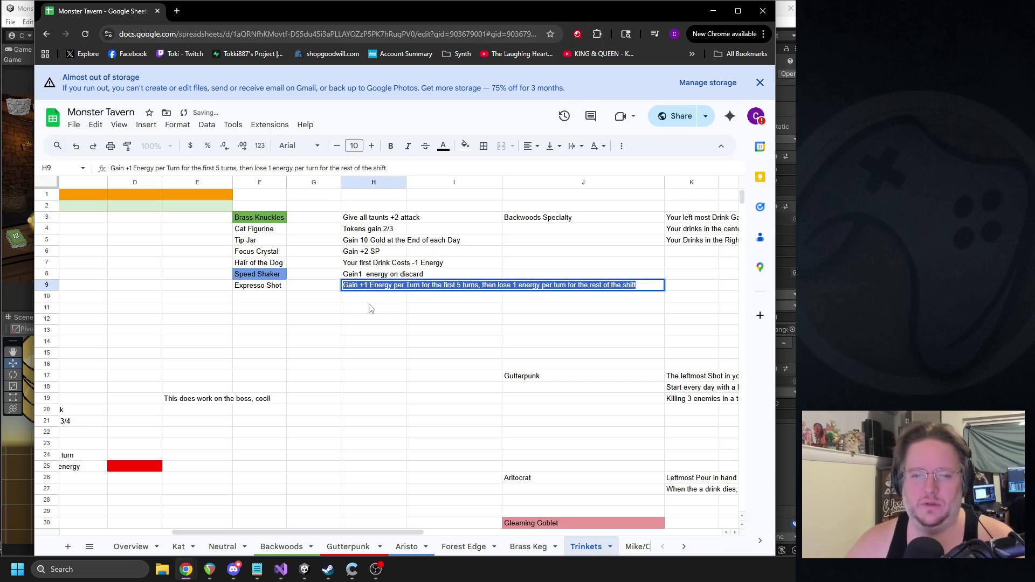
{"action": "left_click", "coordinate": [458, 285]}
{"action": "double_click", "coordinate": [459, 285]}
{"action": "type", "text": "4"}
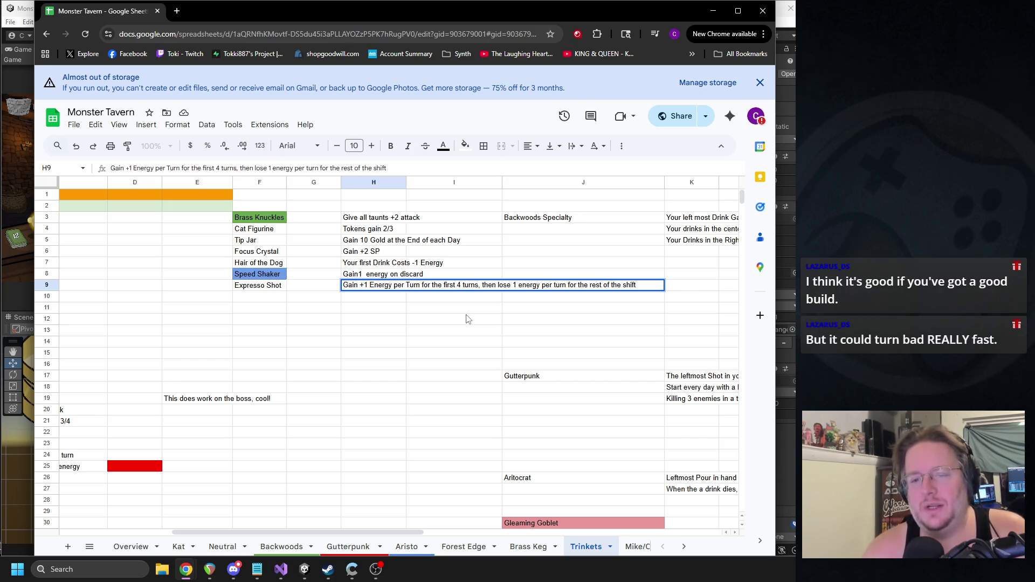
{"action": "key", "text": "BackSpace"}
{"action": "type", "text": "5"}
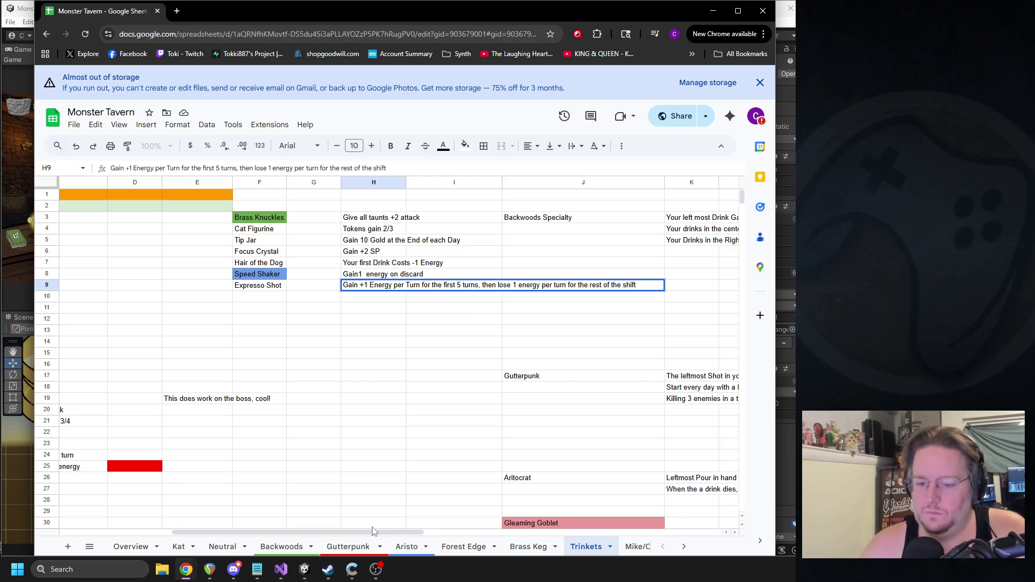
{"action": "left_click", "coordinate": [418, 348]}
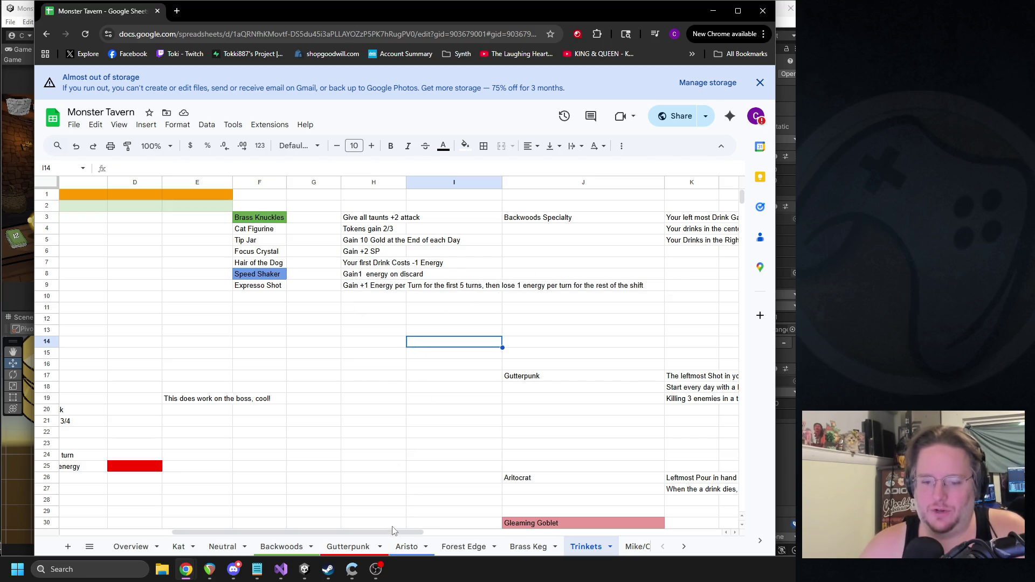
Step: Mark the cell beside Expresso Shot with an asterisk
{"action": "left_click_drag", "start_coordinate": [395, 531], "coordinate": [239, 519]}
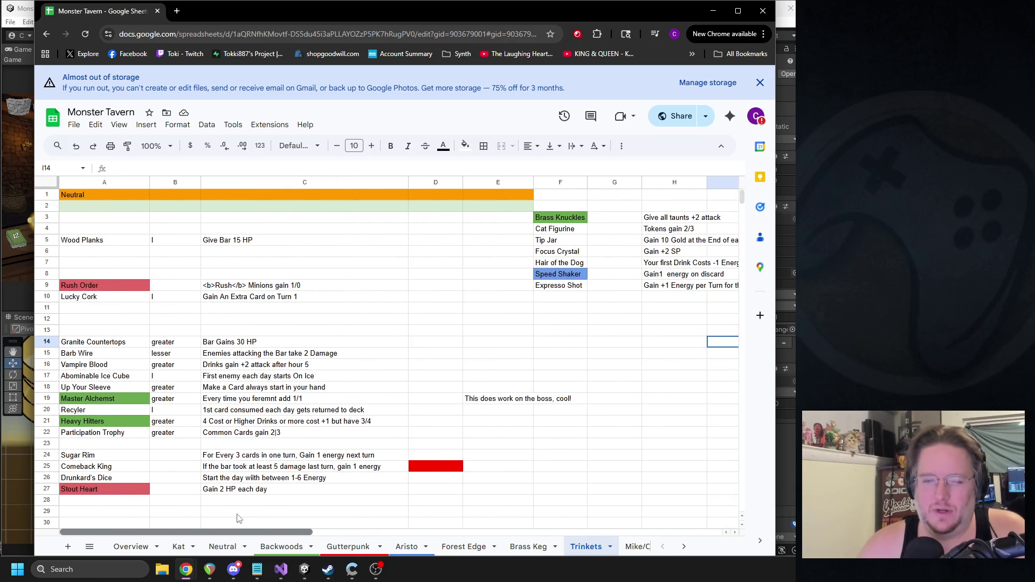
{"action": "left_click", "coordinate": [494, 286]}
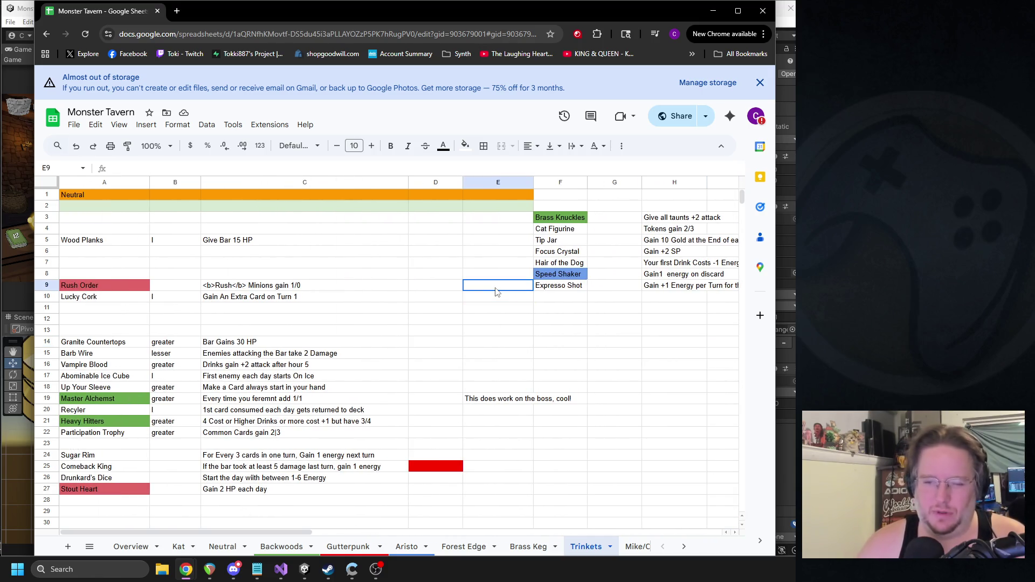
{"action": "type", "text": "*"}
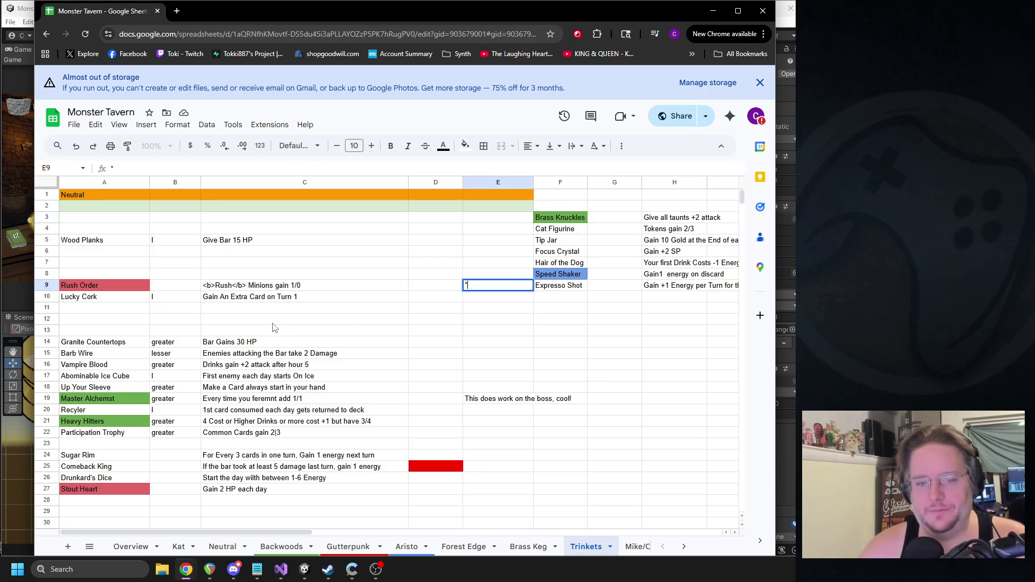
Step: Move Abominable Ice Cube below Expresso Shot and clear its middle-cell marker
{"action": "left_click_drag", "start_coordinate": [108, 376], "coordinate": [323, 376]}
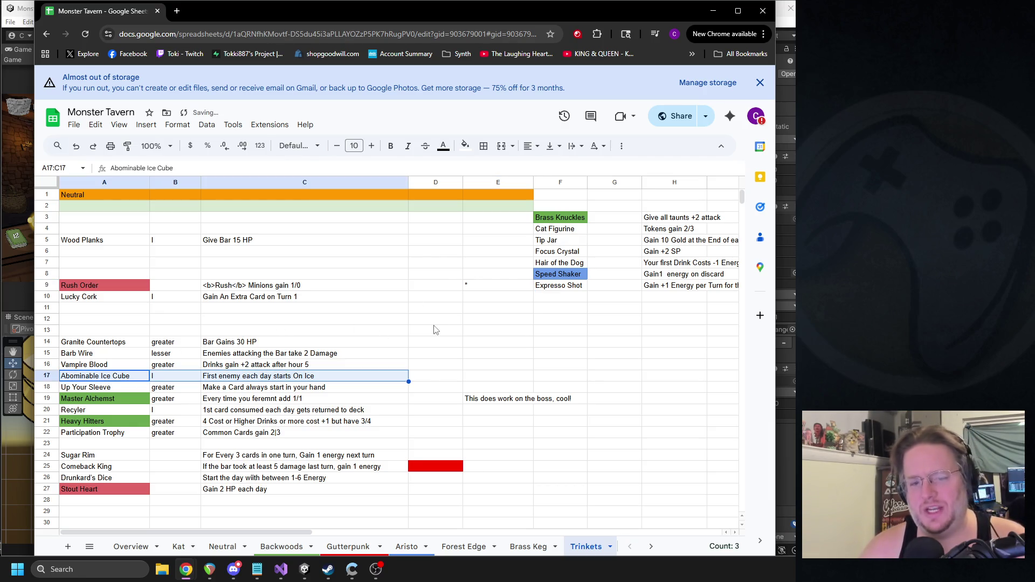
{"action": "key", "text": "ctrl+c"}
{"action": "left_click_drag", "start_coordinate": [296, 533], "coordinate": [419, 534]}
{"action": "left_click", "coordinate": [234, 299]}
{"action": "key", "text": "ctrl+v"}
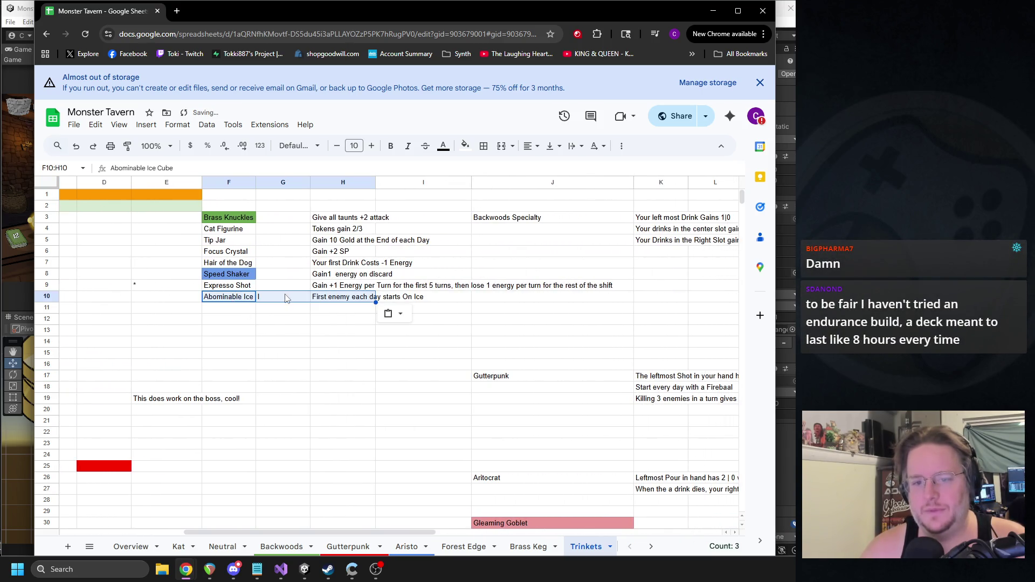
{"action": "left_click", "coordinate": [285, 298]}
{"action": "key", "text": "BackSpace"}
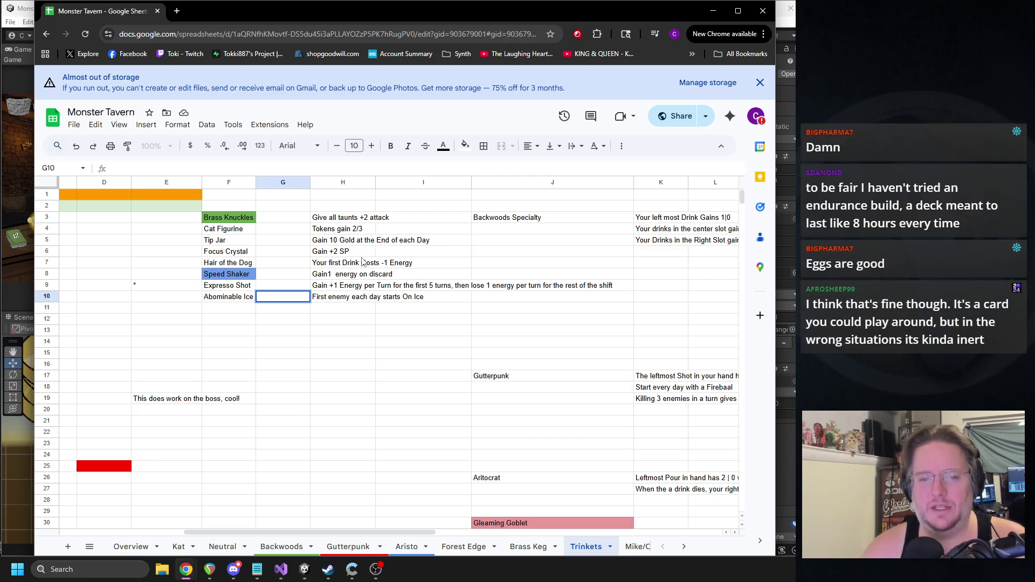
Step: Enter costs: 10 for Abominable Ice Cube, 15 for Hair of the Dog, 25 for the rest
{"action": "type", "text": "10"}
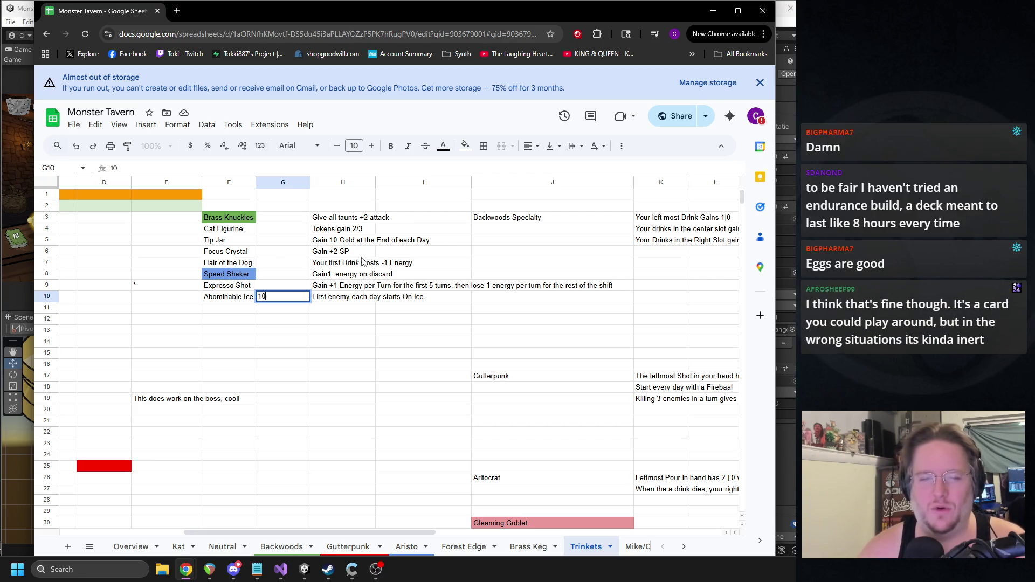
{"action": "left_click", "coordinate": [281, 287]}
{"action": "type", "text": "25"}
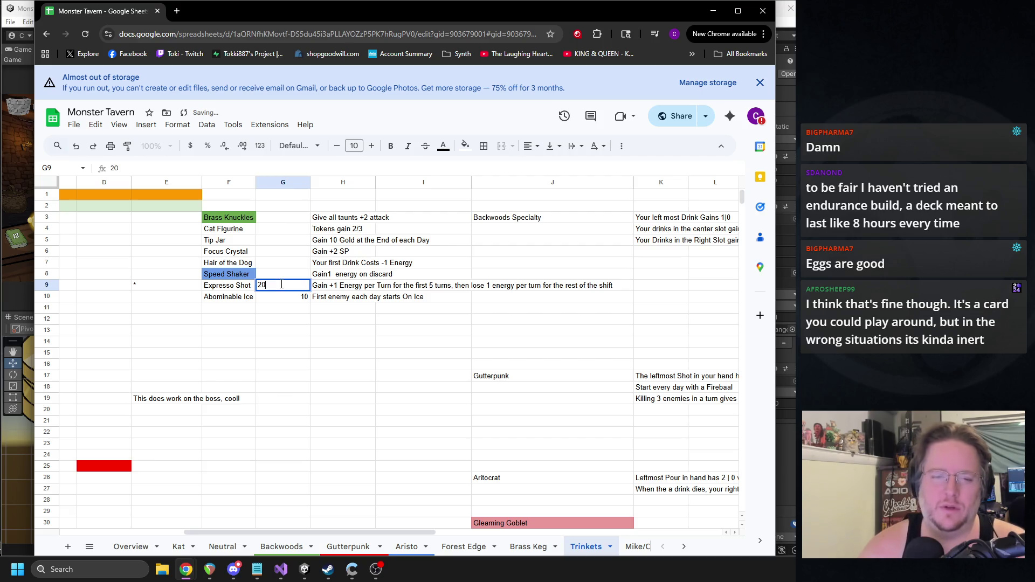
{"action": "left_click", "coordinate": [278, 263]}
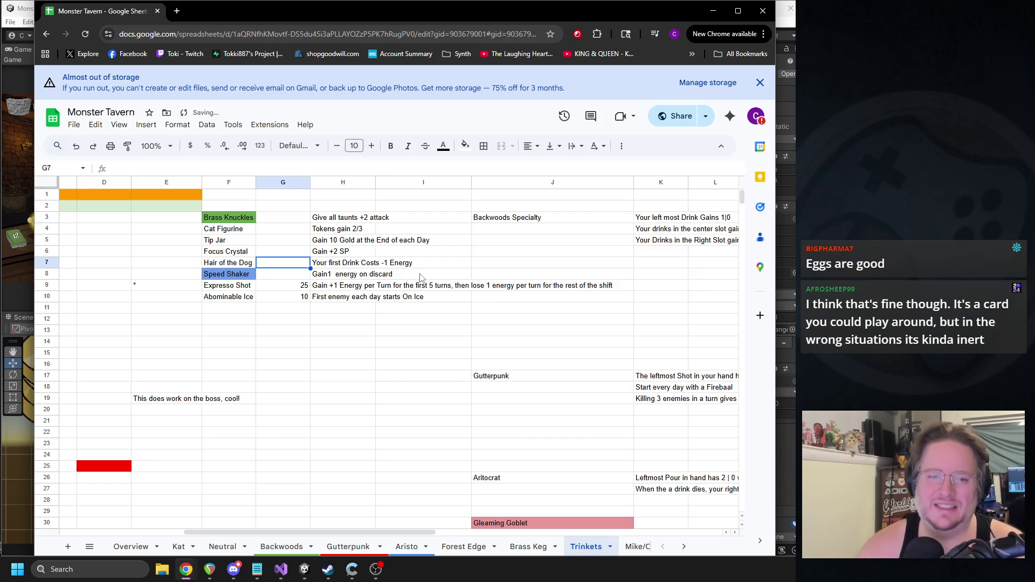
{"action": "type", "text": "15"}
{"action": "left_click", "coordinate": [285, 251]}
{"action": "type", "text": "25"}
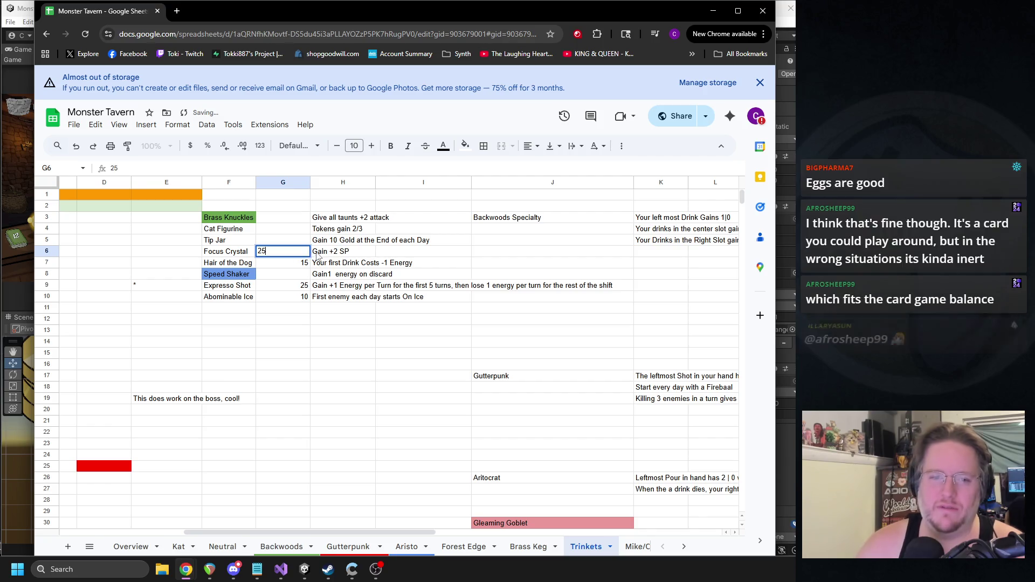
{"action": "left_click", "coordinate": [291, 240]}
{"action": "type", "text": "25"}
{"action": "left_click", "coordinate": [288, 229]}
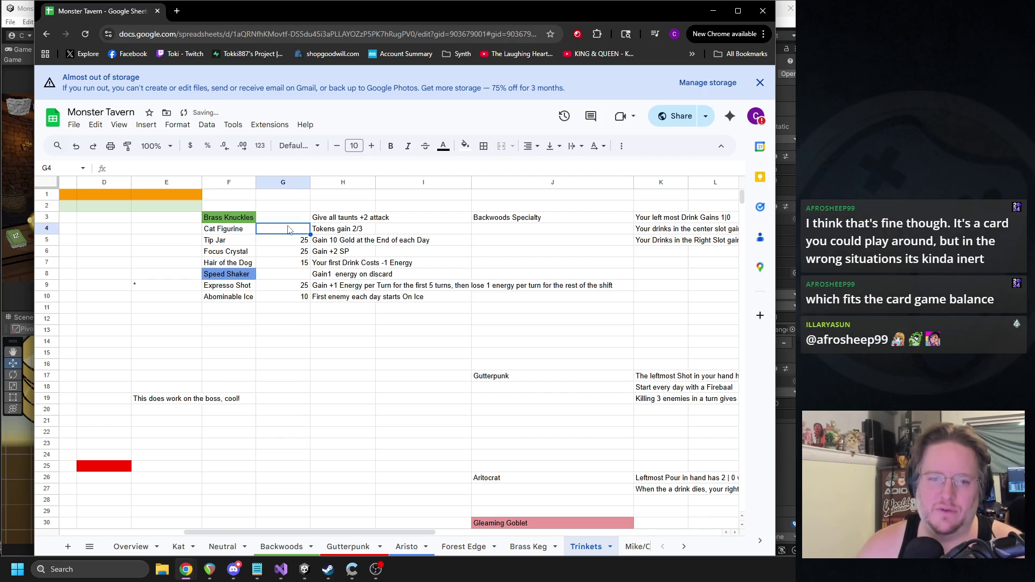
{"action": "type", "text": "25"}
{"action": "left_click", "coordinate": [289, 216]}
{"action": "type", "text": "2"}
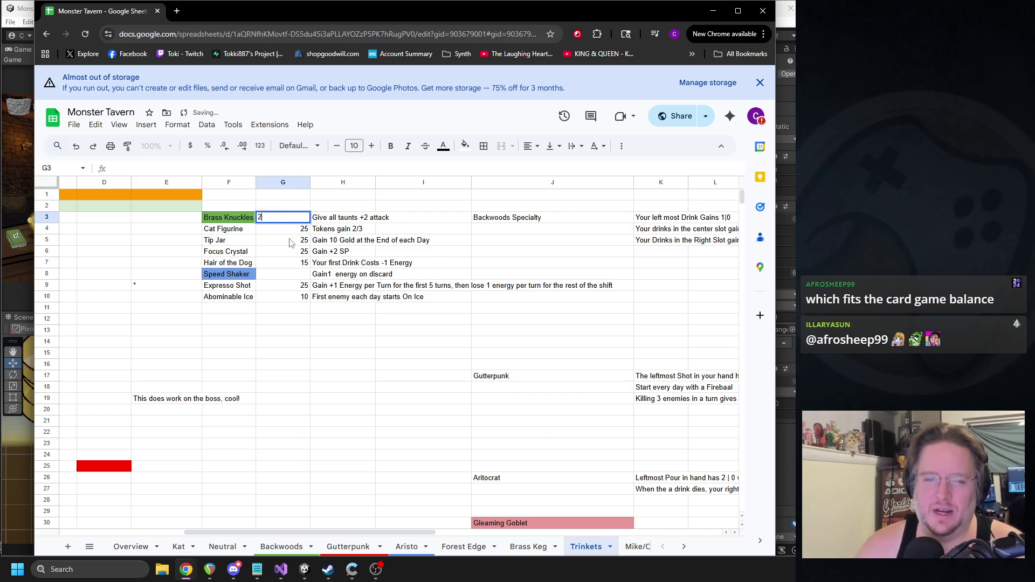
{"action": "type", "text": "5"}
{"action": "left_click", "coordinate": [302, 342]}
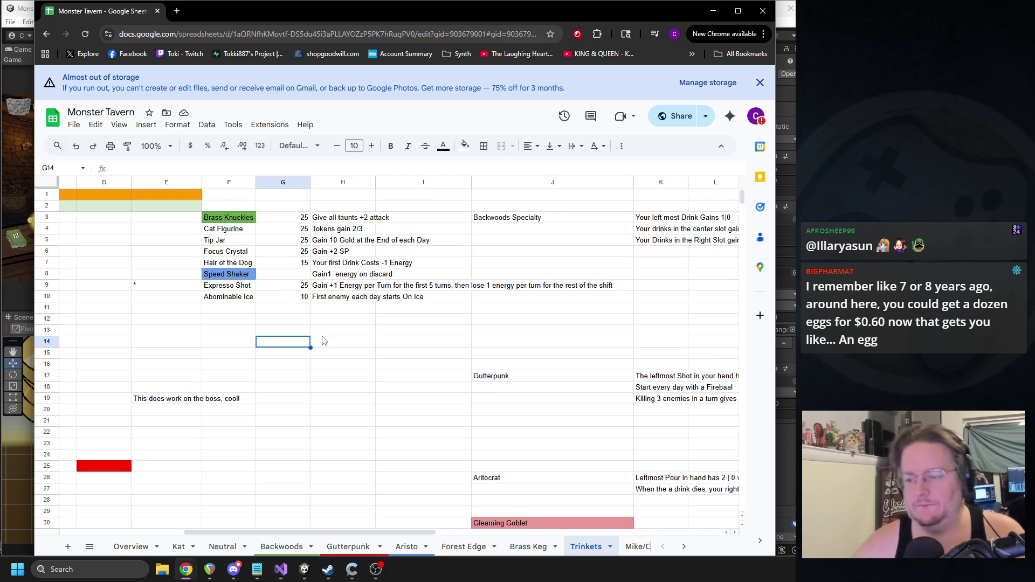
Step: Set Speed Shaker's cost to 25, first entering 15 and then revising it
{"action": "left_click_drag", "start_coordinate": [296, 532], "coordinate": [122, 523]}
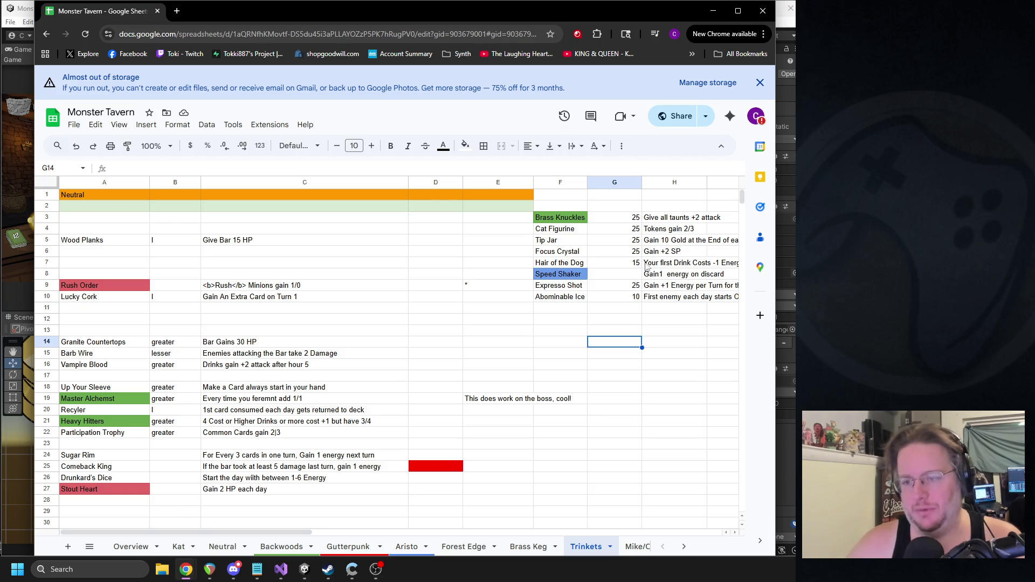
{"action": "left_click", "coordinate": [628, 278]}
{"action": "type", "text": "15"}
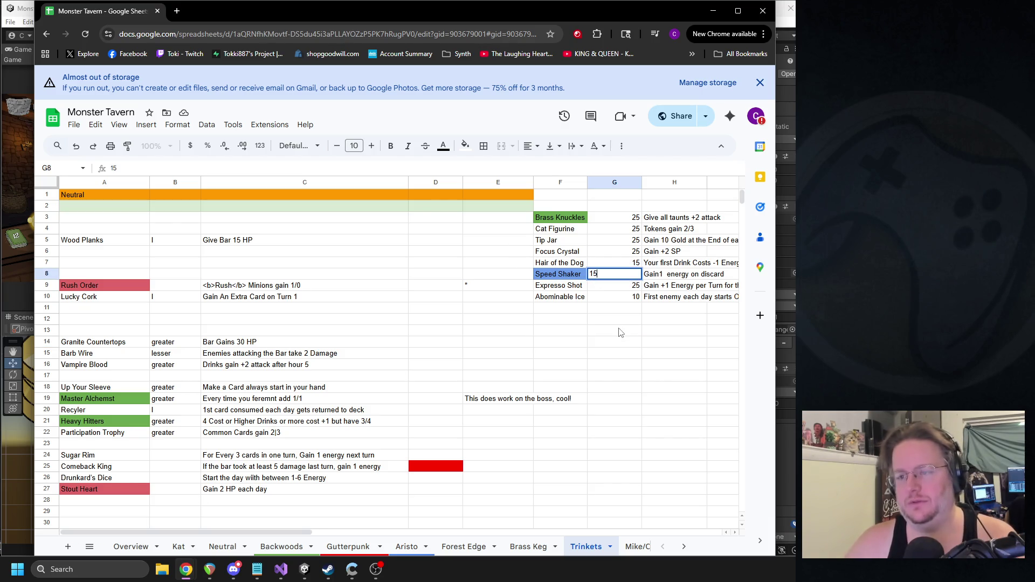
{"action": "left_click", "coordinate": [620, 332]}
{"action": "left_click", "coordinate": [629, 278]}
{"action": "double_click", "coordinate": [627, 275]}
{"action": "type", "text": "25"}
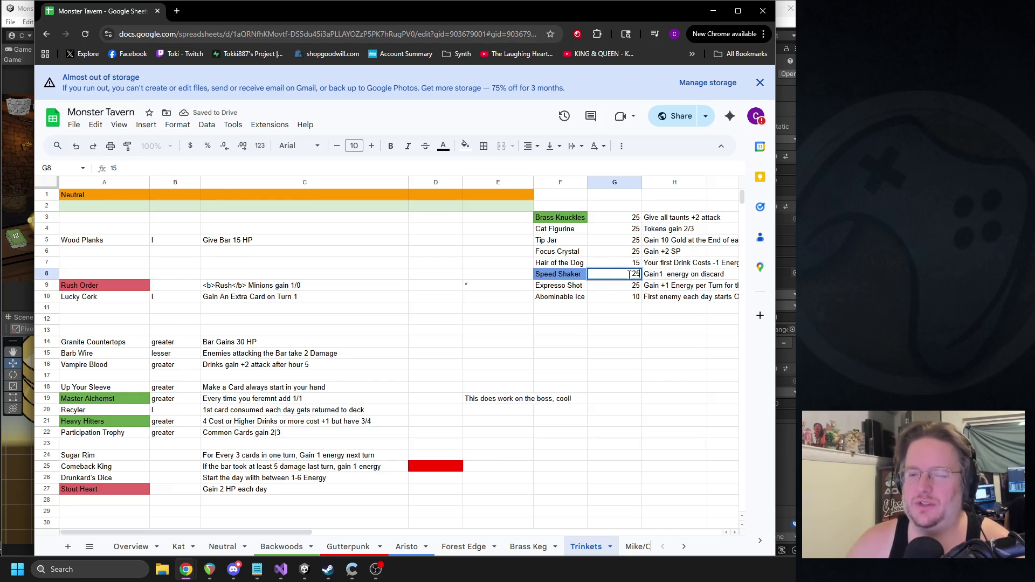
{"action": "left_click", "coordinate": [598, 320]}
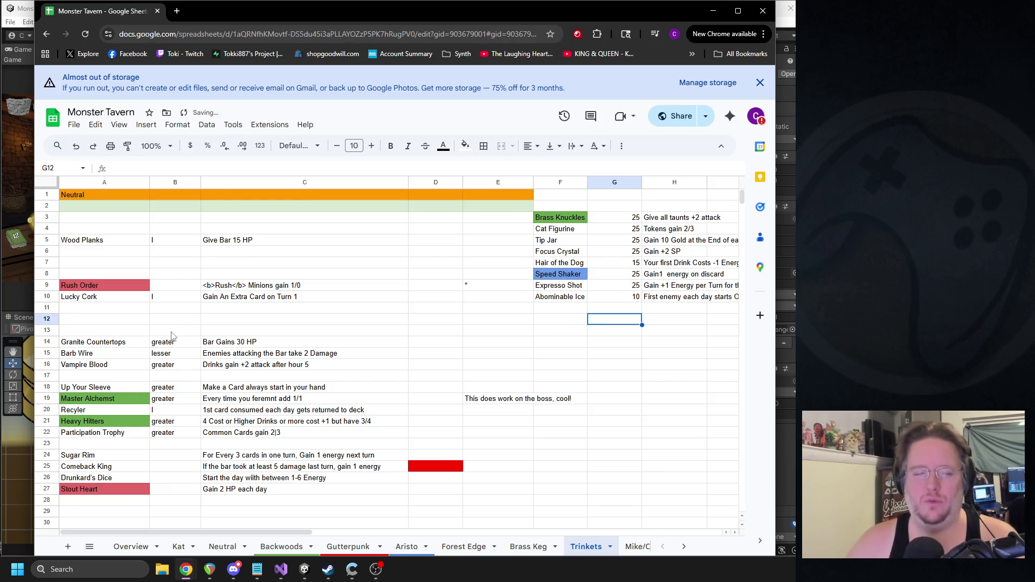
Step: Move the Lucky Cork row into the trinket list below Abominable Ice Cube with cost 10
{"action": "left_click", "coordinate": [101, 300]}
{"action": "left_click", "coordinate": [267, 302], "text": "shift"}
{"action": "key", "text": "ctrl+x"}
{"action": "left_click", "coordinate": [561, 309]}
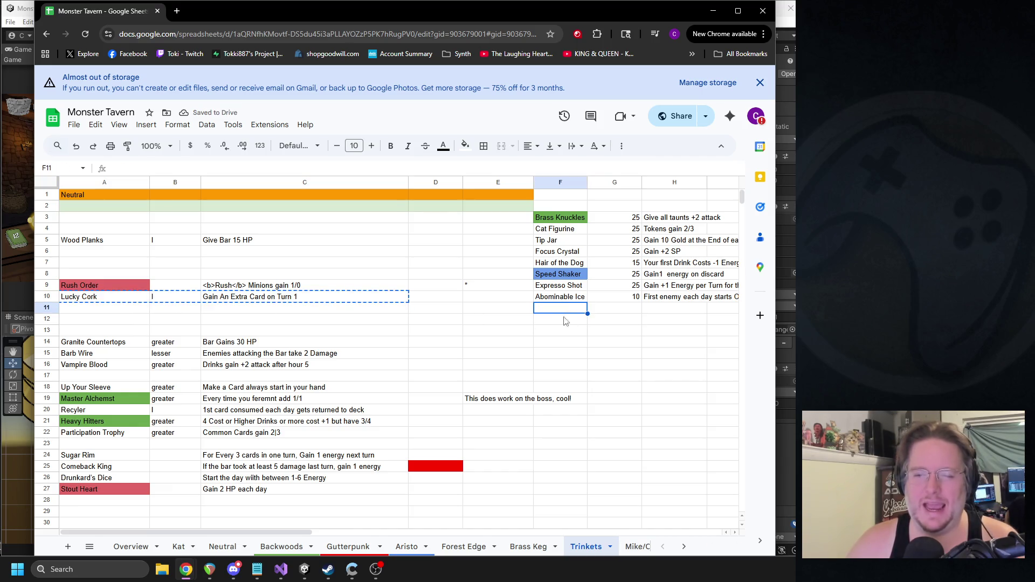
{"action": "key", "text": "ctrl+v"}
{"action": "double_click", "coordinate": [609, 311]}
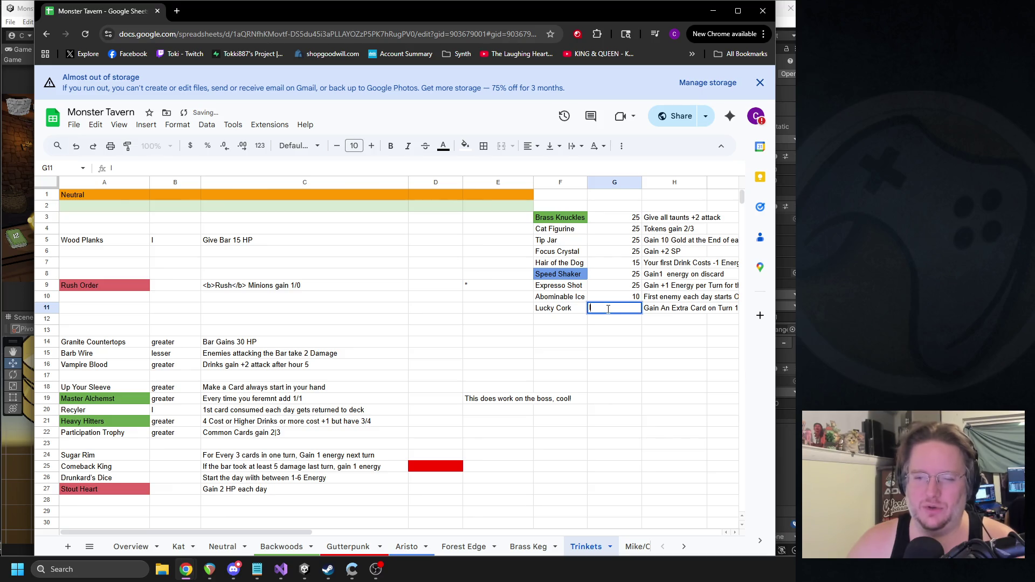
{"action": "type", "text": "10"}
{"action": "key", "text": "Return"}
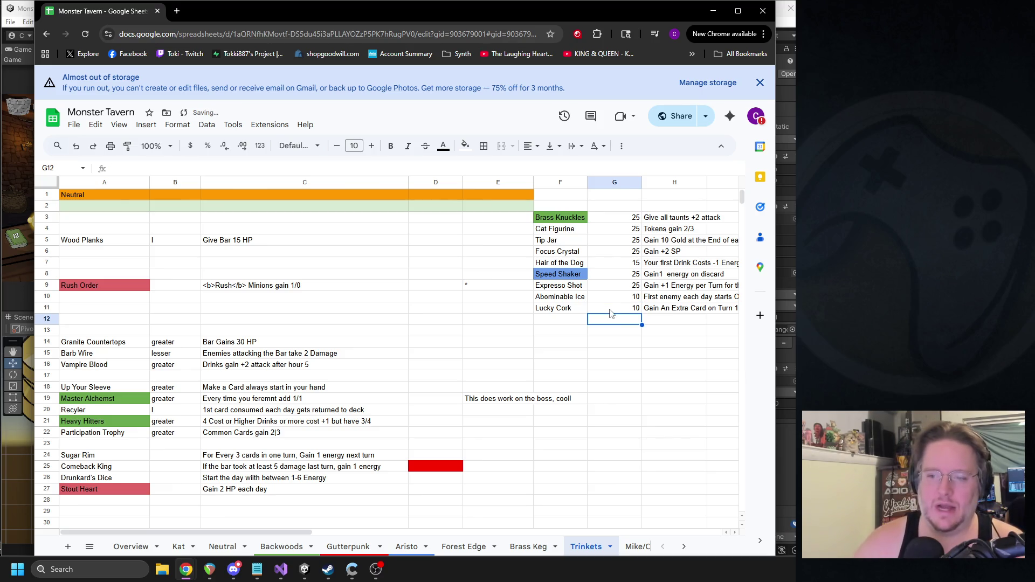
{"action": "mouse_move", "coordinate": [300, 536]}
{"action": "left_mouse_down"}
{"action": "mouse_move", "coordinate": [386, 536]}
{"action": "mouse_move", "coordinate": [361, 536]}
{"action": "left_mouse_up"}
{"action": "left_click", "coordinate": [474, 308]}
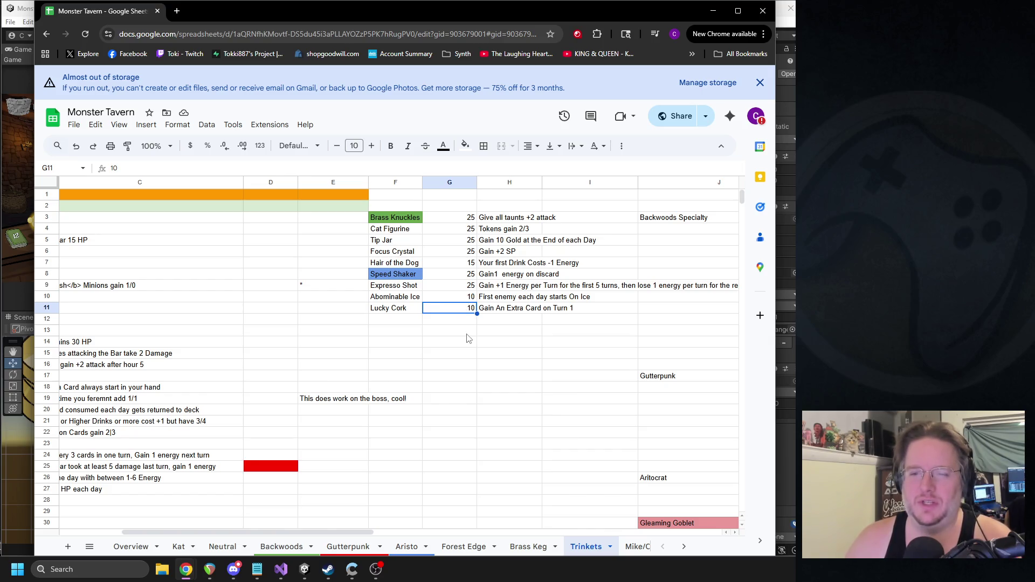
{"action": "scroll", "coordinate": [350, 531], "scroll_direction": "left", "scroll_amount": 3}
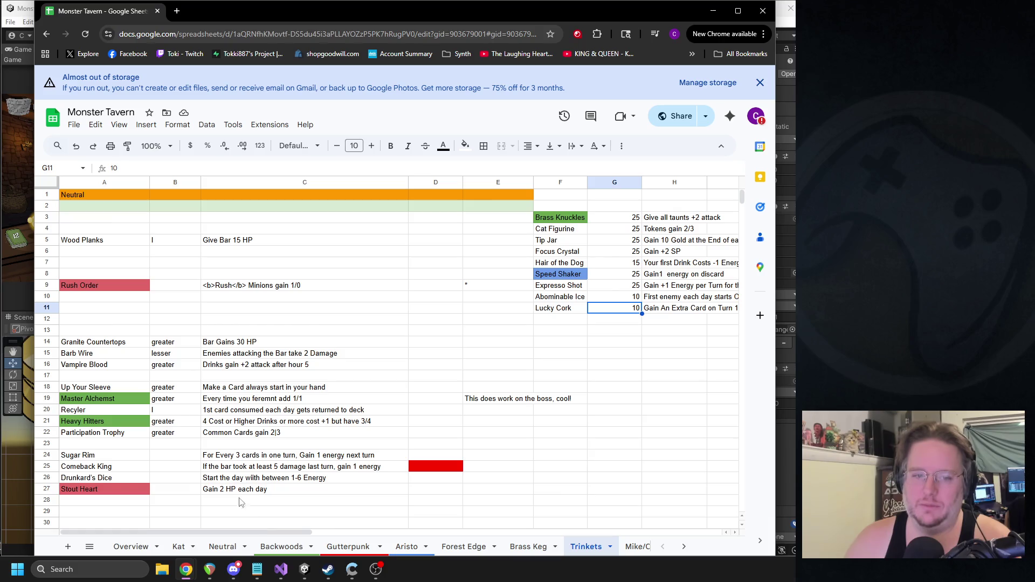
Step: Move the Granite Countertops row up to row 6
{"action": "left_click_drag", "start_coordinate": [102, 345], "coordinate": [272, 345]}
{"action": "key", "text": "ctrl+c"}
{"action": "left_click", "coordinate": [76, 257]}
{"action": "key", "text": "ctrl+v"}
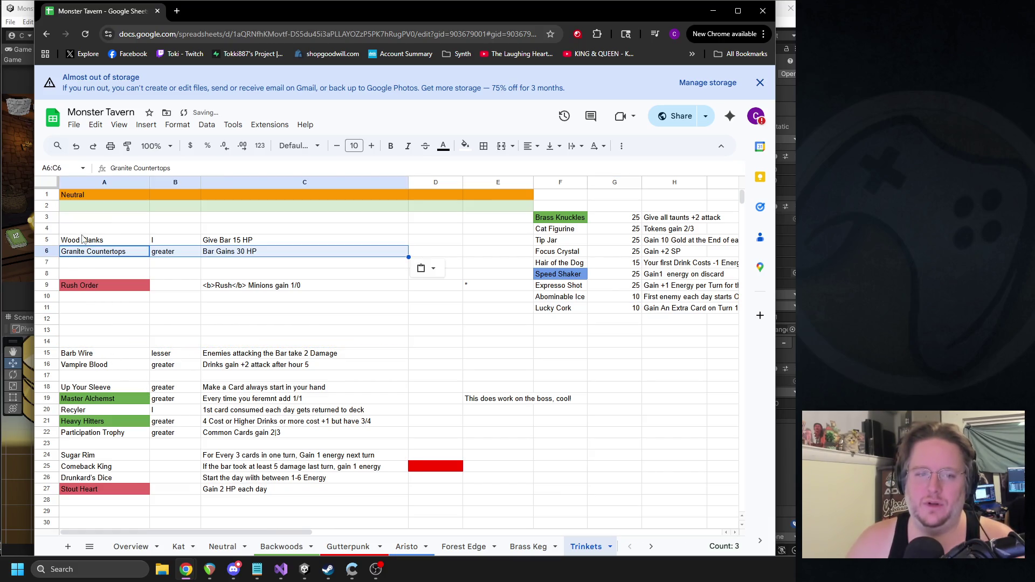
Step: Move Wood Planks into the trinket list below Lucky Cork with cost 25
{"action": "left_click", "coordinate": [84, 240]}
{"action": "left_click", "coordinate": [226, 243], "text": "shift"}
{"action": "key", "text": "ctrl+x"}
{"action": "left_click", "coordinate": [557, 322]}
{"action": "key", "text": "ctrl+v"}
{"action": "left_click", "coordinate": [615, 322]}
{"action": "type", "text": "25"}
{"action": "key", "text": "Return"}
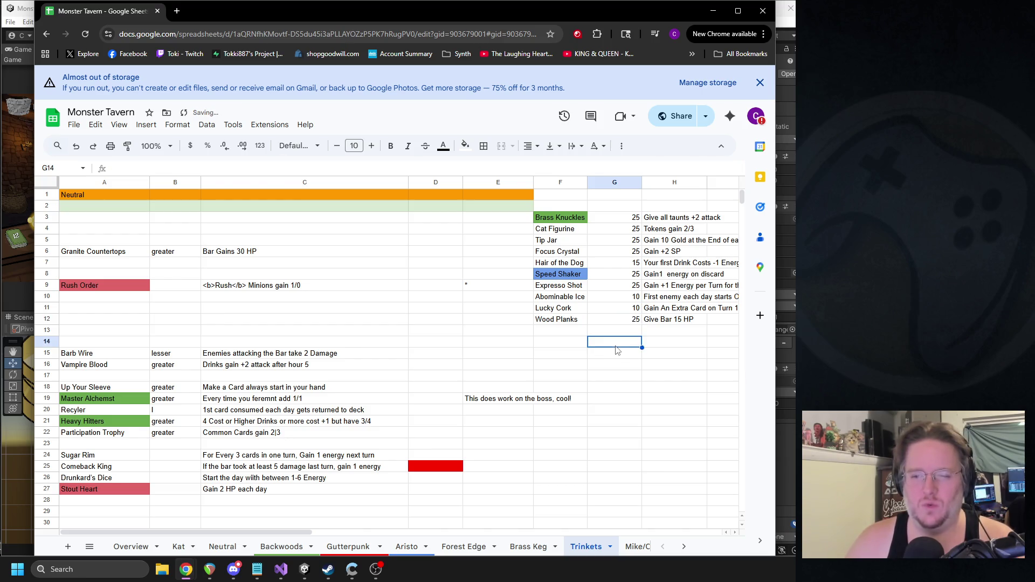
{"action": "triple_click", "coordinate": [675, 323]}
{"action": "key", "text": "shift+Tab"}
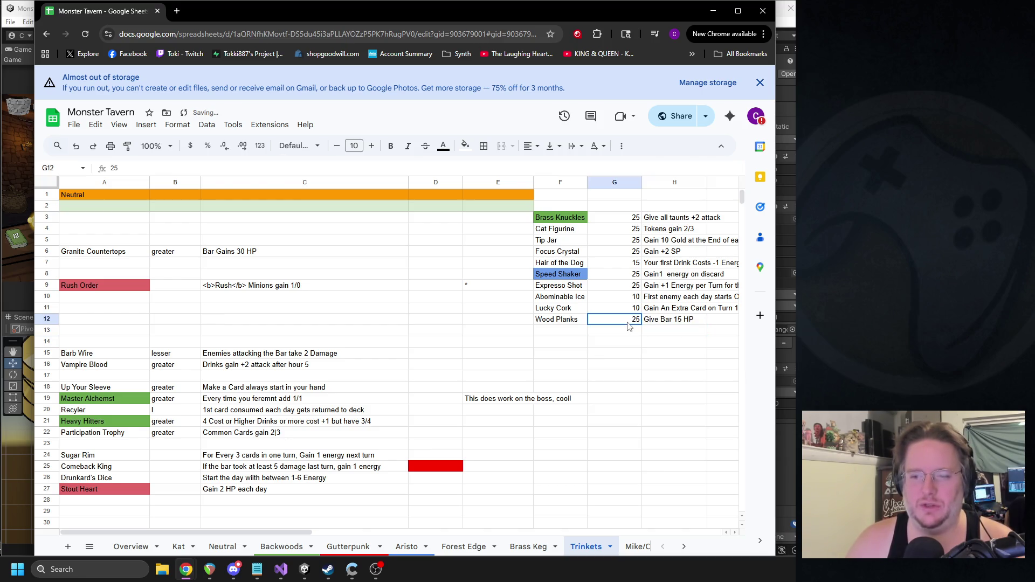
{"action": "left_click", "coordinate": [659, 341]}
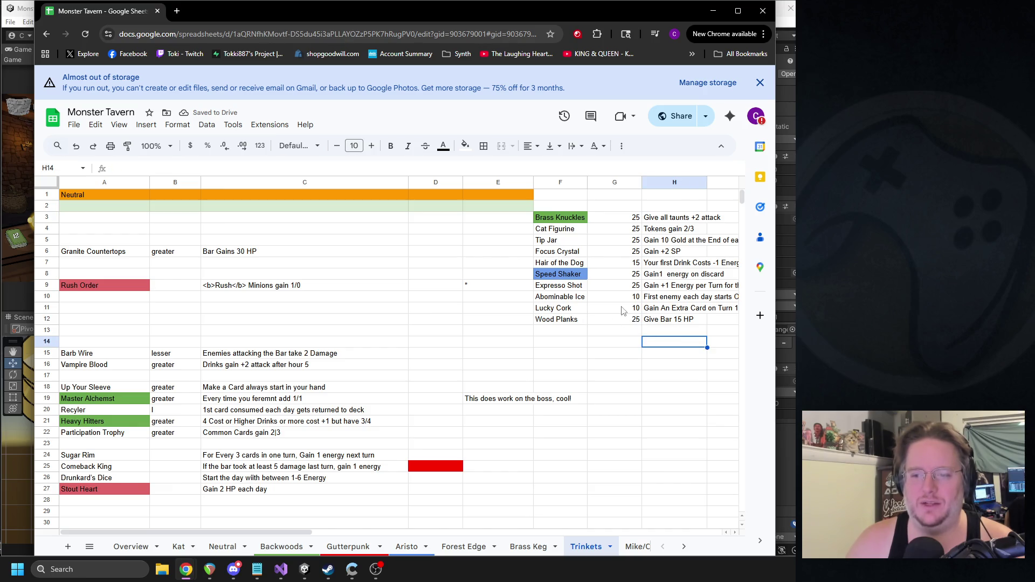
Step: Shift Rush Order up to row 7 and place Barb Wire below Wood Planks at cost 10
{"action": "left_click", "coordinate": [93, 285]}
{"action": "key", "text": "shift+Right"}
{"action": "key", "text": "shift+Right"}
{"action": "left_click_drag", "start_coordinate": [105, 280], "coordinate": [106, 258]}
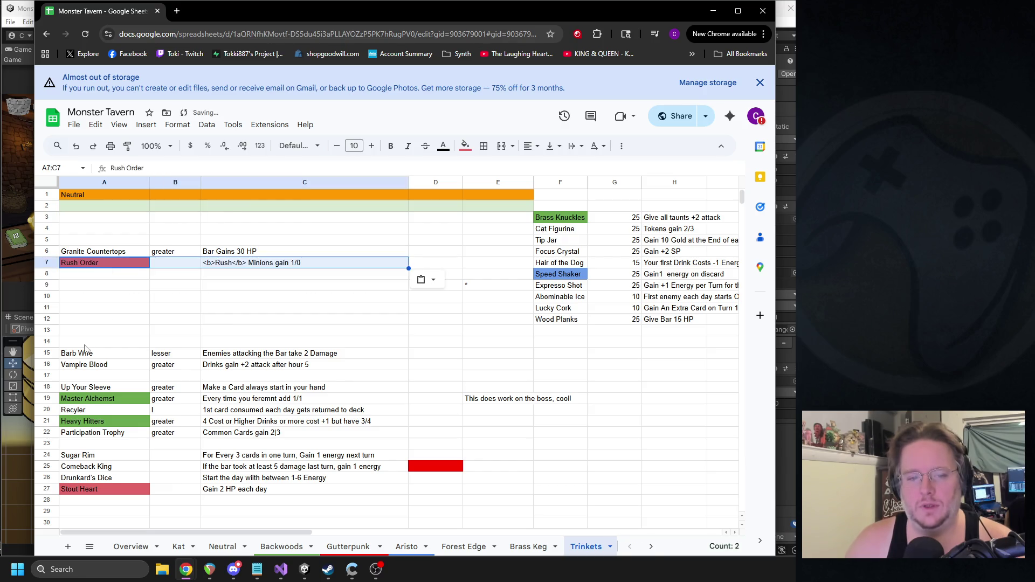
{"action": "left_click", "coordinate": [88, 353]}
{"action": "left_click", "coordinate": [348, 361], "text": "shift"}
{"action": "left_click_drag", "start_coordinate": [347, 360], "coordinate": [674, 335]}
{"action": "left_click", "coordinate": [620, 330]}
{"action": "double_click", "coordinate": [626, 332]}
{"action": "type", "text": "10"}
{"action": "left_click", "coordinate": [598, 388]}
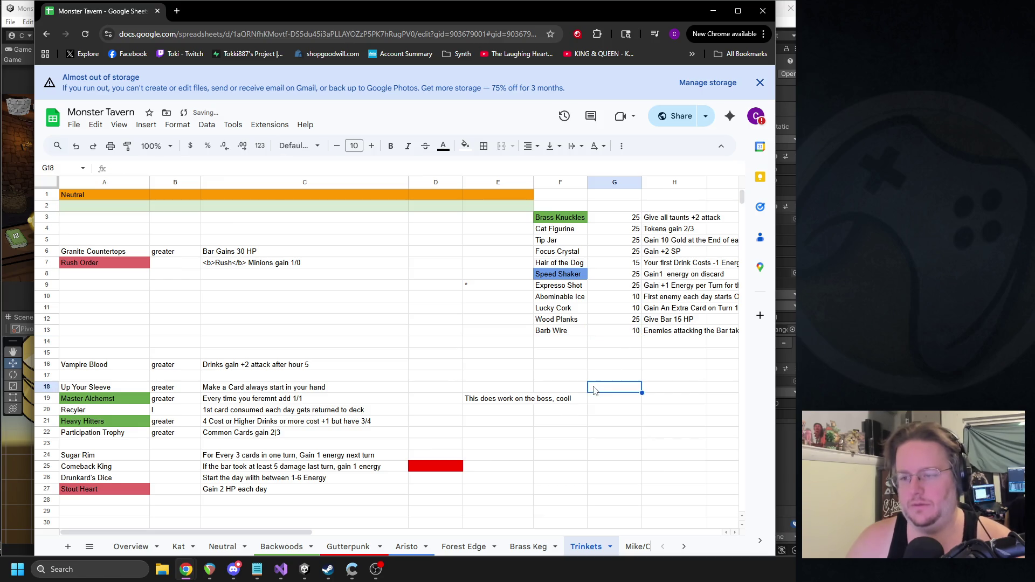
Step: Move Vampire Blood into the list below Barb Wire and give it cost 25
{"action": "left_click", "coordinate": [99, 367]}
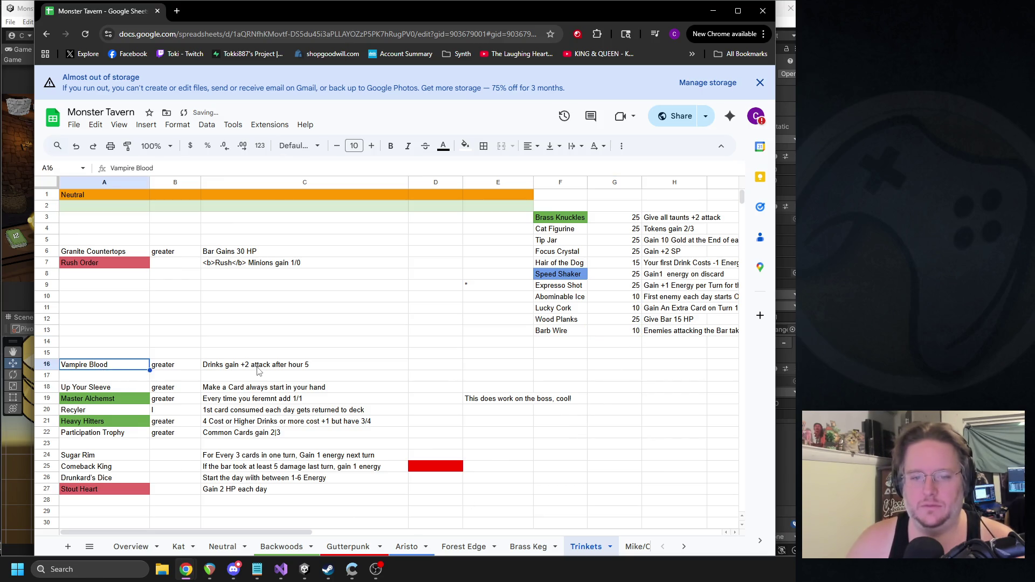
{"action": "left_click", "coordinate": [258, 367], "text": "shift"}
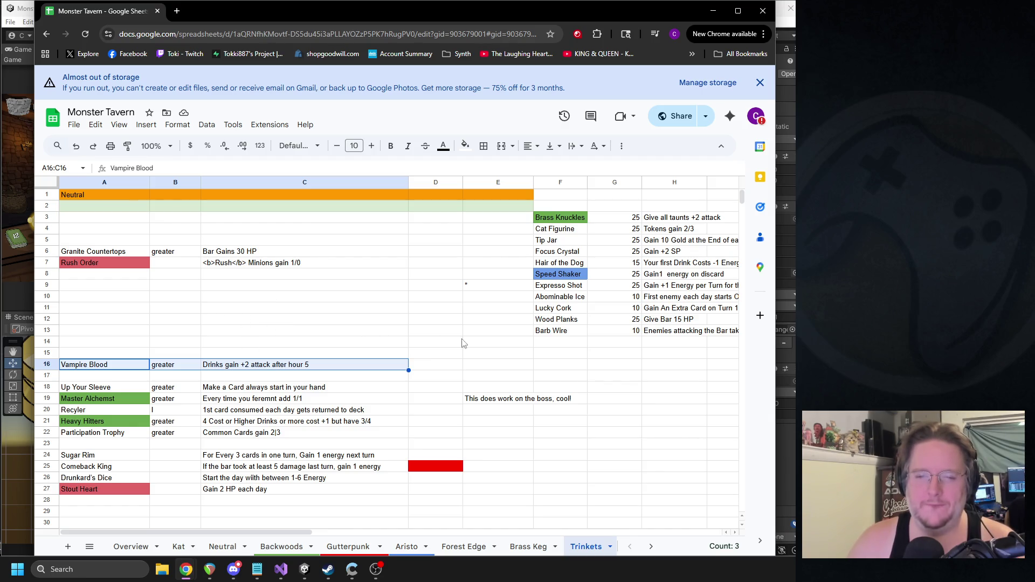
{"action": "left_click", "coordinate": [548, 346]}
{"action": "key", "text": "ctrl+v"}
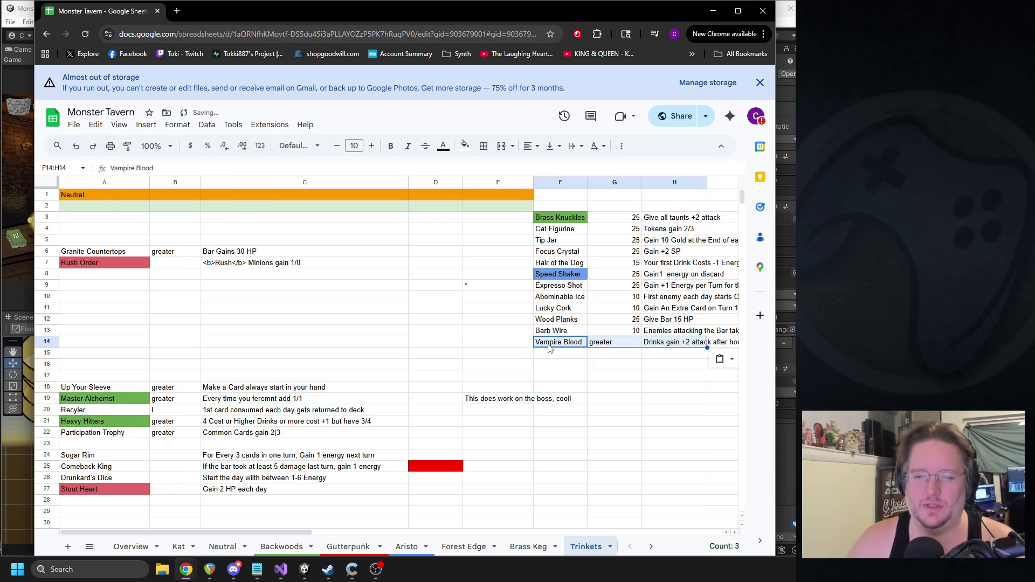
{"action": "left_click", "coordinate": [612, 347]}
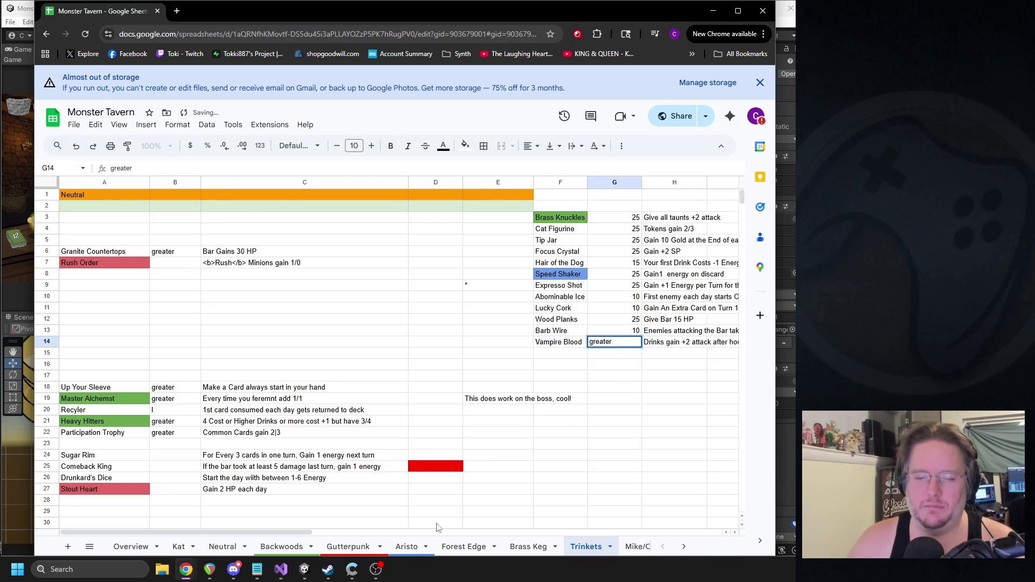
{"action": "left_click_drag", "start_coordinate": [283, 532], "coordinate": [391, 532]}
{"action": "left_click", "coordinate": [383, 335]}
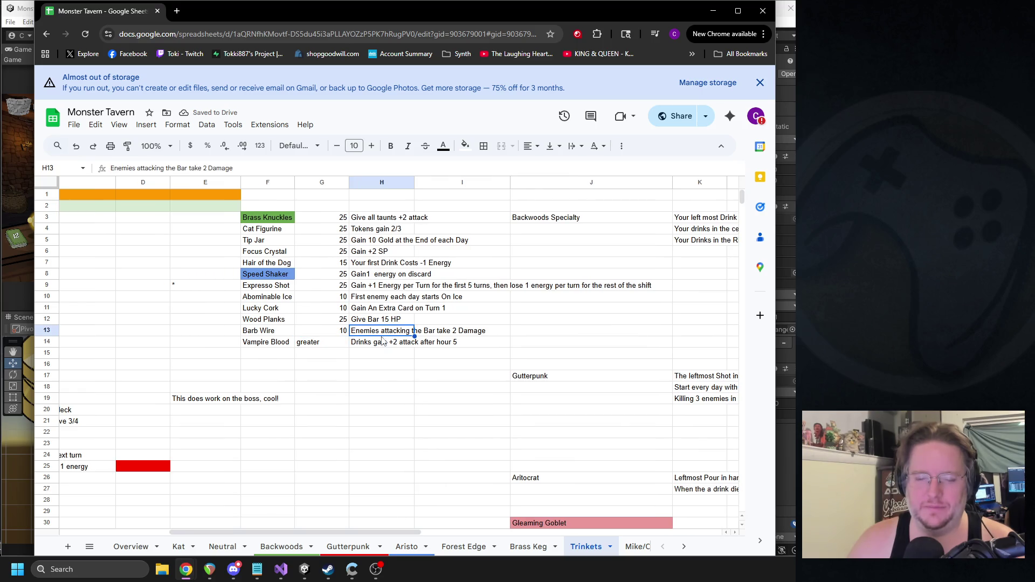
{"action": "left_click", "coordinate": [376, 342]}
{"action": "key", "text": "Left"}
{"action": "type", "text": "25"}
{"action": "left_click", "coordinate": [359, 372]}
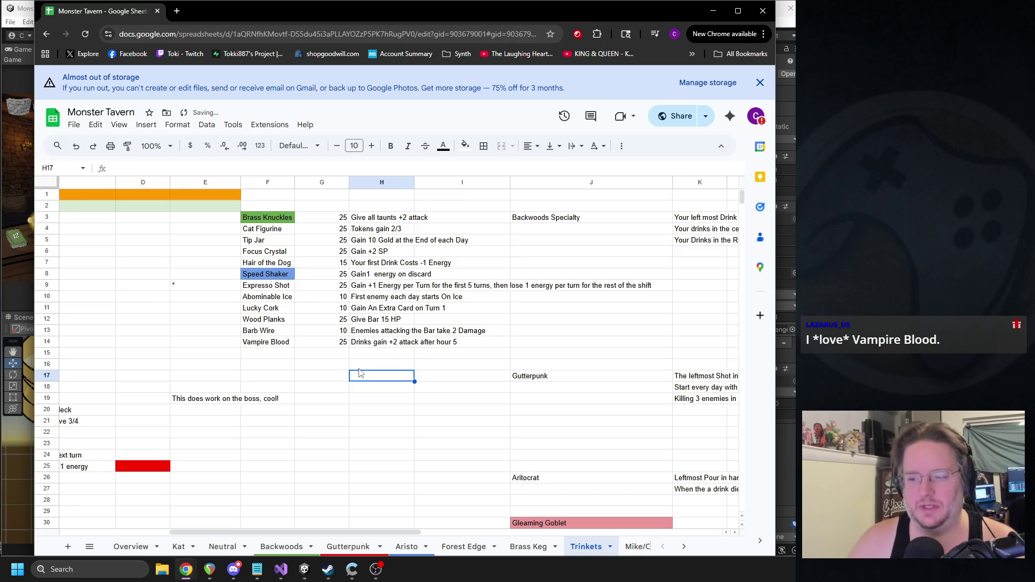
{"action": "left_click_drag", "start_coordinate": [347, 531], "coordinate": [206, 514]}
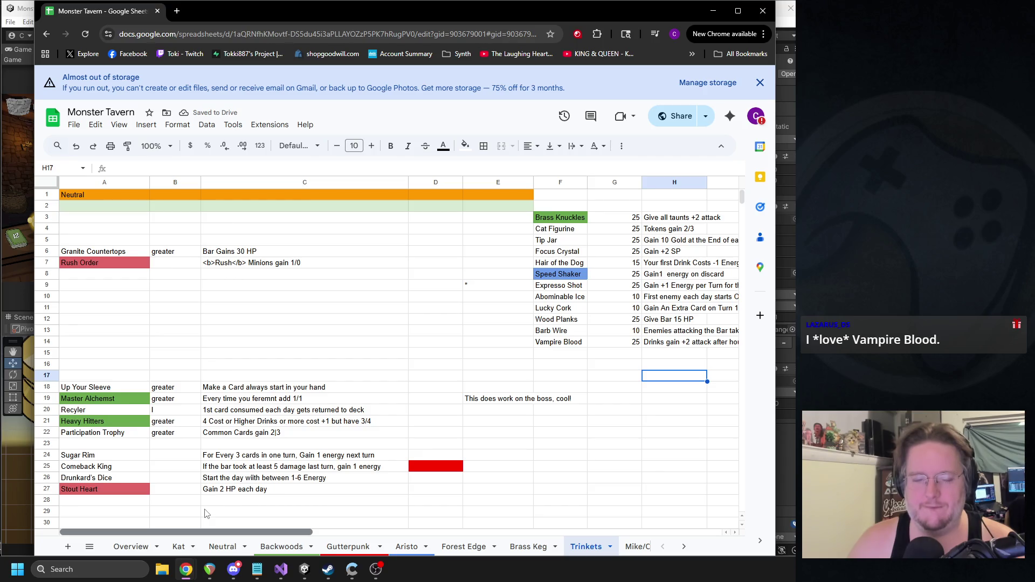
{"action": "left_click", "coordinate": [111, 389]}
Step: Move the Up Your Sleeve row into trinket row 15
{"action": "left_click", "coordinate": [275, 389], "text": "shift"}
{"action": "left_click_drag", "start_coordinate": [104, 393], "coordinate": [104, 325]}
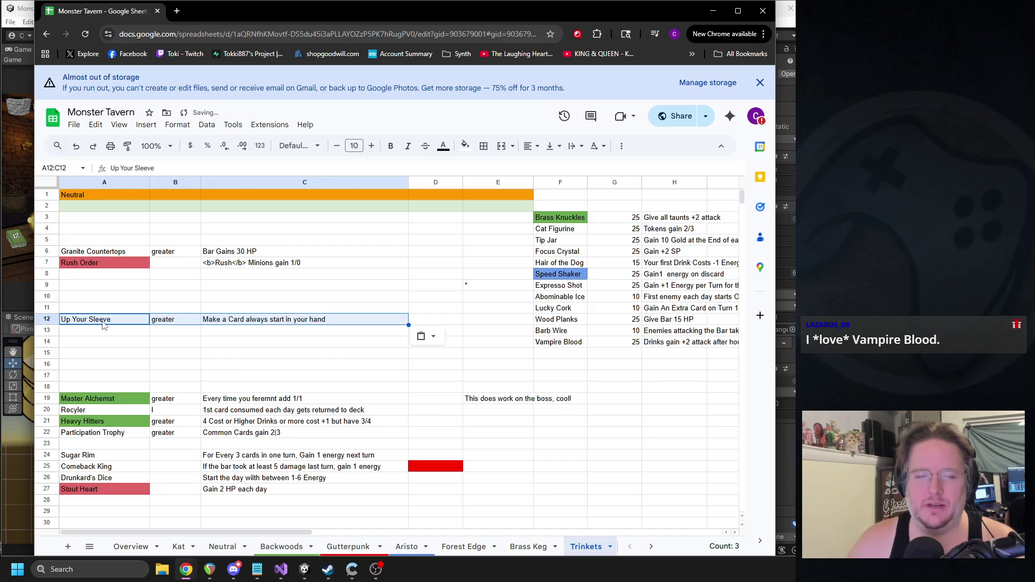
{"action": "left_click", "coordinate": [121, 337]}
{"action": "left_click", "coordinate": [133, 324]}
{"action": "left_click", "coordinate": [275, 323], "text": "shift"}
{"action": "key", "text": "ctrl+x"}
{"action": "left_click", "coordinate": [560, 354]}
{"action": "key", "text": "ctrl+v"}
Step: Delete the boss note in E19 and give Up Your Sleeve a cost of 25
{"action": "left_click", "coordinate": [487, 402]}
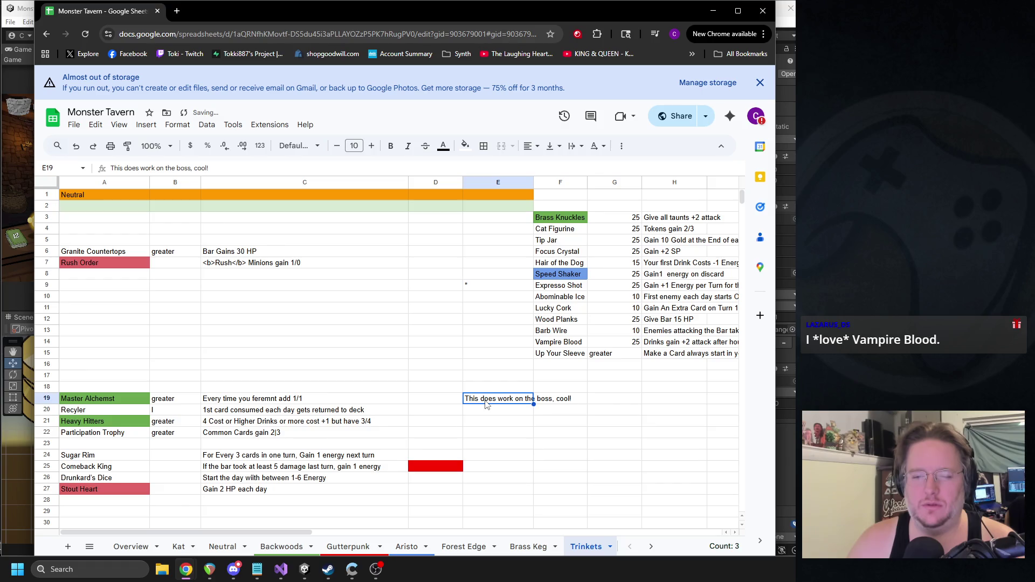
{"action": "key", "text": "Delete"}
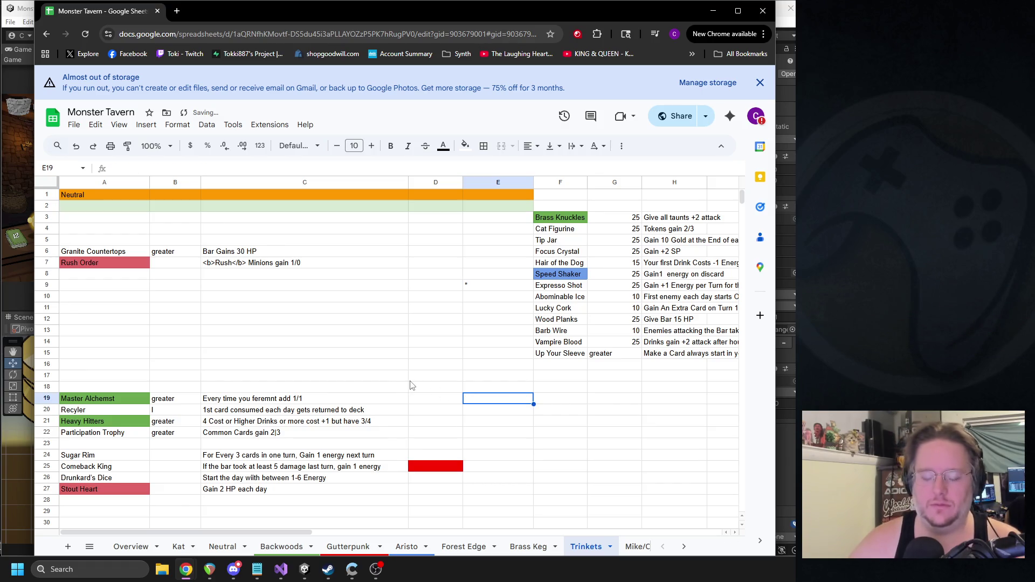
{"action": "left_click", "coordinate": [618, 356]}
{"action": "type", "text": "25"}
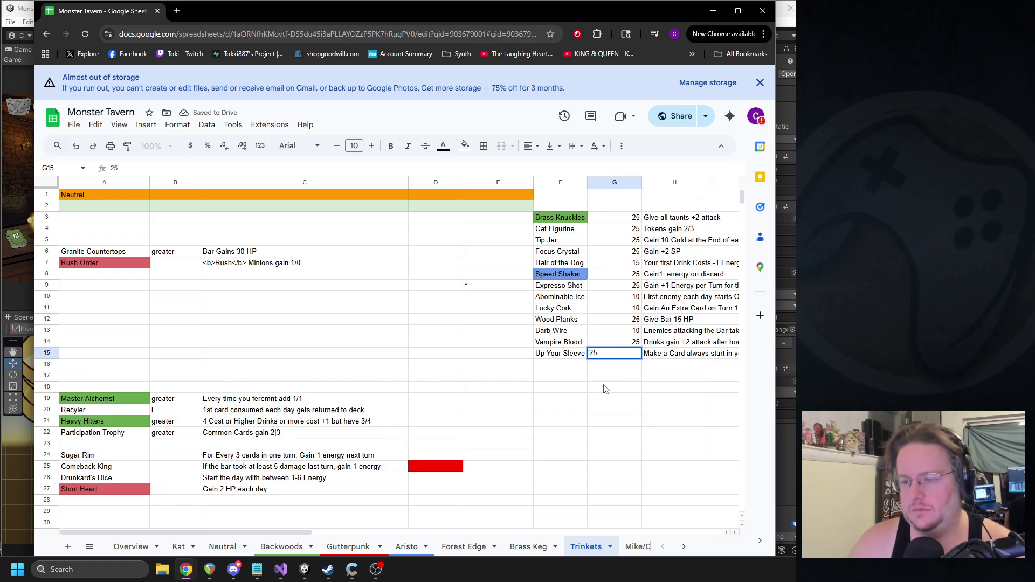
{"action": "left_click", "coordinate": [606, 387]}
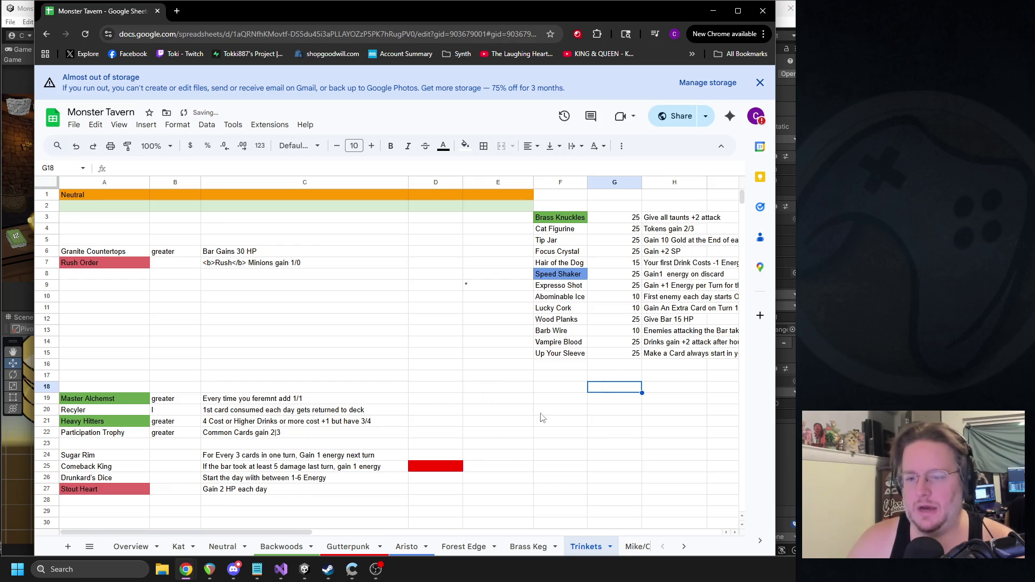
Step: Look over the Backwoods and Aristo sheets, then return to Trinkets
{"action": "left_click", "coordinate": [278, 543]}
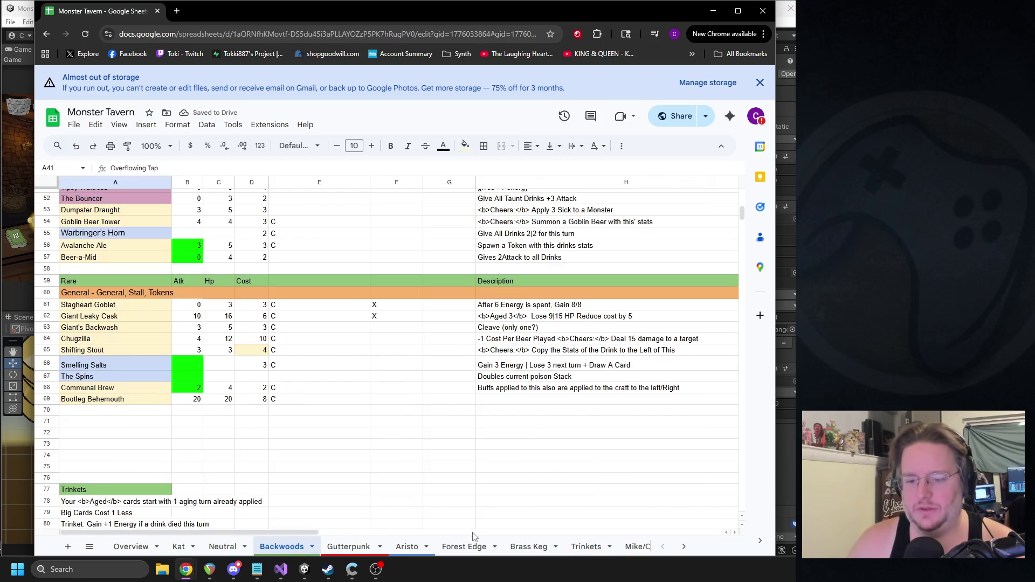
{"action": "left_click", "coordinate": [408, 547]}
{"action": "left_click", "coordinate": [89, 547]}
{"action": "scroll", "coordinate": [141, 465], "scroll_direction": "down", "scroll_amount": 3}
{"action": "left_click", "coordinate": [125, 477]}
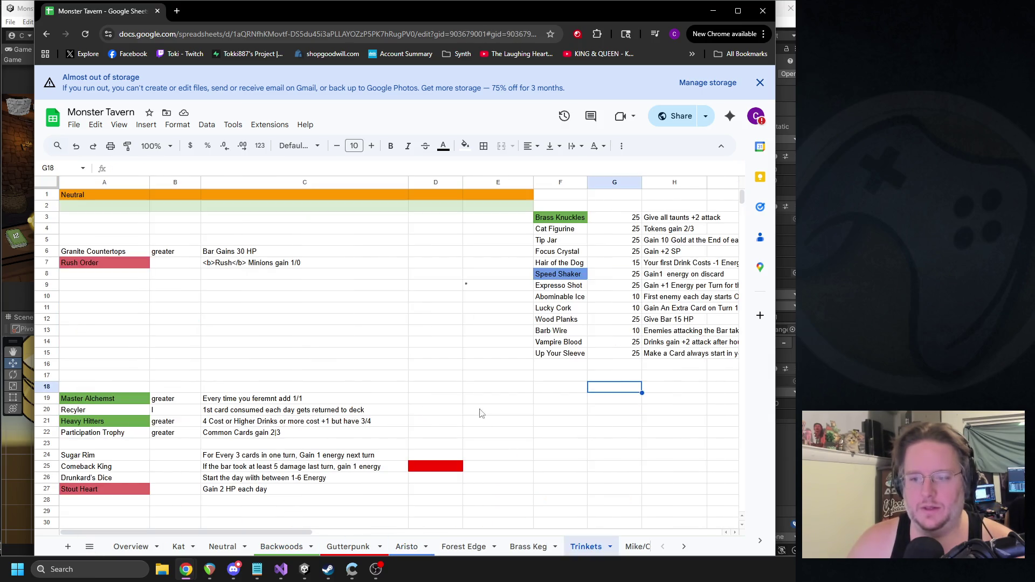
Step: Clear the Gutterpunk, Aritocrat and Backwoods Specialty labels from column J
{"action": "left_click_drag", "start_coordinate": [313, 533], "coordinate": [404, 524]}
{"action": "left_click", "coordinate": [533, 378]}
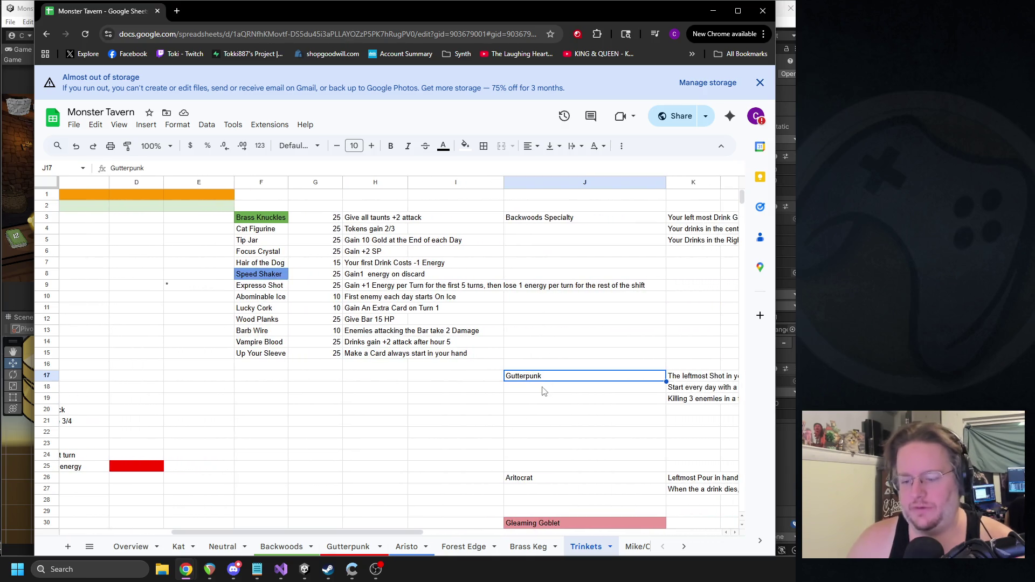
{"action": "key", "text": "Delete"}
{"action": "left_click", "coordinate": [523, 479]}
{"action": "key", "text": "Delete"}
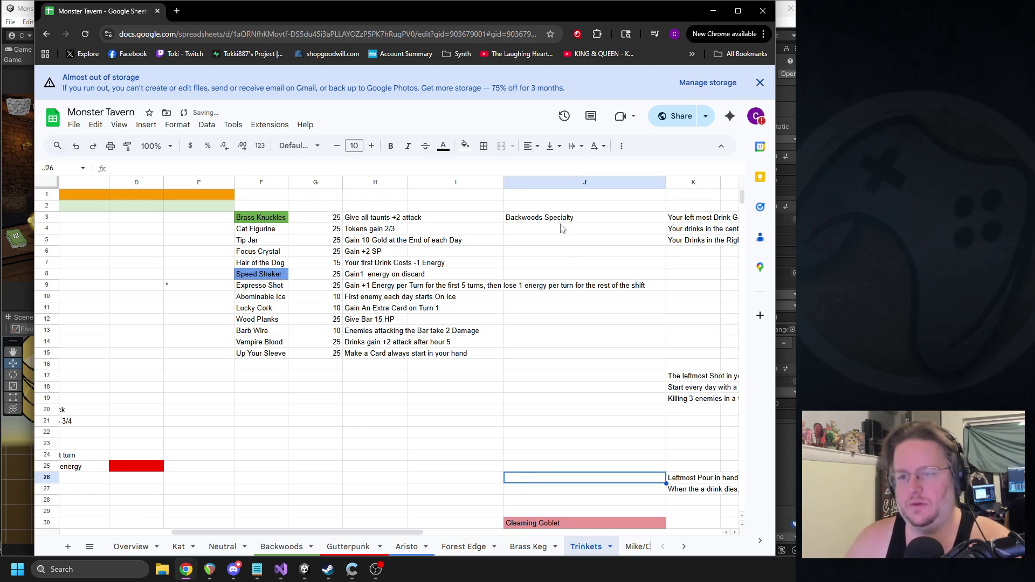
{"action": "left_click", "coordinate": [549, 218]}
{"action": "key", "text": "Delete"}
{"action": "left_click_drag", "start_coordinate": [370, 532], "coordinate": [342, 531]}
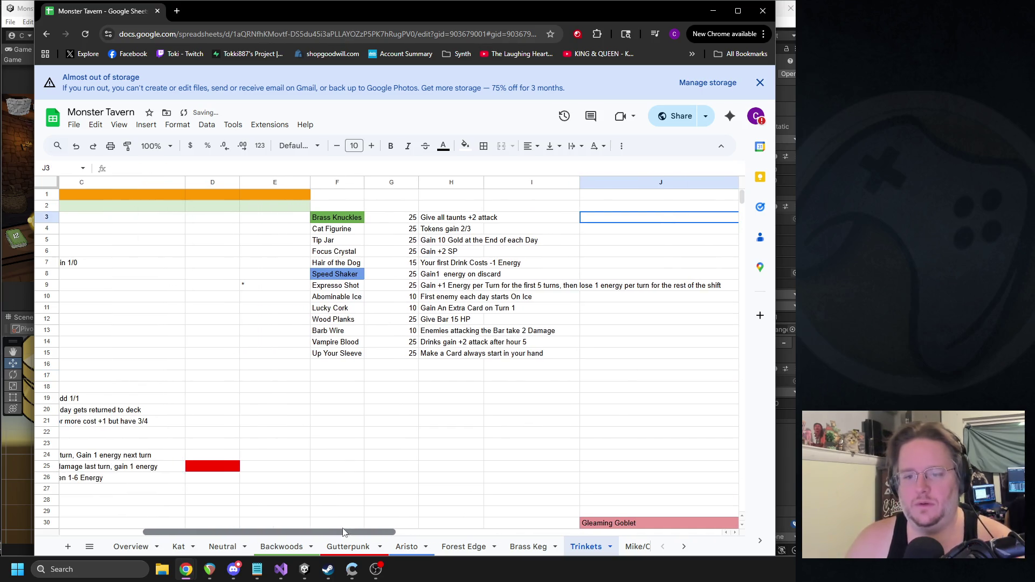
{"action": "left_click", "coordinate": [329, 367]}
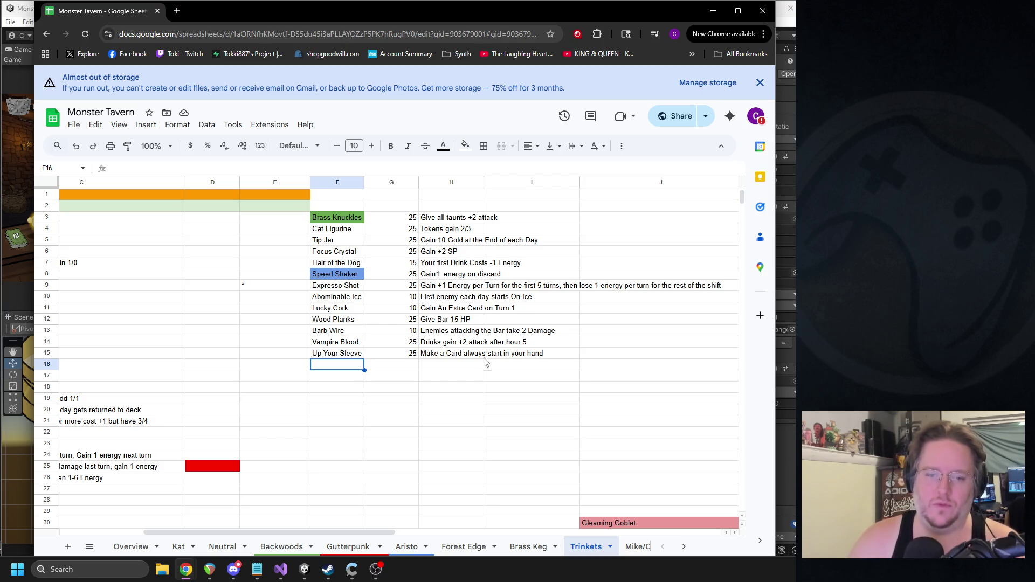
Step: Write the 'Make a Card Taunt and adds Consumable' description in H16 and copy it
{"action": "left_click", "coordinate": [459, 368]}
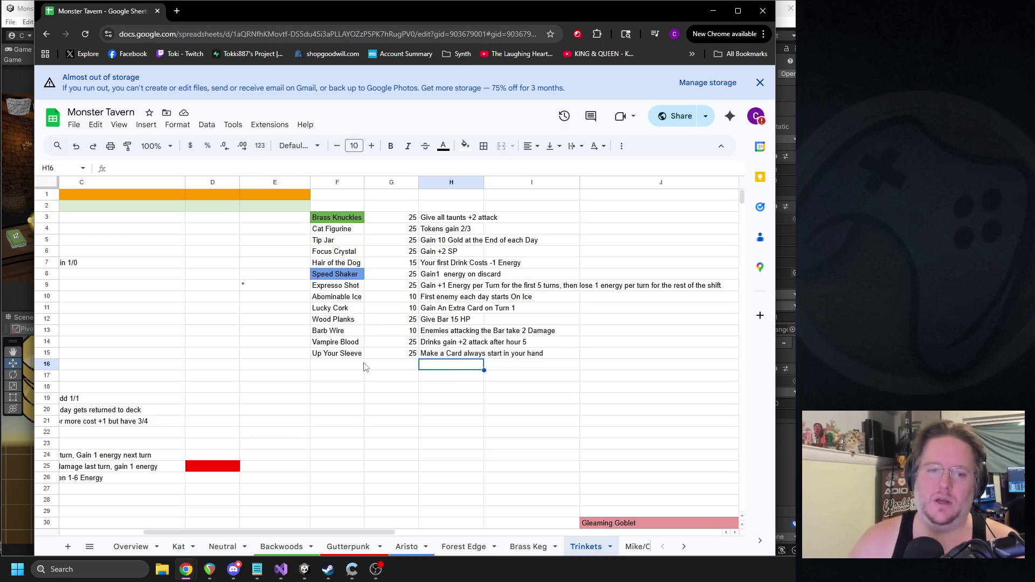
{"action": "left_click", "coordinate": [345, 366]}
{"action": "left_click", "coordinate": [458, 372]}
{"action": "type", "text": "Make a Card Taunt "}
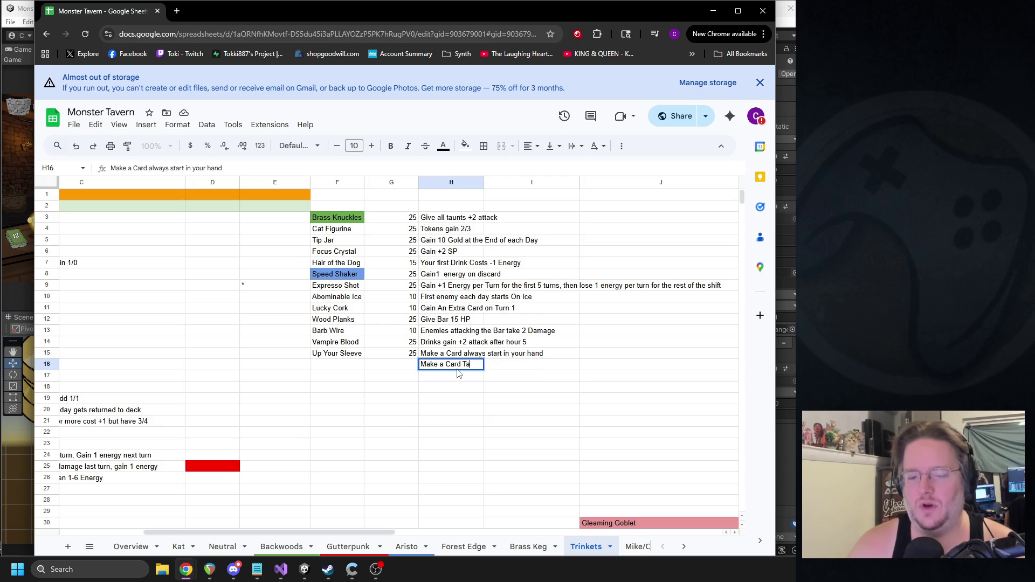
{"action": "type", "text": "and adds "}
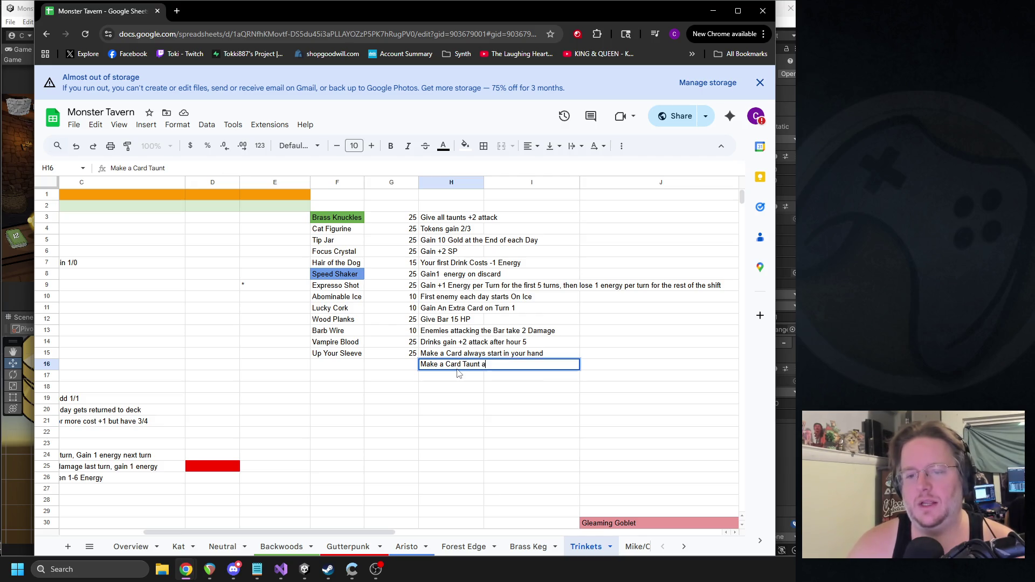
{"action": "type", "text": "Consumab"}
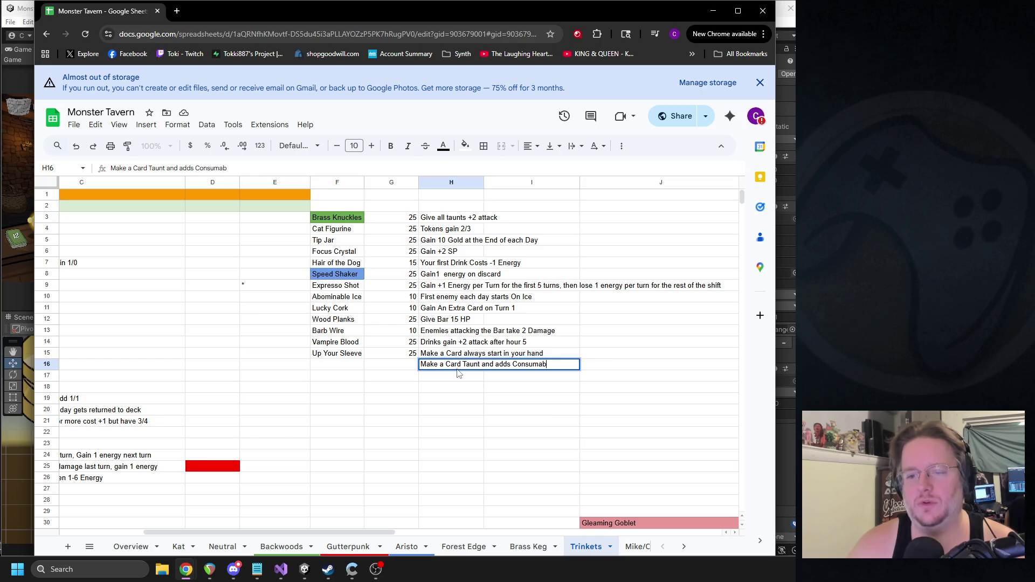
{"action": "left_click", "coordinate": [538, 399]}
{"action": "left_click", "coordinate": [465, 371]}
{"action": "key", "text": "ctrl+c"}
Step: Paste the Taunt note into A11 and move it over to C11
{"action": "left_click_drag", "start_coordinate": [385, 532], "coordinate": [303, 532]}
{"action": "left_click", "coordinate": [259, 319]}
{"action": "left_click", "coordinate": [89, 311]}
{"action": "key", "text": "ctrl+v"}
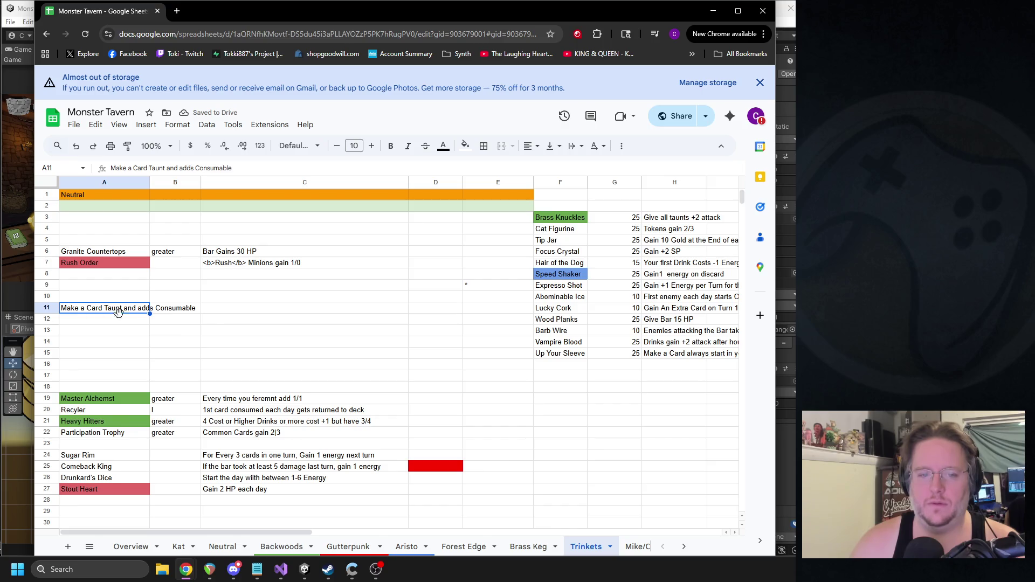
{"action": "left_click_drag", "start_coordinate": [118, 303], "coordinate": [210, 316]}
Step: Fill row 16 as Sticky Gum, 'Makes a Card Sticky', with a trial cost of 15
{"action": "left_click", "coordinate": [674, 365]}
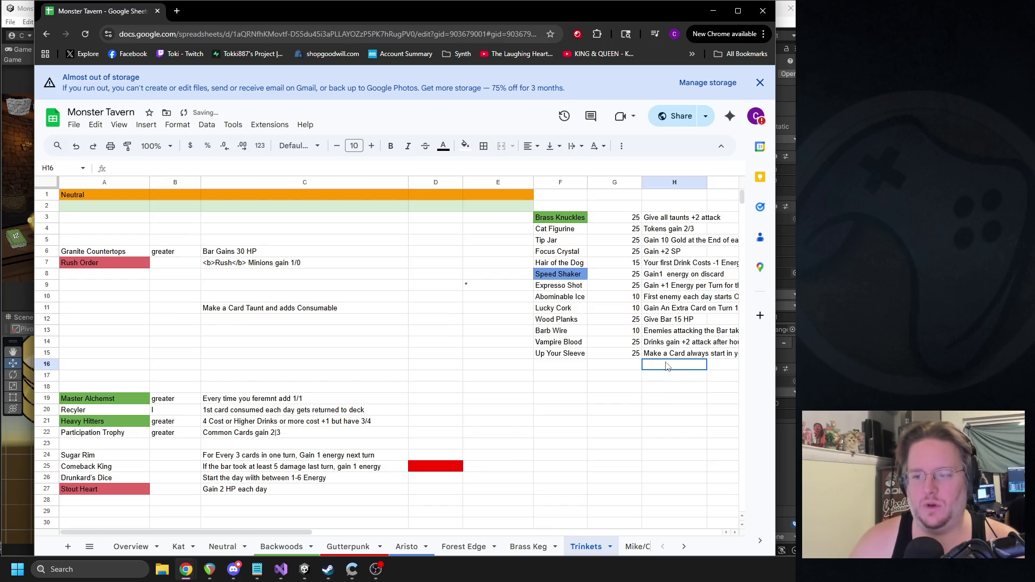
{"action": "double_click", "coordinate": [675, 366]}
{"action": "type", "text": "Makes a "}
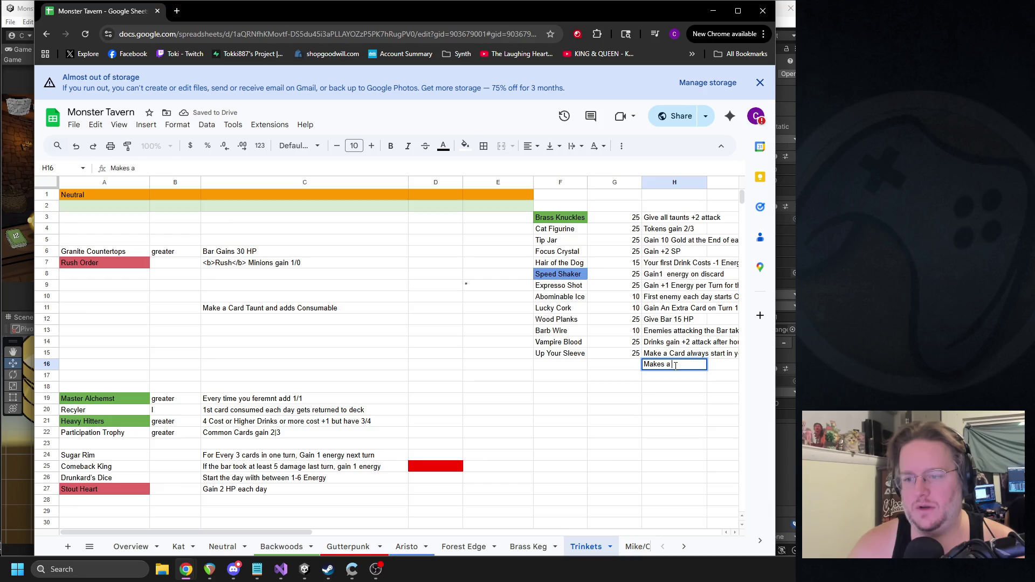
{"action": "type", "text": "Card Sticky"}
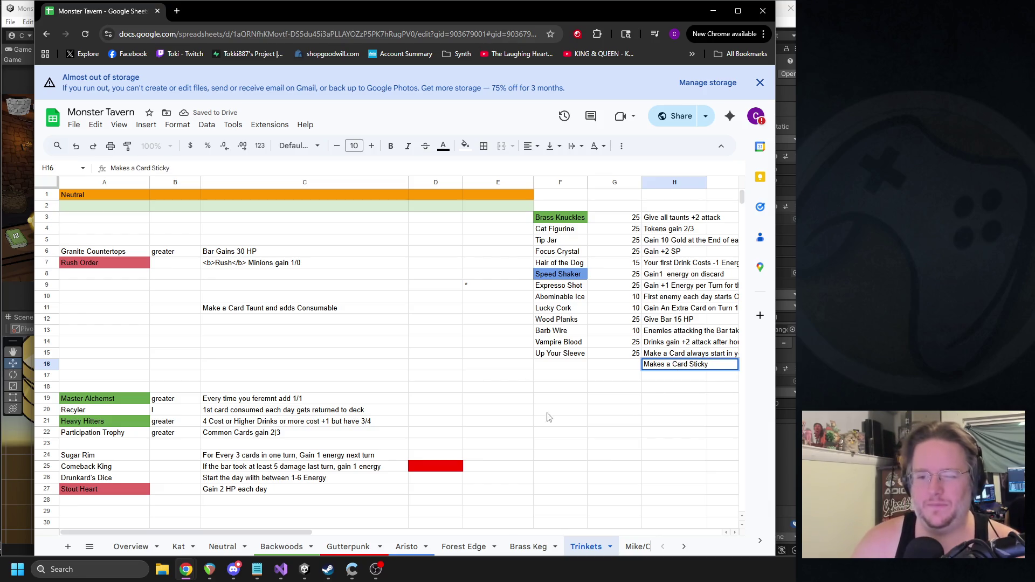
{"action": "left_click", "coordinate": [555, 366]}
{"action": "type", "text": "Sticky Gum"}
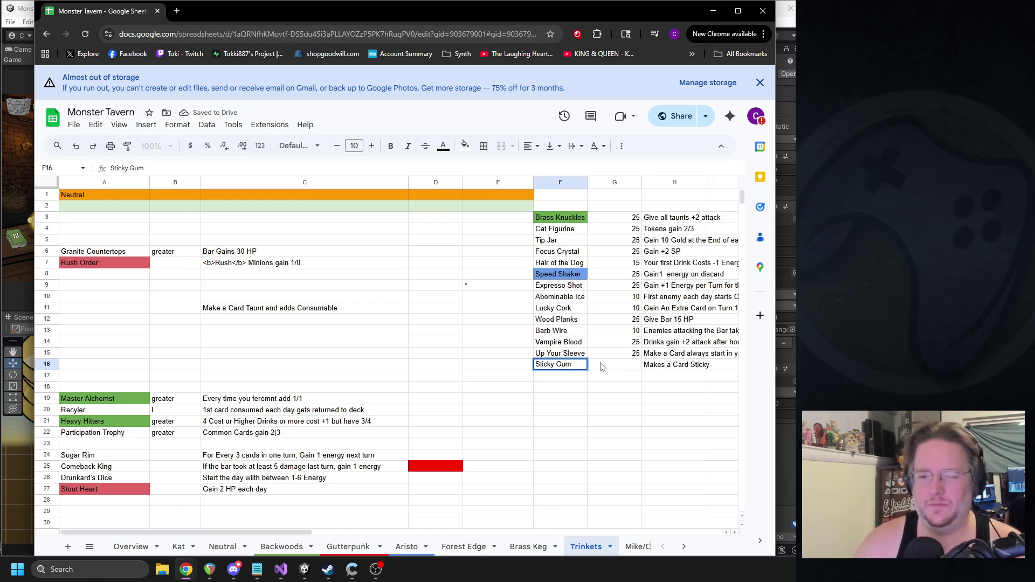
{"action": "left_click", "coordinate": [619, 368]}
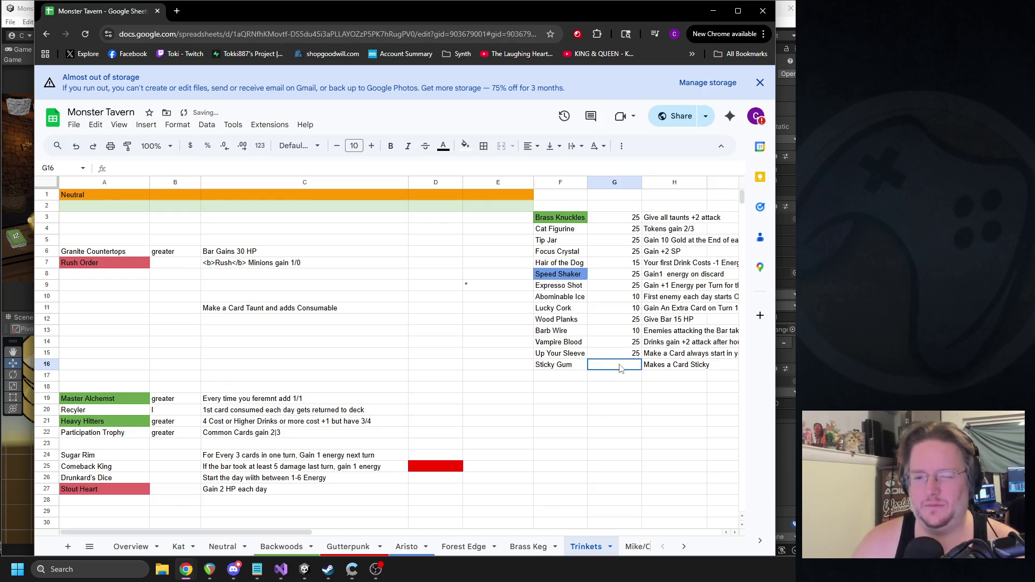
{"action": "type", "text": "15"}
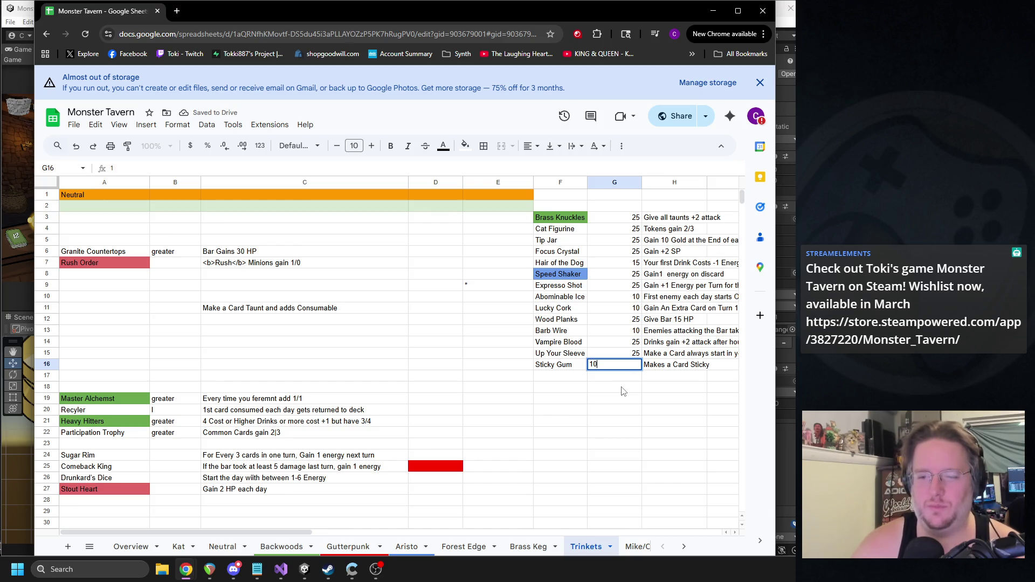
{"action": "key", "text": "Return"}
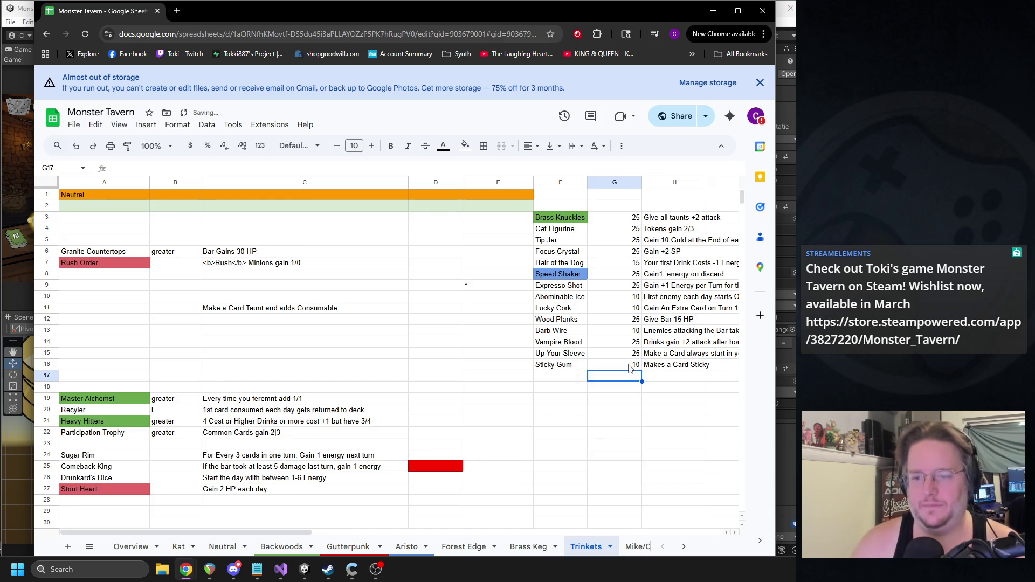
Step: Try cost 15 for Barb Wire, then revert so Sticky Gum and Barb Wire cost 10
{"action": "key", "text": "ctrl+z"}
{"action": "left_click", "coordinate": [635, 330]}
{"action": "type", "text": "15"}
{"action": "left_click", "coordinate": [637, 401]}
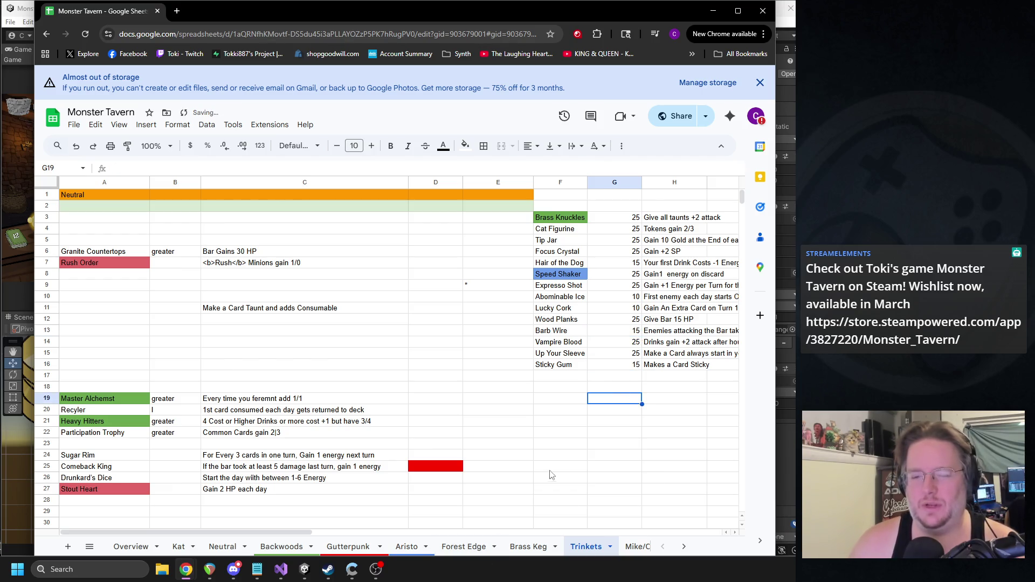
{"action": "key", "text": "ctrl+z"}
{"action": "key", "text": "ctrl+z"}
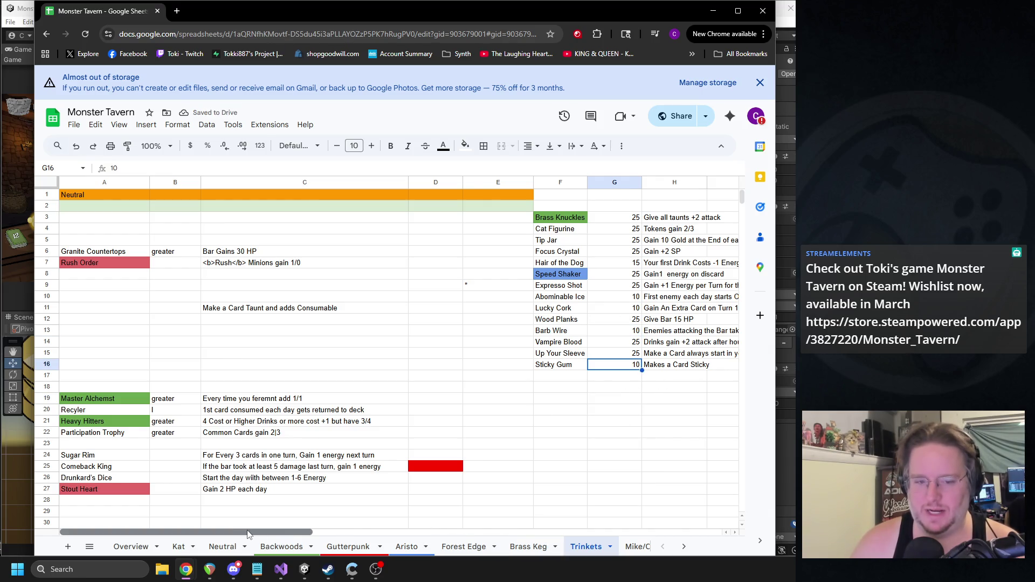
Step: Move the Master Alchemist row into trinket row 17
{"action": "left_click_drag", "start_coordinate": [103, 398], "coordinate": [278, 403]}
{"action": "key", "text": "ctrl+x"}
{"action": "left_click", "coordinate": [561, 376]}
{"action": "key", "text": "ctrl+v"}
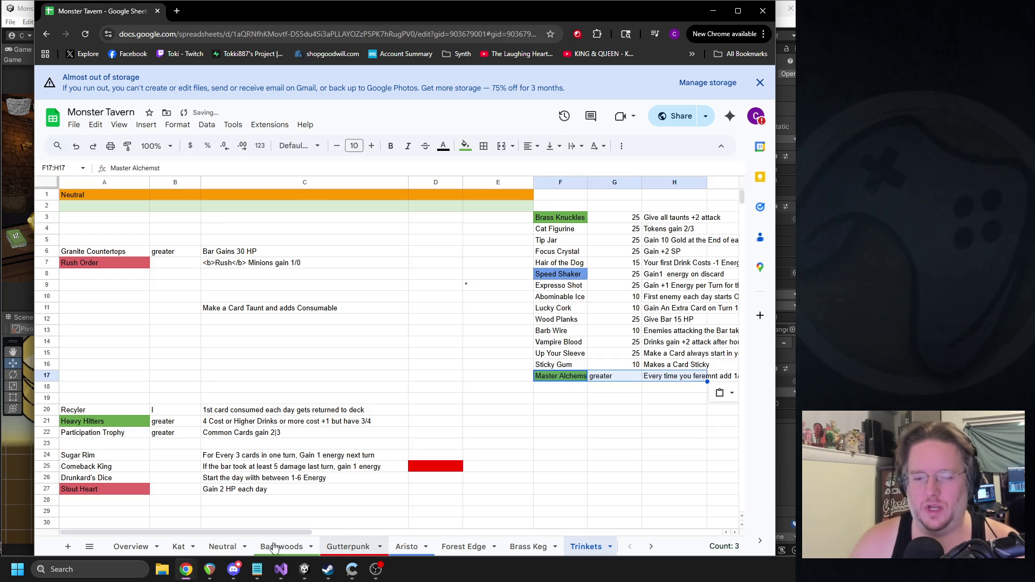
{"action": "mouse_move", "coordinate": [251, 532]}
{"action": "left_mouse_down"}
{"action": "mouse_move", "coordinate": [381, 521]}
{"action": "mouse_move", "coordinate": [359, 522]}
{"action": "left_mouse_up"}
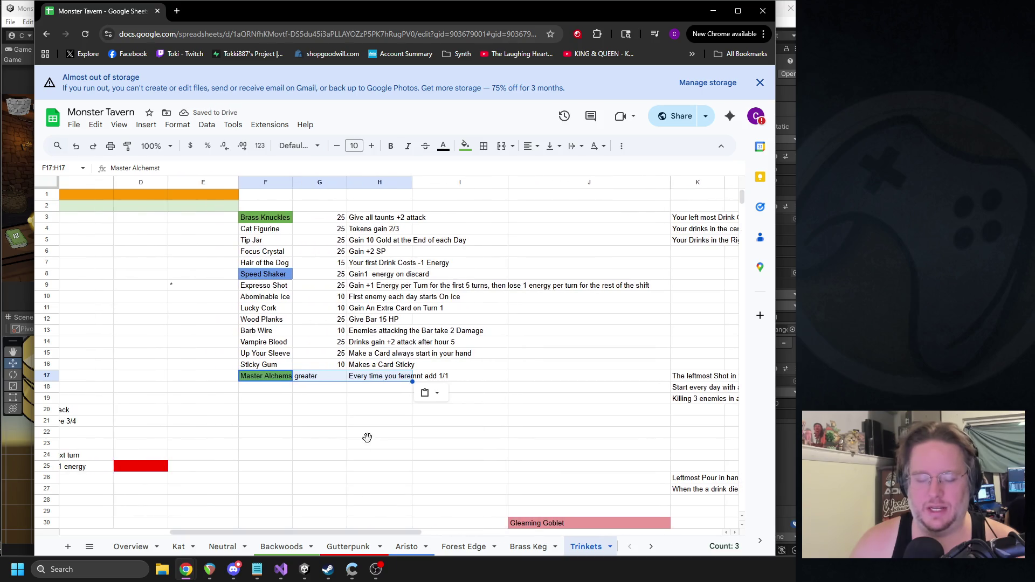
Step: Give Master Alchemst cost 25 and change its description ending from 1/1 to 2/3
{"action": "double_click", "coordinate": [420, 376]}
{"action": "left_click", "coordinate": [364, 380]}
{"action": "left_click", "coordinate": [319, 376]}
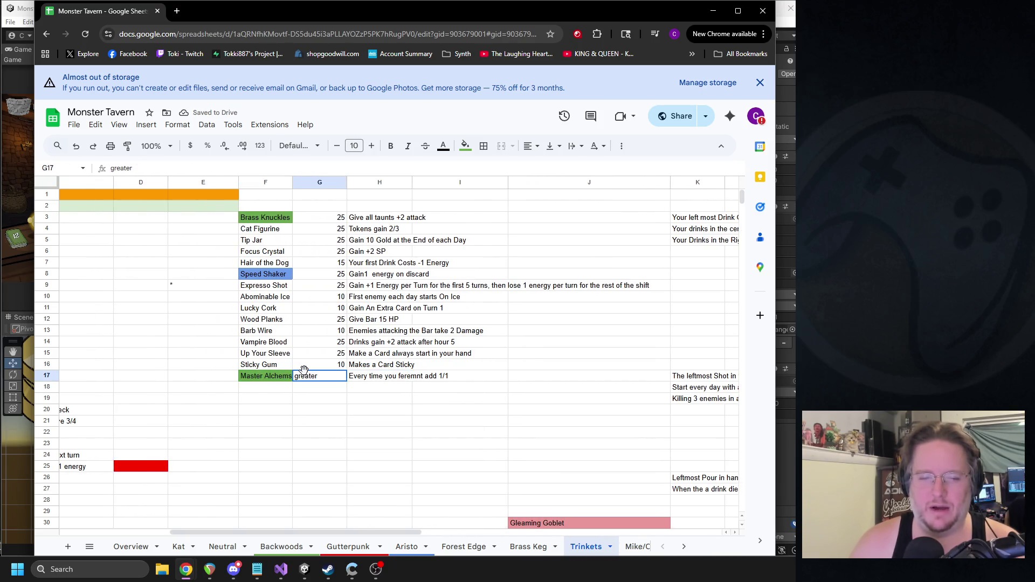
{"action": "type", "text": "25"}
{"action": "key", "text": "Tab"}
{"action": "double_click", "coordinate": [444, 376]}
{"action": "left_click_drag", "start_coordinate": [447, 376], "coordinate": [438, 376]}
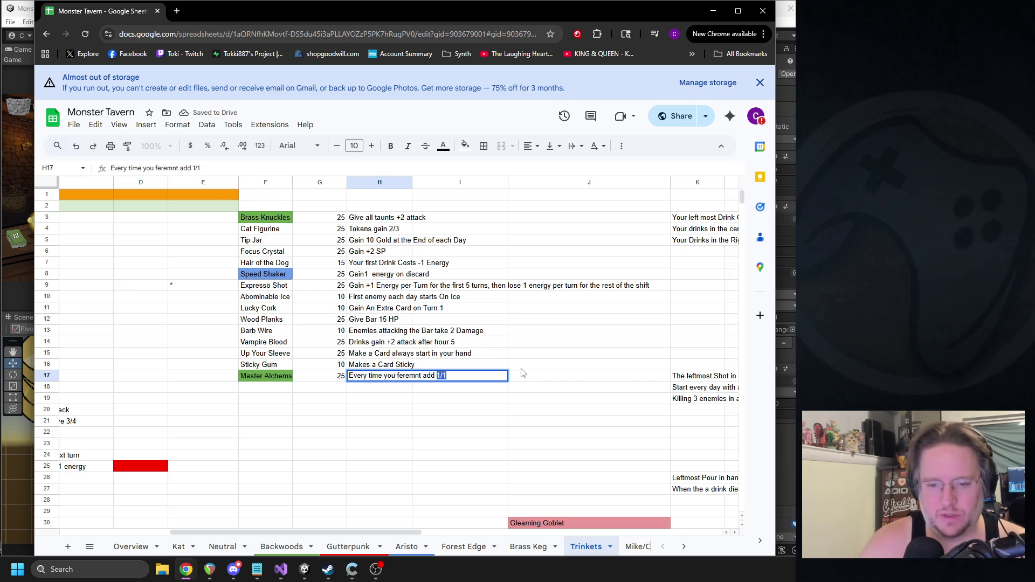
{"action": "key", "text": "Return"}
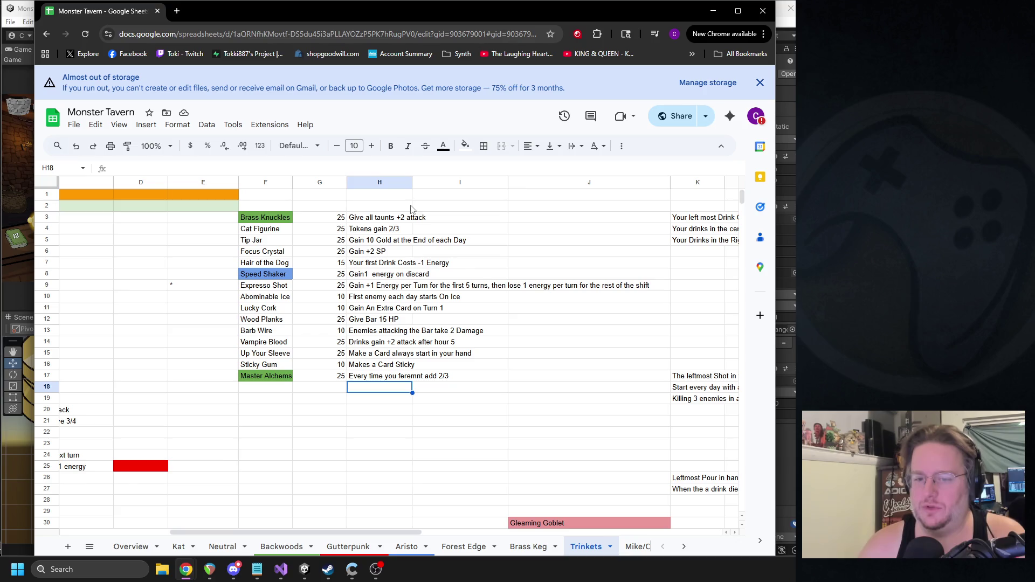
Step: Recheck the Master Alchemst name and description, leaving them unchanged
{"action": "left_click", "coordinate": [395, 378]}
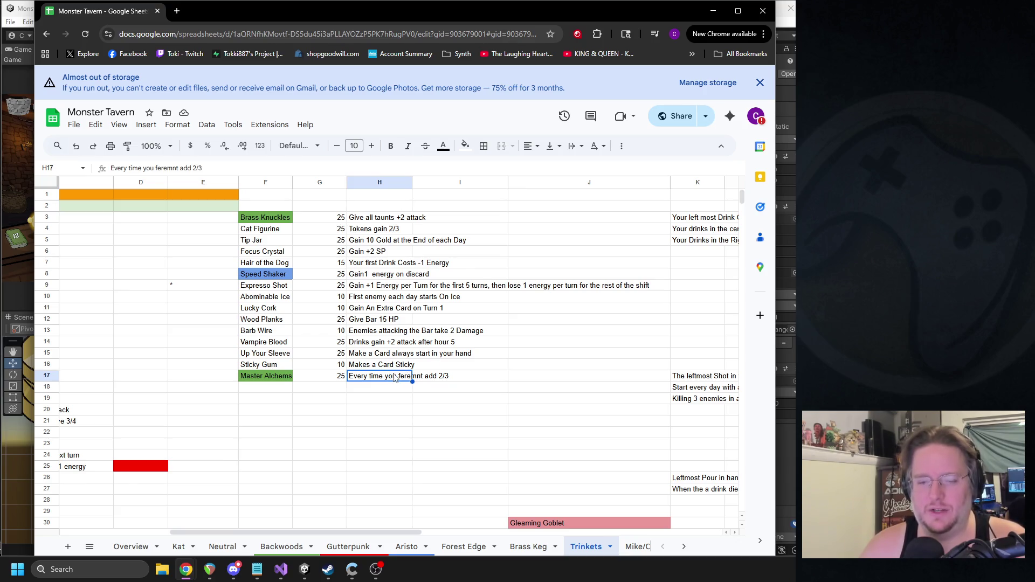
{"action": "double_click", "coordinate": [395, 378]}
{"action": "triple_click", "coordinate": [389, 376]}
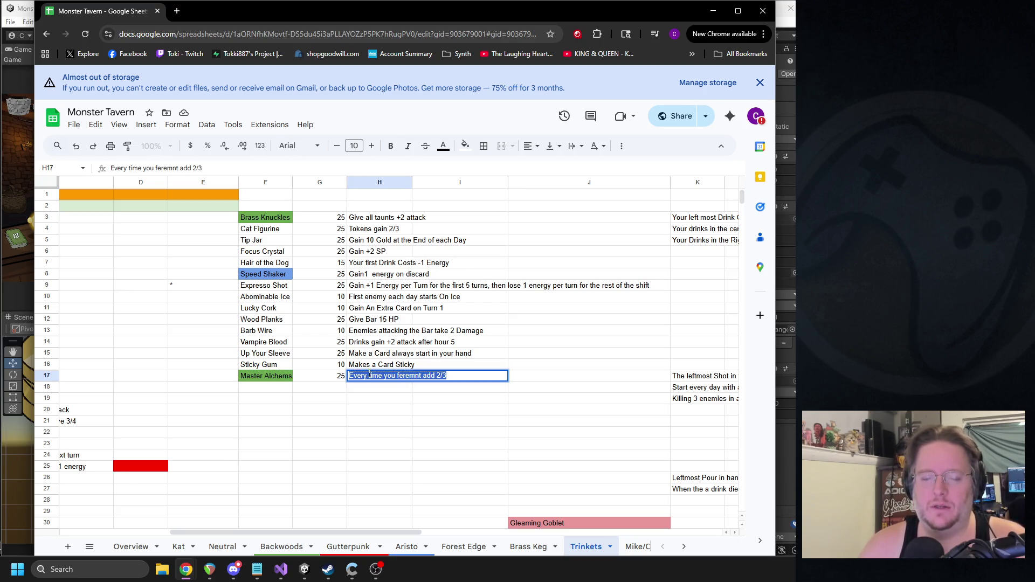
{"action": "left_click", "coordinate": [389, 355]}
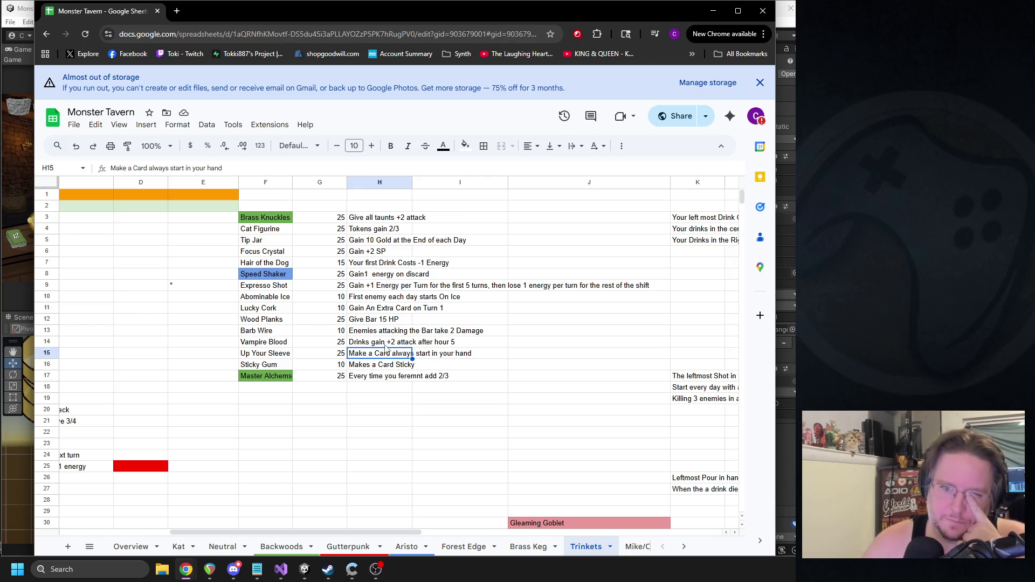
{"action": "left_click", "coordinate": [276, 377]}
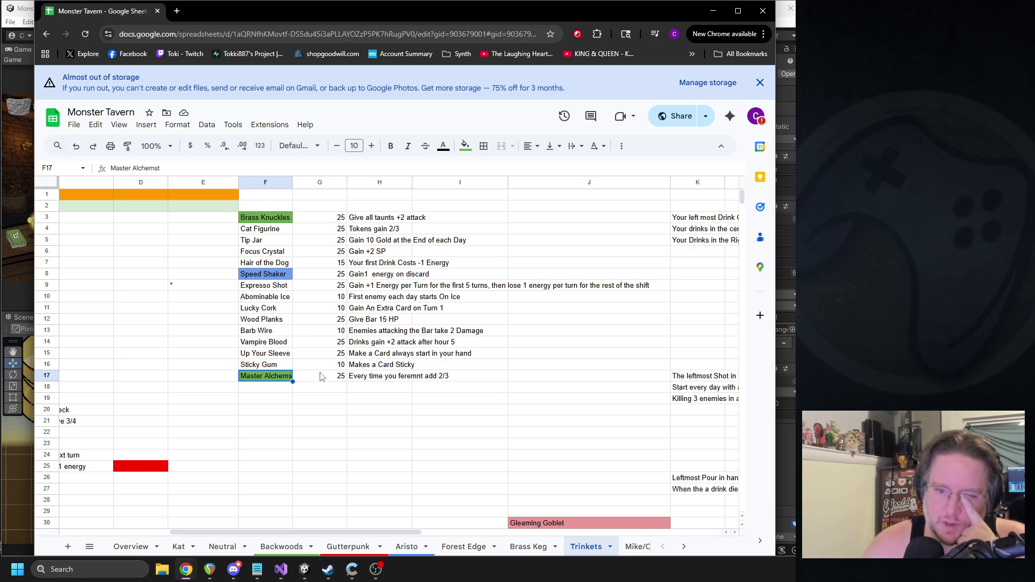
{"action": "left_click", "coordinate": [378, 378]}
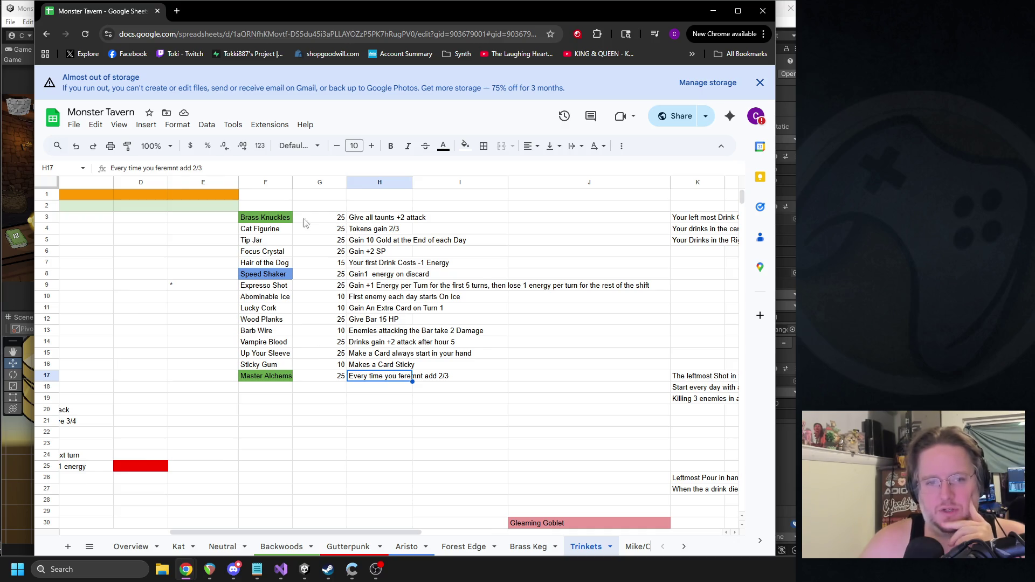
{"action": "left_click", "coordinate": [271, 221]}
Step: Move the Brass Knuckles and Master Alchemst rows into A13 and A14
{"action": "left_click", "coordinate": [412, 222], "text": "shift"}
{"action": "key", "text": "ctrl+c"}
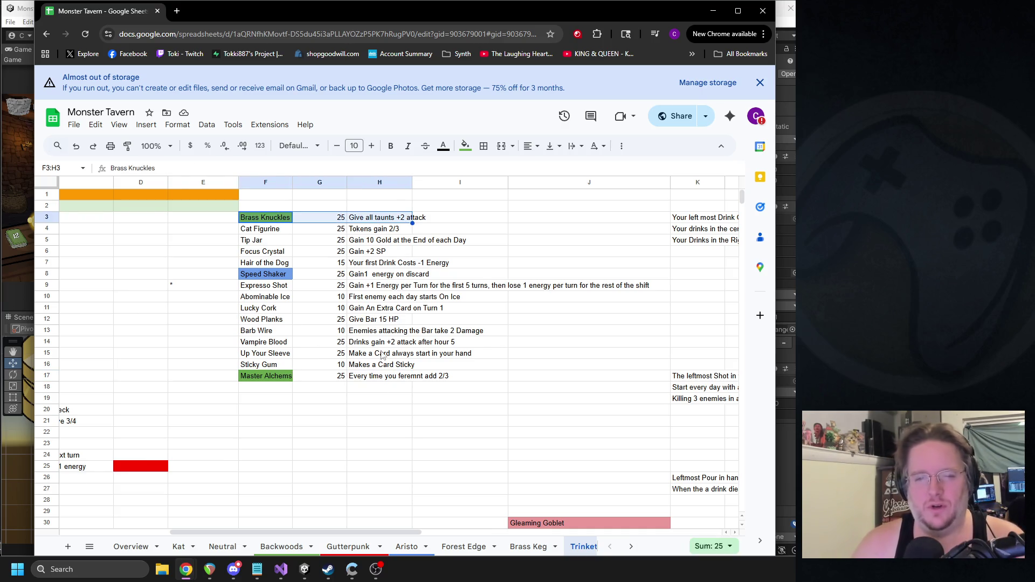
{"action": "left_click_drag", "start_coordinate": [279, 531], "coordinate": [167, 532]}
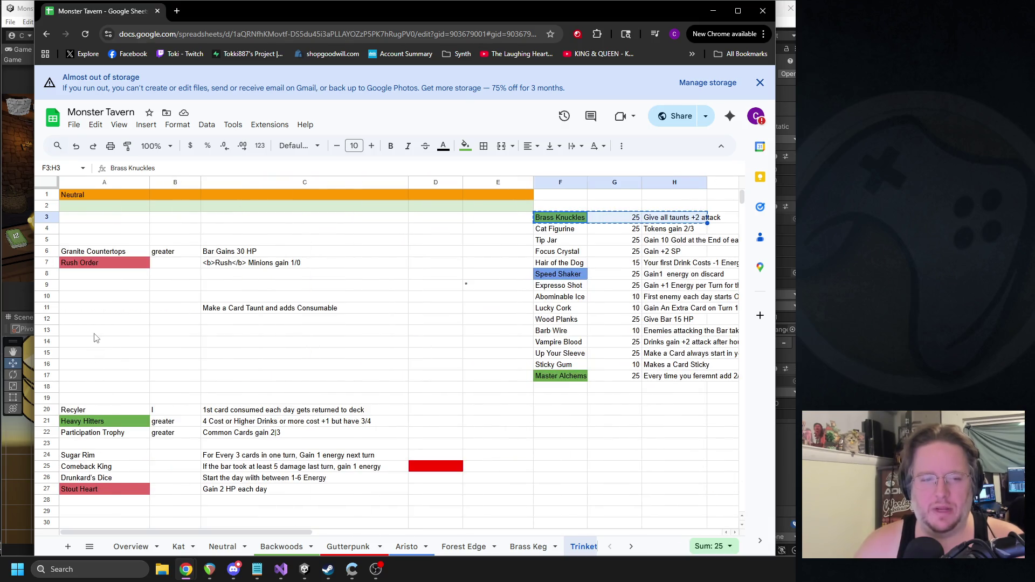
{"action": "left_click", "coordinate": [96, 334]}
{"action": "key", "text": "ctrl+v"}
{"action": "left_click", "coordinate": [561, 376]}
{"action": "left_click", "coordinate": [684, 380], "text": "shift"}
{"action": "key", "text": "ctrl+x"}
{"action": "left_click", "coordinate": [80, 342]}
{"action": "key", "text": "ctrl+v"}
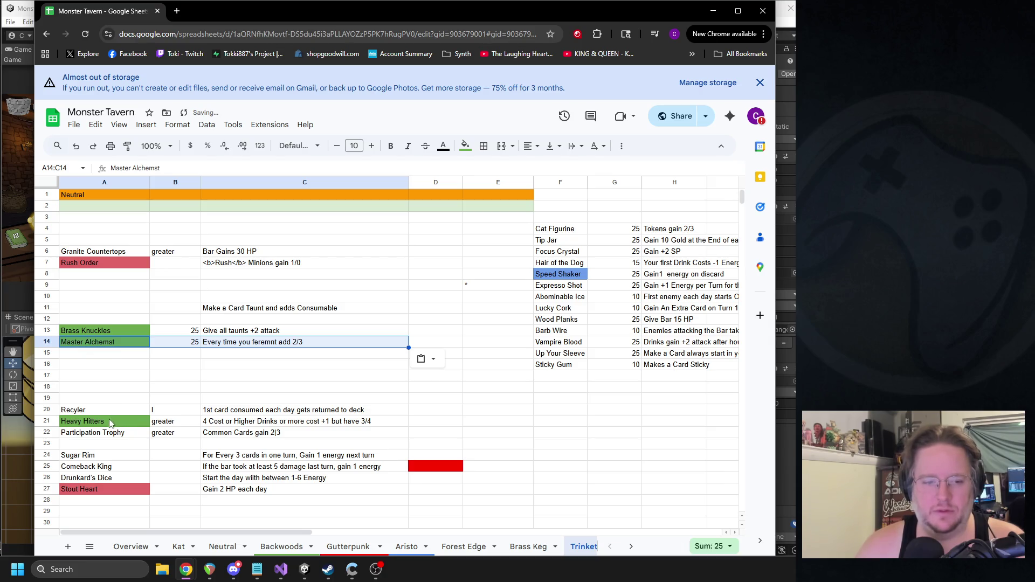
Step: Move the Heavy Hitters row into the trinket list at F17
{"action": "left_click", "coordinate": [110, 421]}
{"action": "key", "text": "shift+Right"}
{"action": "key", "text": "shift+Right"}
{"action": "key", "text": "ctrl+x"}
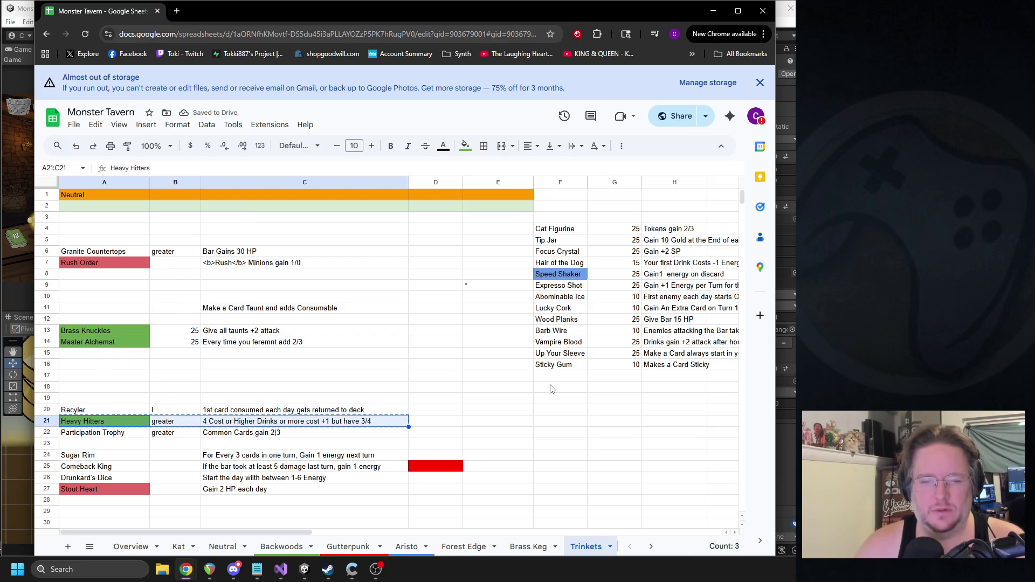
{"action": "left_click", "coordinate": [544, 377]}
{"action": "key", "text": "ctrl+v"}
{"action": "left_click", "coordinate": [512, 399]}
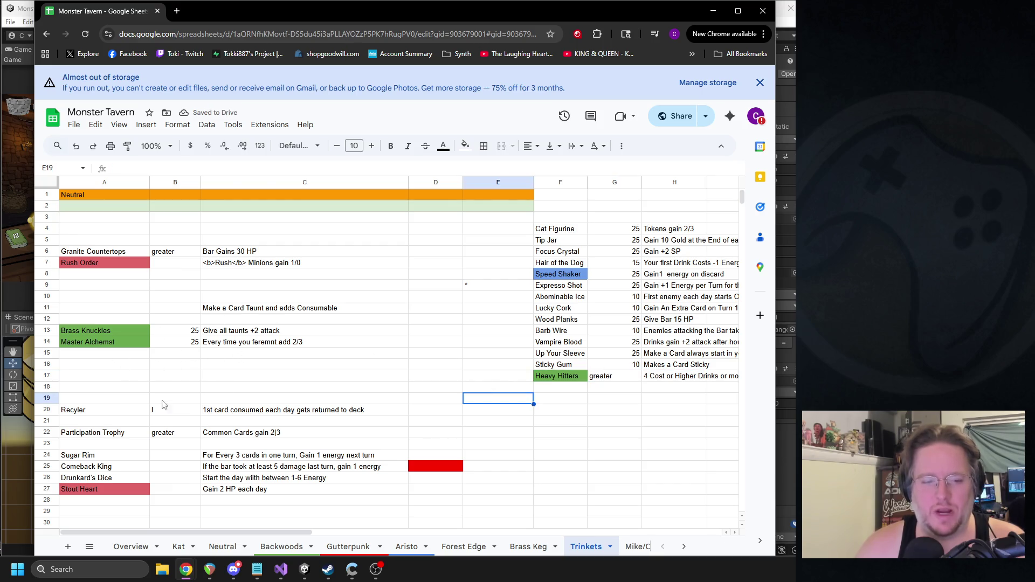
Step: Move the Participation Trophy row into row 15 below Master Alchemst
{"action": "left_click", "coordinate": [103, 435]}
{"action": "key", "text": "ctrl+x"}
{"action": "left_click", "coordinate": [102, 354]}
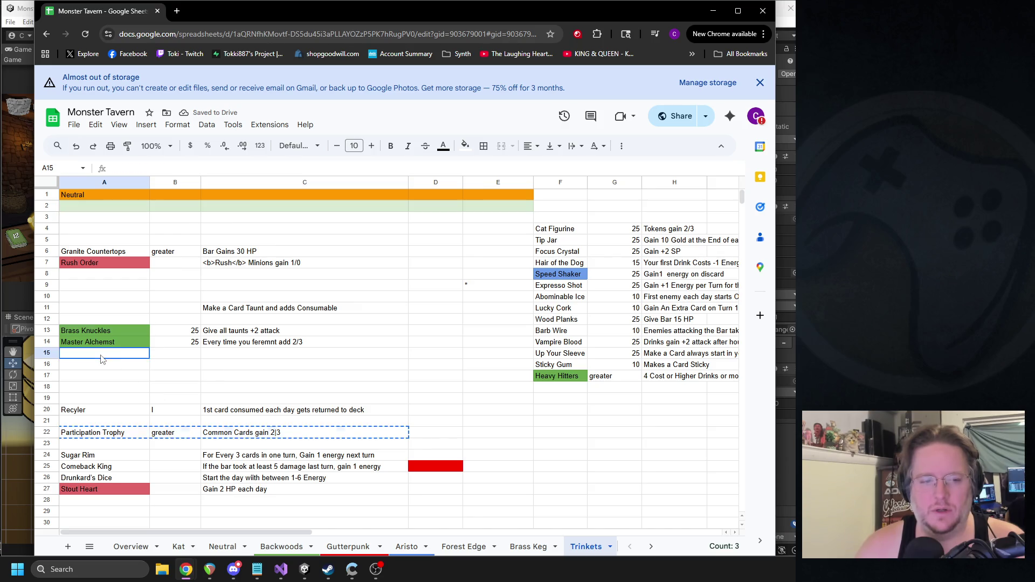
{"action": "key", "text": "ctrl+v"}
{"action": "left_click", "coordinate": [266, 399]}
Step: Clear the cost values in column B for the three regrouped trinkets
{"action": "double_click", "coordinate": [187, 354]}
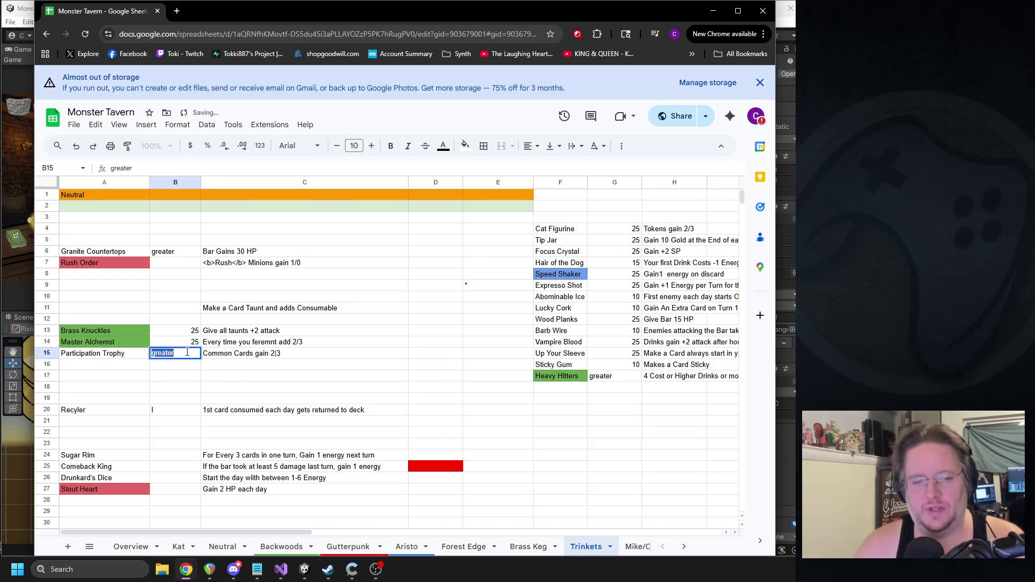
{"action": "key", "text": "BackSpace"}
{"action": "left_click", "coordinate": [187, 345]}
{"action": "key", "text": "Delete"}
{"action": "left_click", "coordinate": [192, 331]}
{"action": "key", "text": "Delete"}
Step: Add the heading 'Week 1 Trinkets' in A12 and clear the leftover text in C11
{"action": "left_click", "coordinate": [121, 319]}
{"action": "type", "text": "Week 1 Trinkets"}
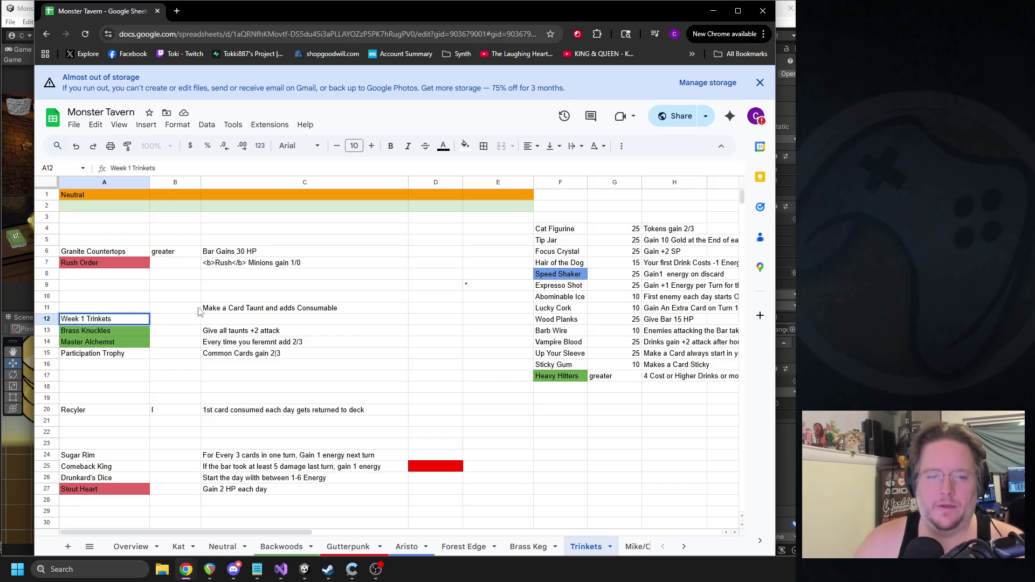
{"action": "left_click", "coordinate": [230, 310]}
{"action": "key", "text": "Delete"}
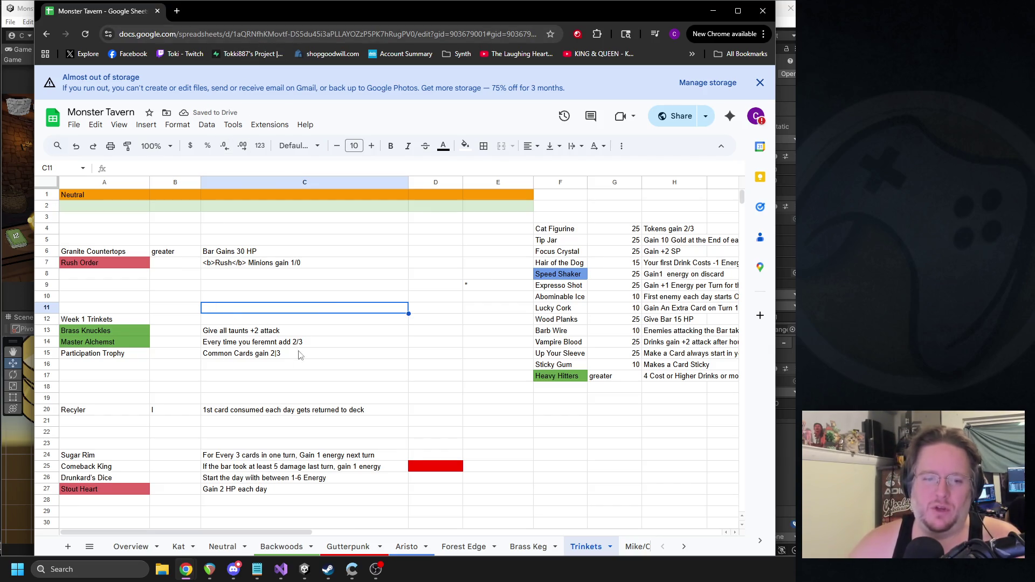
{"action": "left_click", "coordinate": [230, 333]}
Step: Change Participation Trophy's description to 'Common Cards gain 1|1' and cut the Recyler row
{"action": "left_click", "coordinate": [246, 345]}
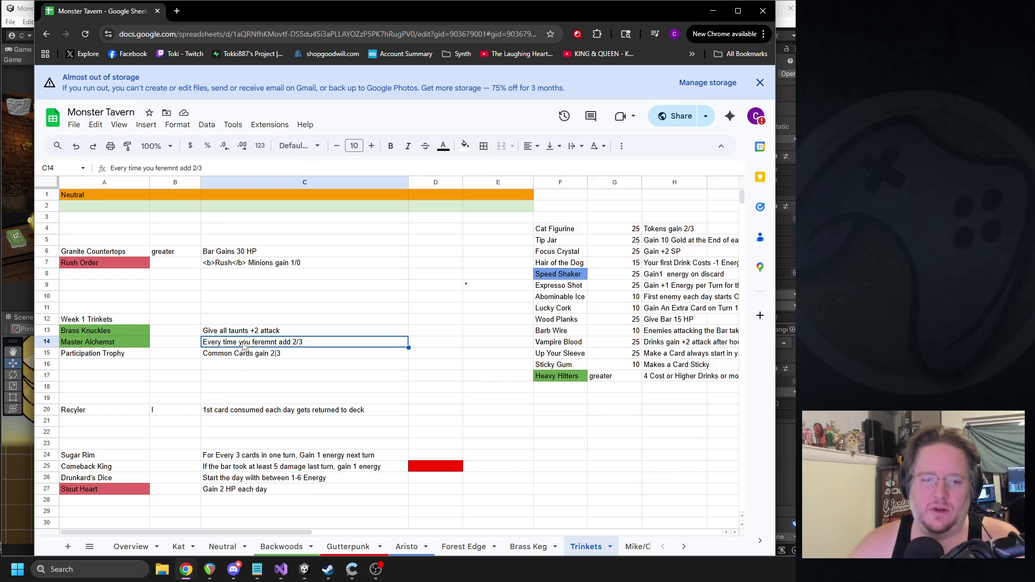
{"action": "left_click", "coordinate": [244, 356]}
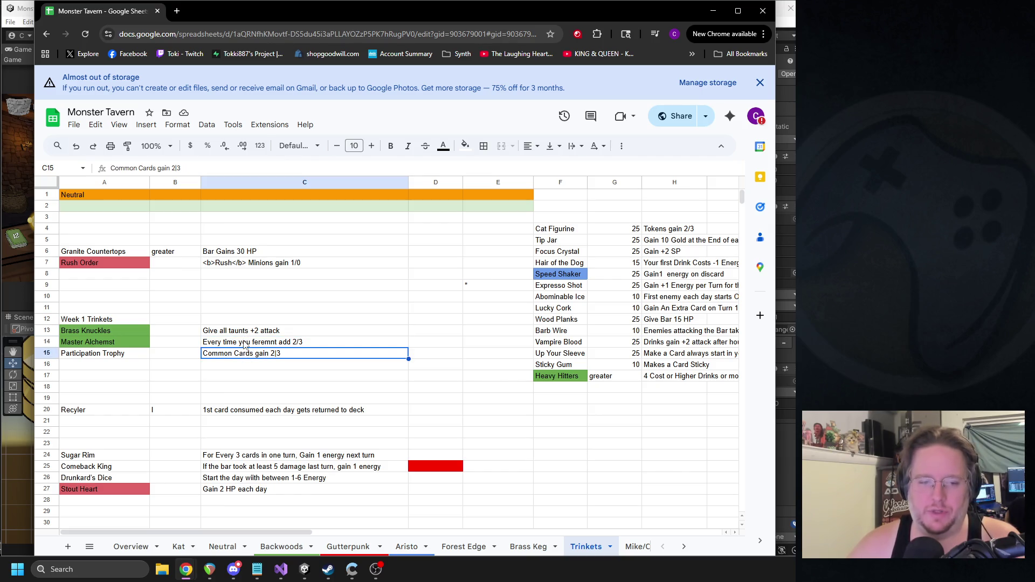
{"action": "double_click", "coordinate": [275, 354]}
{"action": "key", "text": "BackSpace"}
{"action": "type", "text": "1"}
{"action": "key", "text": "Right"}
{"action": "key", "text": "Delete"}
{"action": "type", "text": "1"}
{"action": "key", "text": "Return"}
{"action": "key", "text": "Down"}
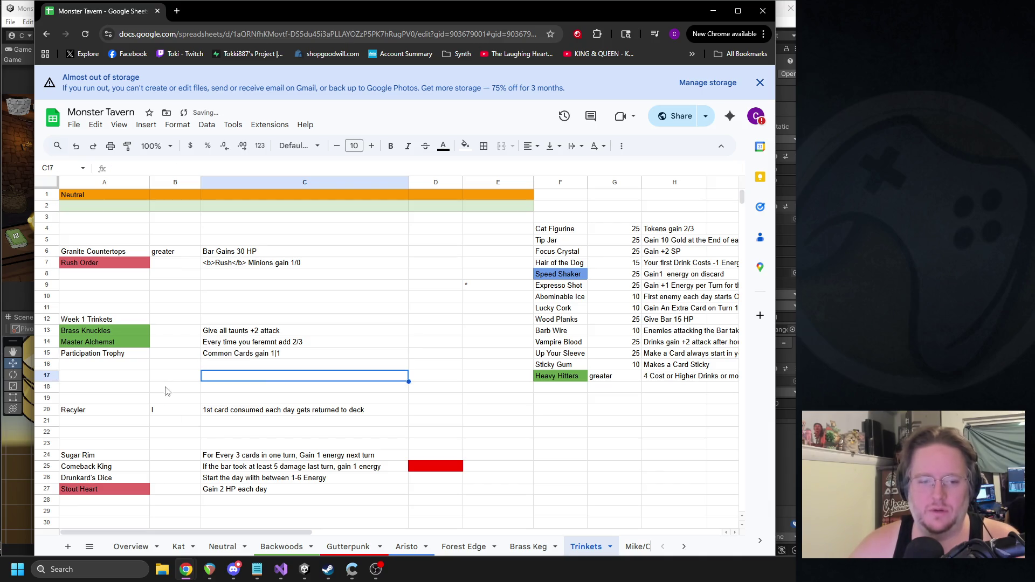
{"action": "left_click", "coordinate": [281, 356]}
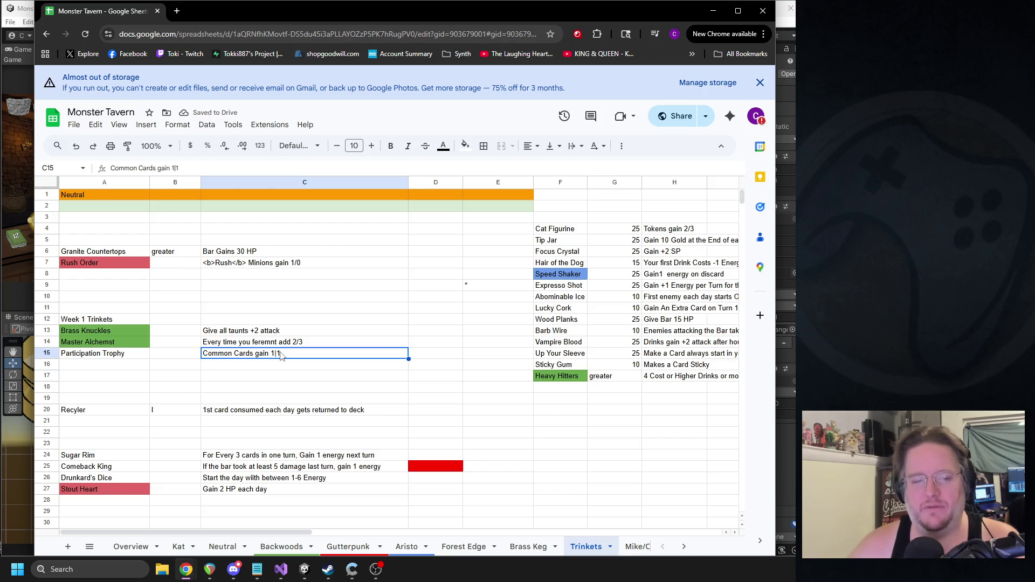
{"action": "left_click_drag", "start_coordinate": [107, 415], "coordinate": [411, 411]}
{"action": "key", "text": "ctrl+x"}
Step: Paste the Recyler row into the trinket list at F18
{"action": "left_click", "coordinate": [563, 390]}
{"action": "key", "text": "ctrl+v"}
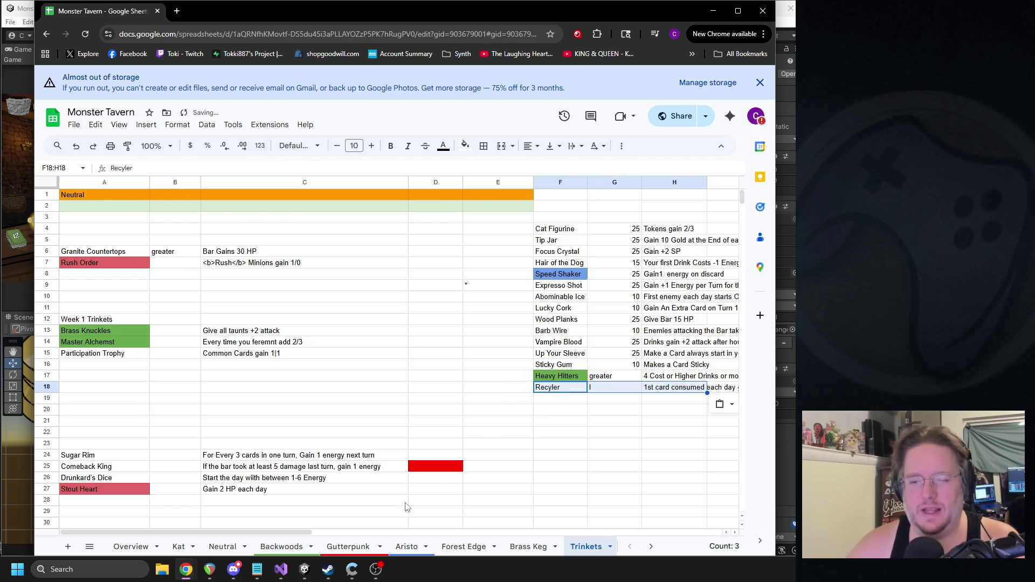
{"action": "left_click", "coordinate": [272, 523]}
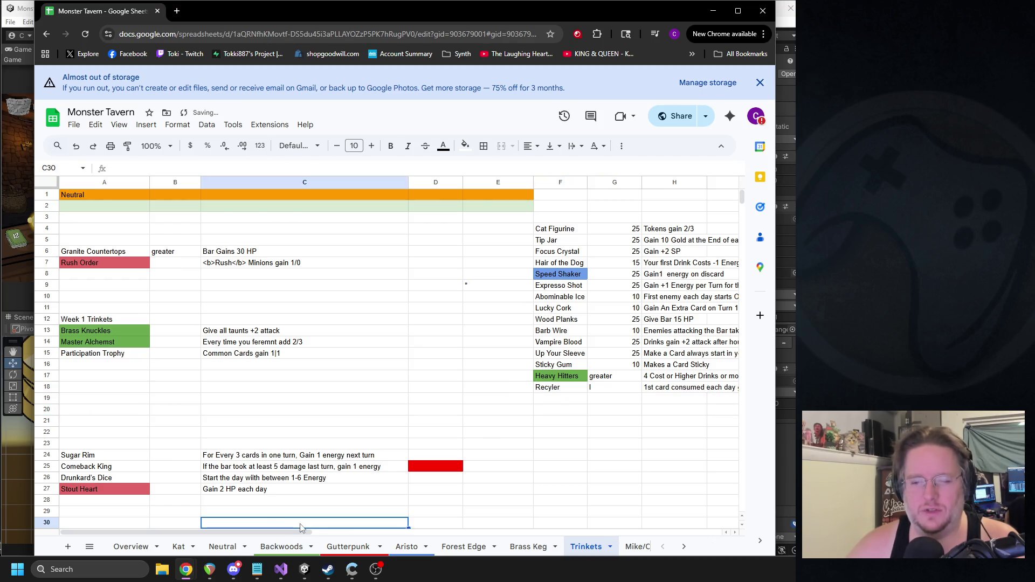
Step: Set the costs of Recyler and Heavy Hitters to 25
{"action": "left_click", "coordinate": [605, 390]}
{"action": "double_click", "coordinate": [605, 388]}
{"action": "type", "text": "1"}
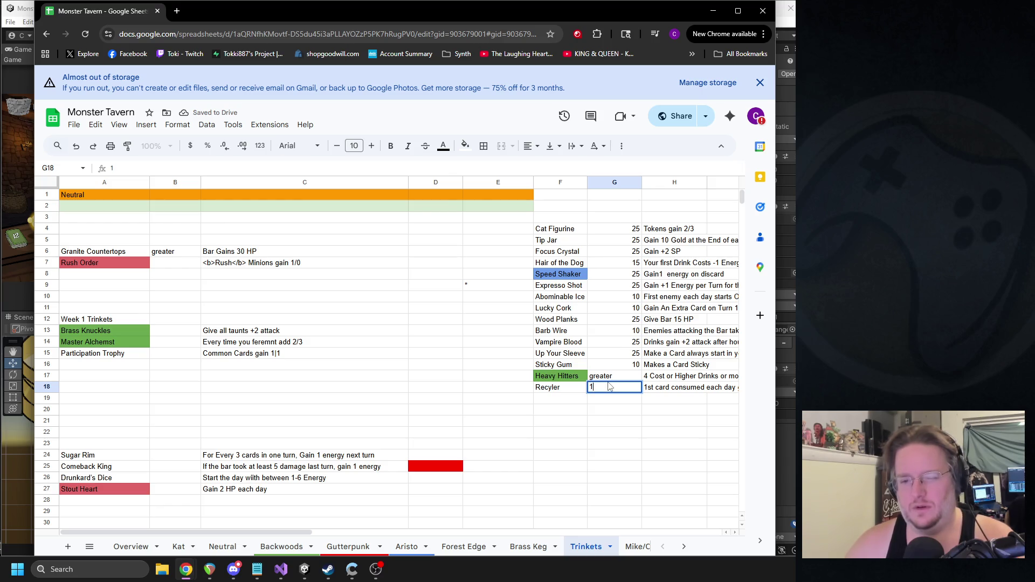
{"action": "type", "text": "25"}
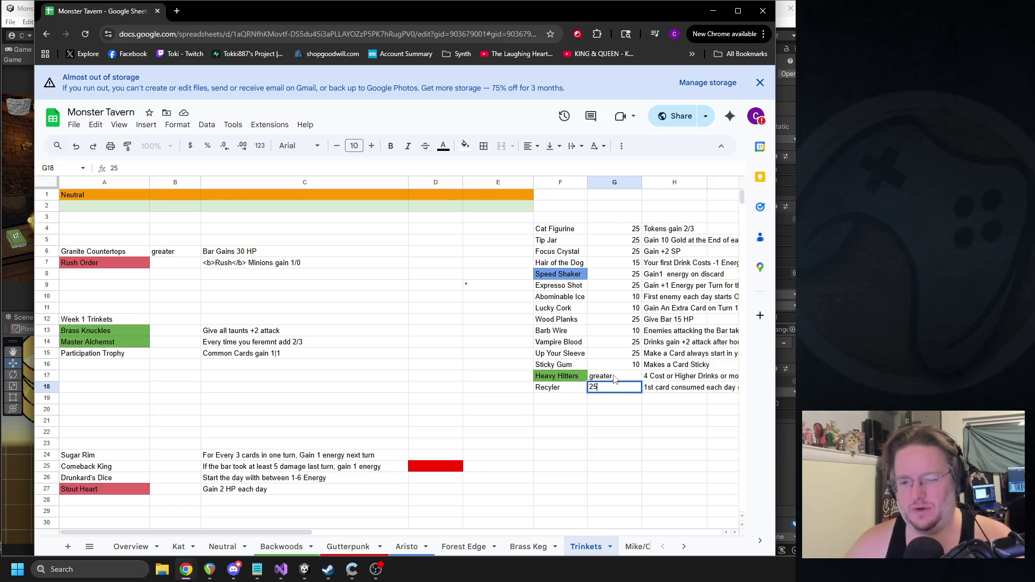
{"action": "double_click", "coordinate": [614, 376]}
{"action": "type", "text": "25"}
{"action": "left_click", "coordinate": [614, 400]}
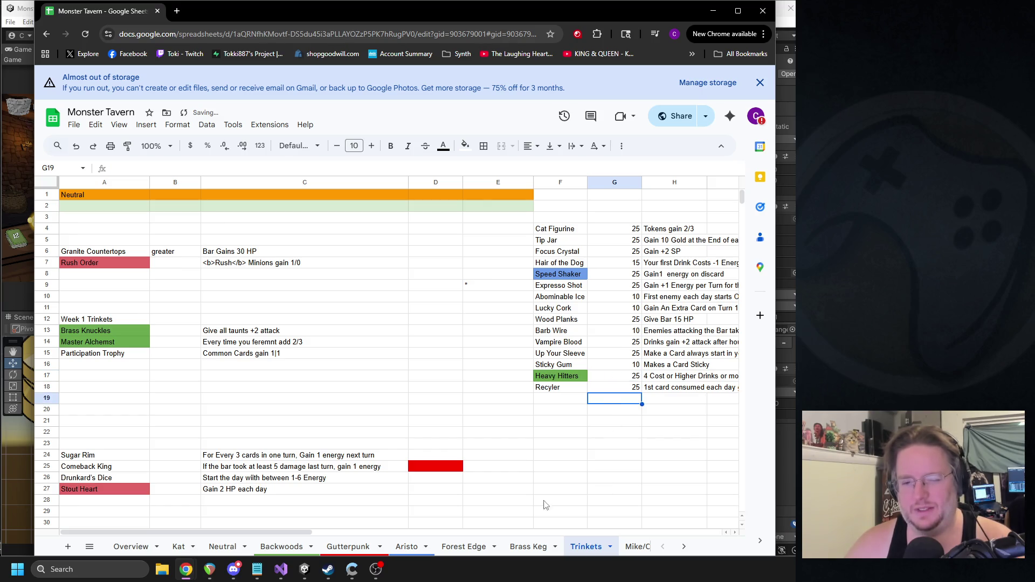
{"action": "left_click", "coordinate": [328, 533]}
{"action": "double_click", "coordinate": [485, 377]}
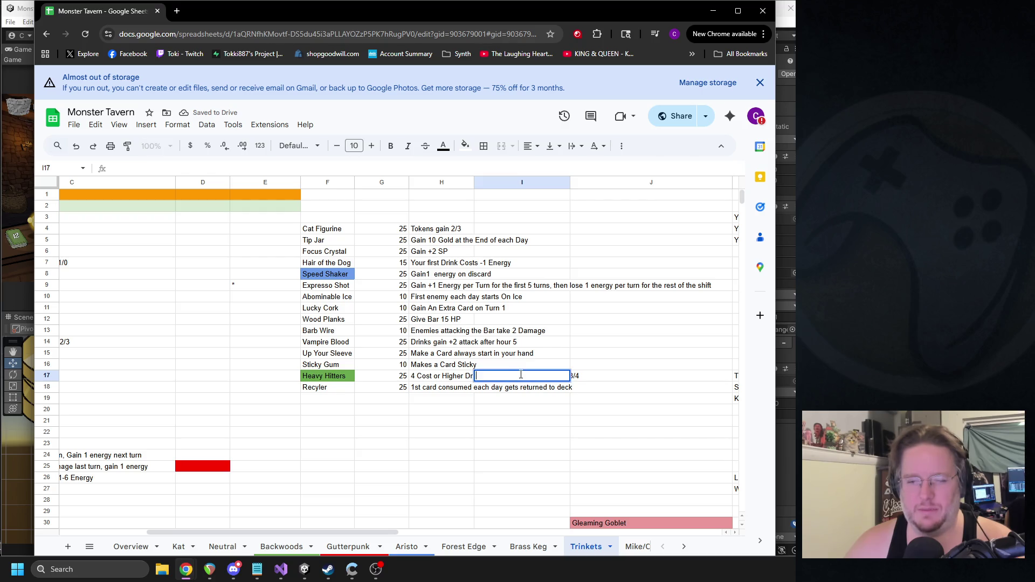
{"action": "left_click", "coordinate": [466, 379]}
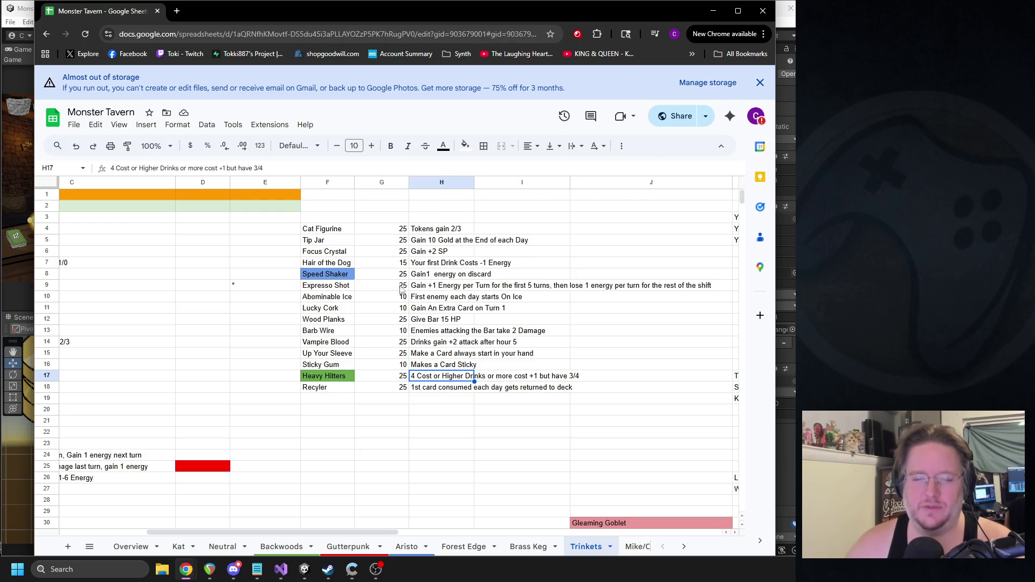
{"action": "double_click", "coordinate": [256, 168]}
{"action": "type", "text": "5"}
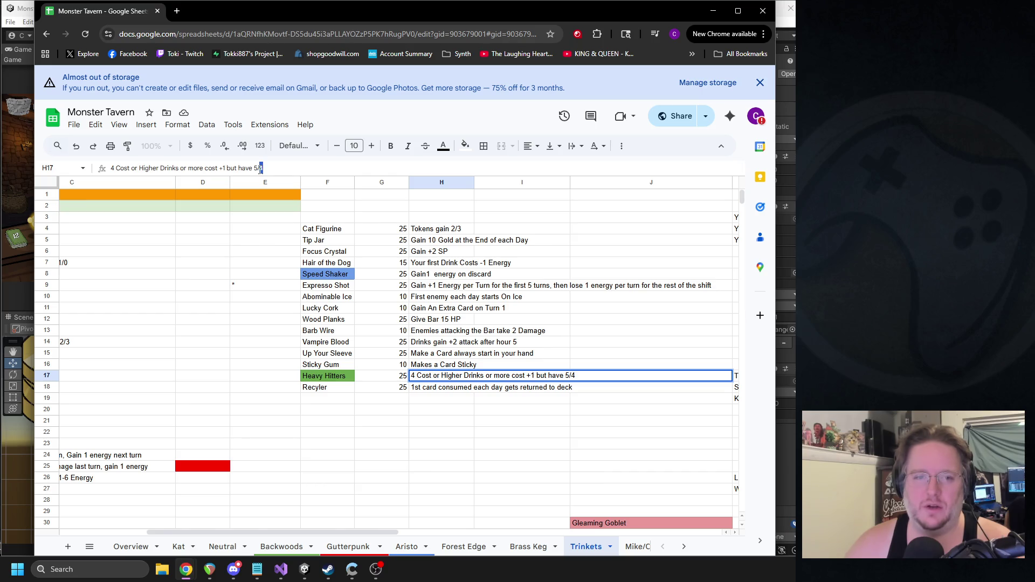
{"action": "type", "text": "6"}
{"action": "left_click", "coordinate": [423, 367]}
{"action": "left_click", "coordinate": [459, 456]}
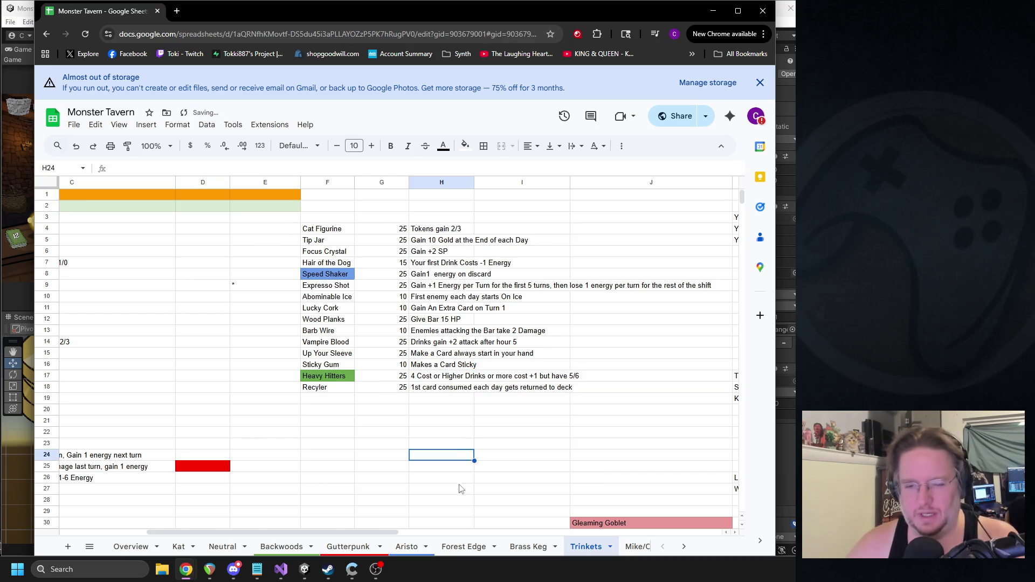
{"action": "left_click_drag", "start_coordinate": [345, 532], "coordinate": [191, 532]}
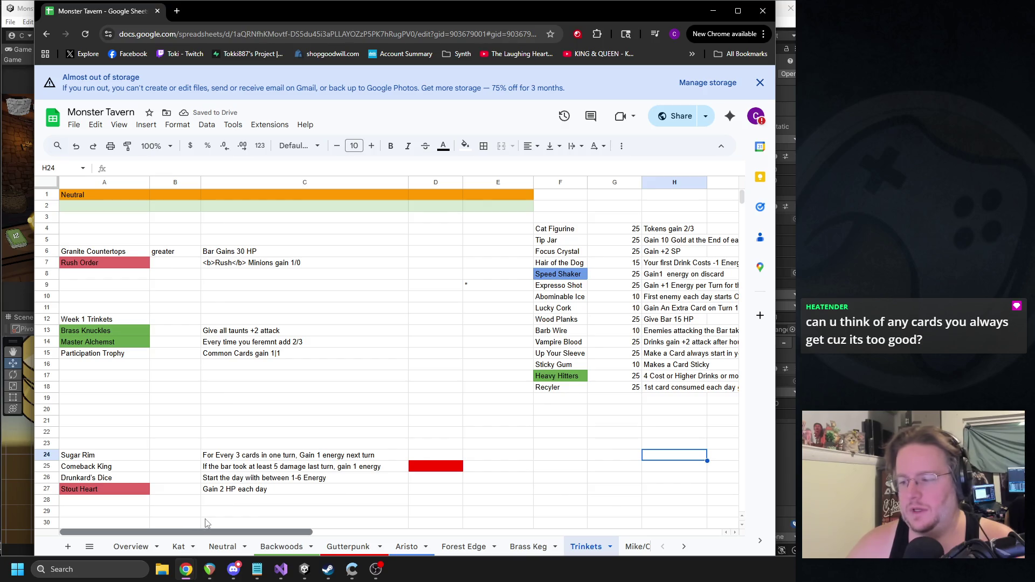
{"action": "scroll", "coordinate": [244, 516], "scroll_direction": "right", "scroll_amount": 3}
{"action": "scroll", "coordinate": [245, 513], "scroll_direction": "left", "scroll_amount": 3}
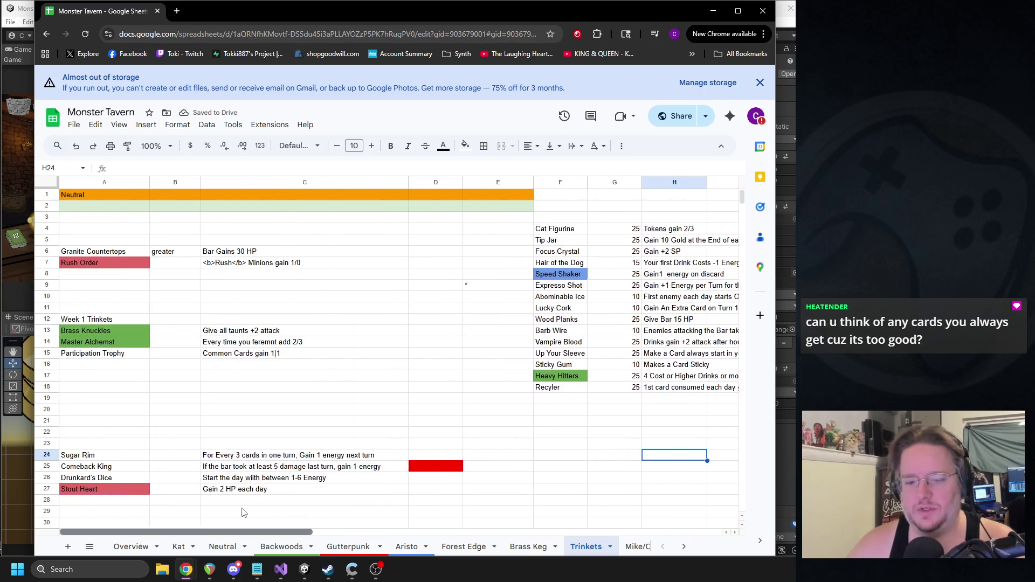
{"action": "left_click", "coordinate": [286, 545]}
Step: Shift the Spilled Drink through Vomit Bucket rows up into empty row 18 under Bathtub Brew
{"action": "scroll", "coordinate": [224, 456], "scroll_direction": "up", "scroll_amount": 15}
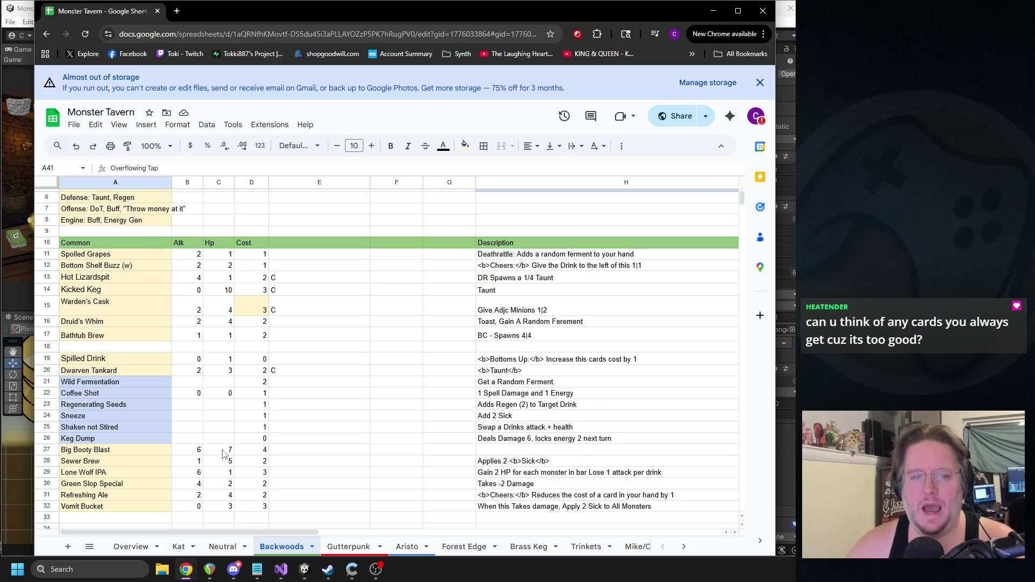
{"action": "scroll", "coordinate": [213, 426], "scroll_direction": "down", "scroll_amount": 7}
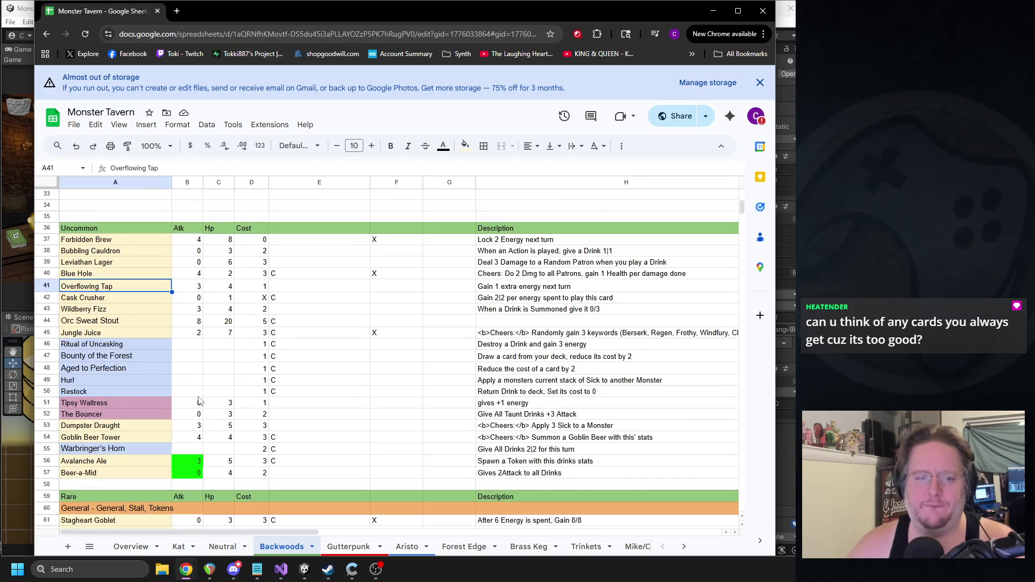
{"action": "scroll", "coordinate": [199, 402], "scroll_direction": "up", "scroll_amount": 4}
{"action": "scroll", "coordinate": [198, 399], "scroll_direction": "up", "scroll_amount": 3}
{"action": "left_click", "coordinate": [103, 359]}
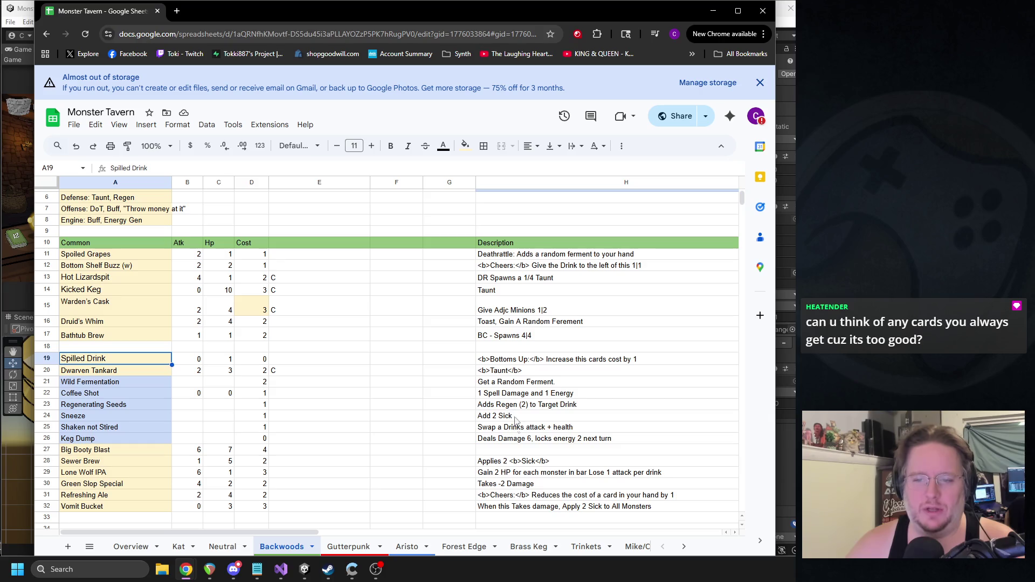
{"action": "scroll", "coordinate": [523, 479], "scroll_direction": "down", "scroll_amount": 1}
{"action": "left_click", "coordinate": [535, 454], "text": "shift"}
{"action": "key", "text": "ctrl+c"}
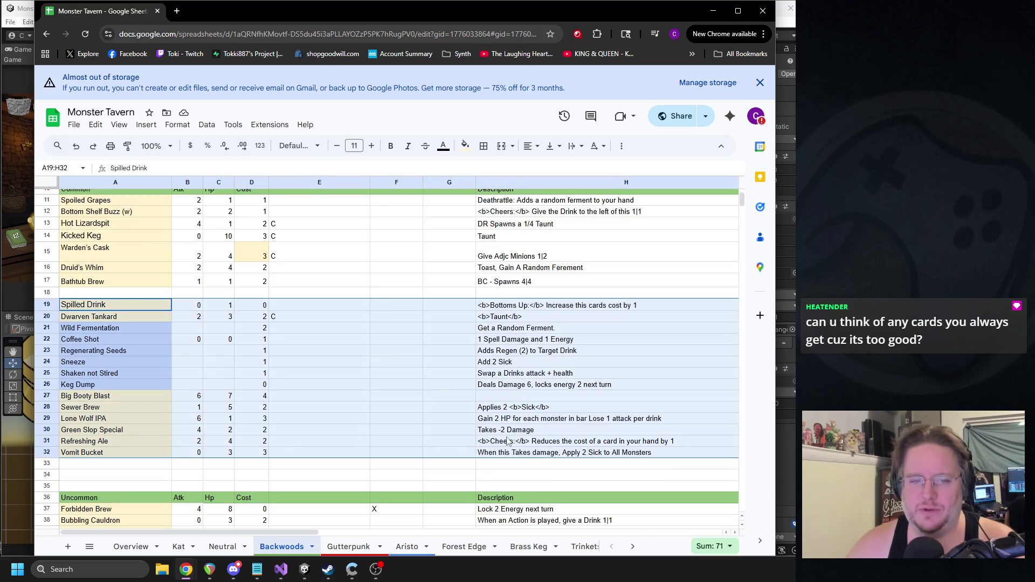
{"action": "left_click", "coordinate": [108, 293]}
{"action": "key", "text": "ctrl+v"}
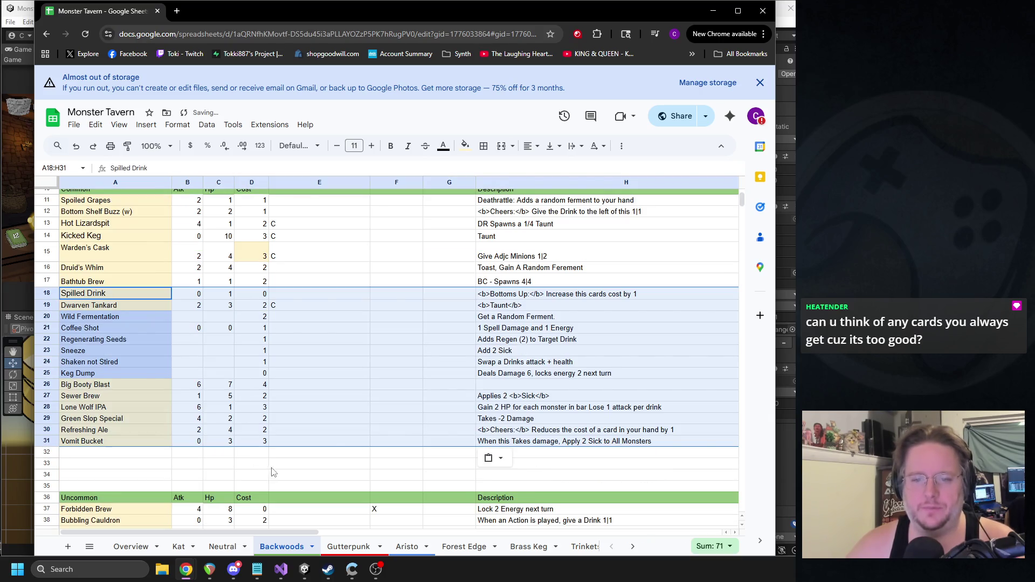
{"action": "left_click", "coordinate": [312, 467]}
{"action": "scroll", "coordinate": [113, 296], "scroll_direction": "up", "scroll_amount": 2}
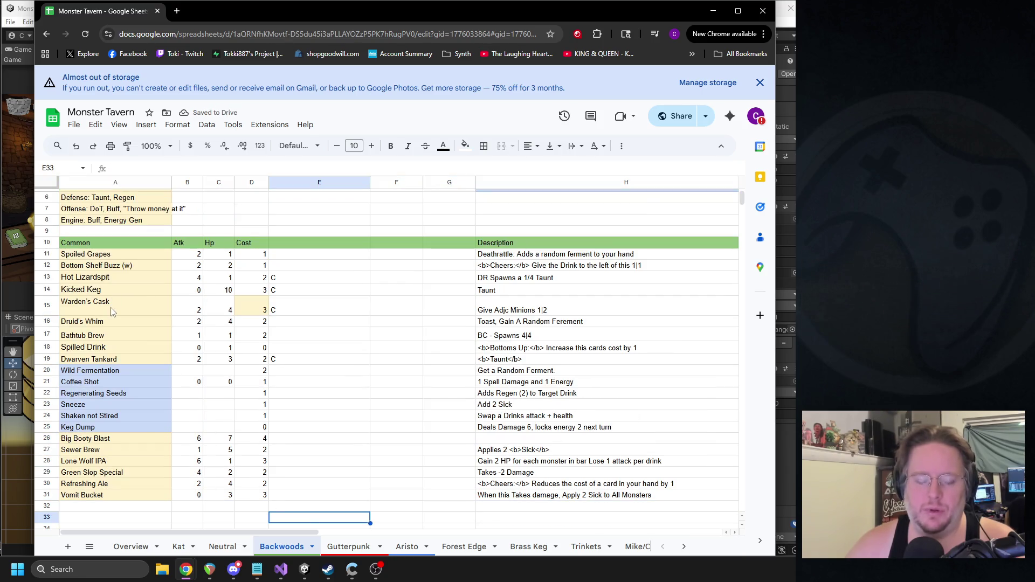
{"action": "left_click", "coordinate": [90, 291]}
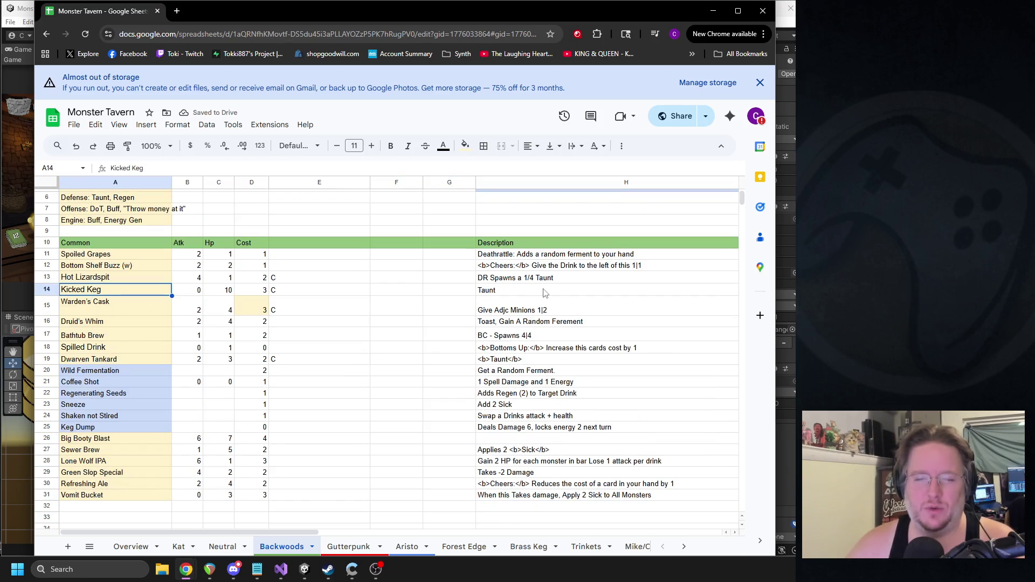
{"action": "left_click", "coordinate": [521, 296], "text": "shift"}
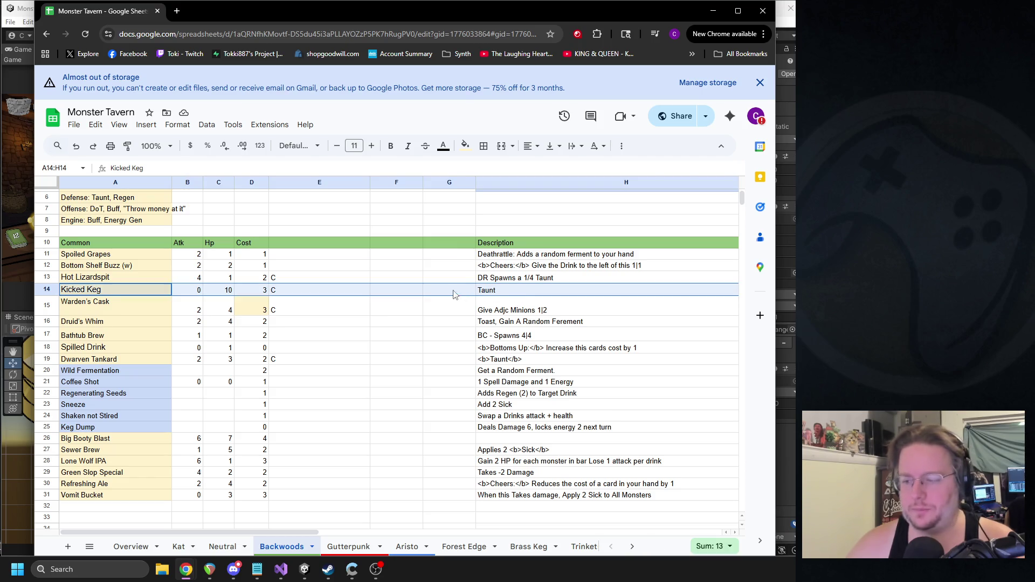
{"action": "left_click", "coordinate": [225, 294]}
{"action": "left_click", "coordinate": [197, 294]}
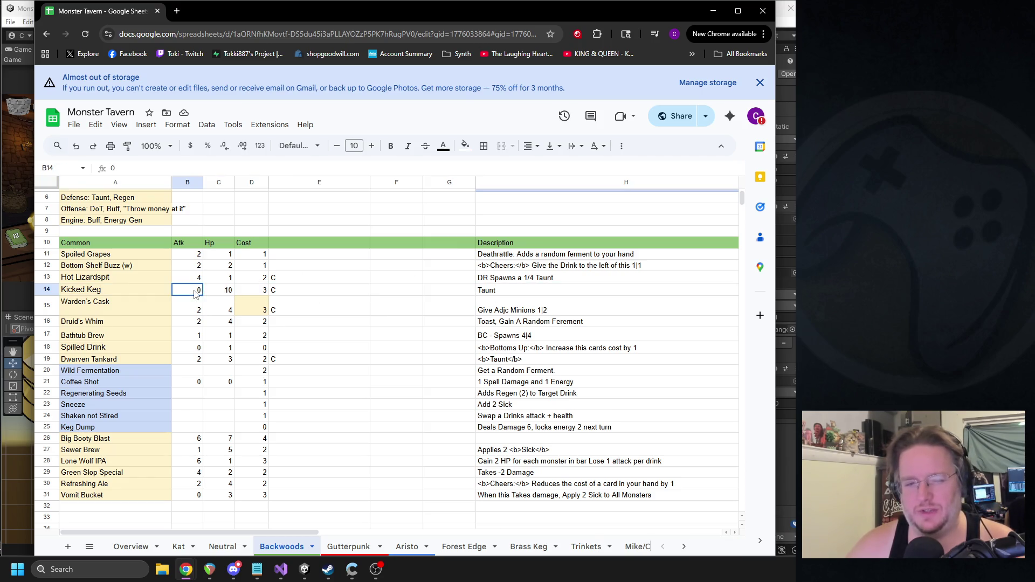
{"action": "left_click", "coordinate": [490, 294]}
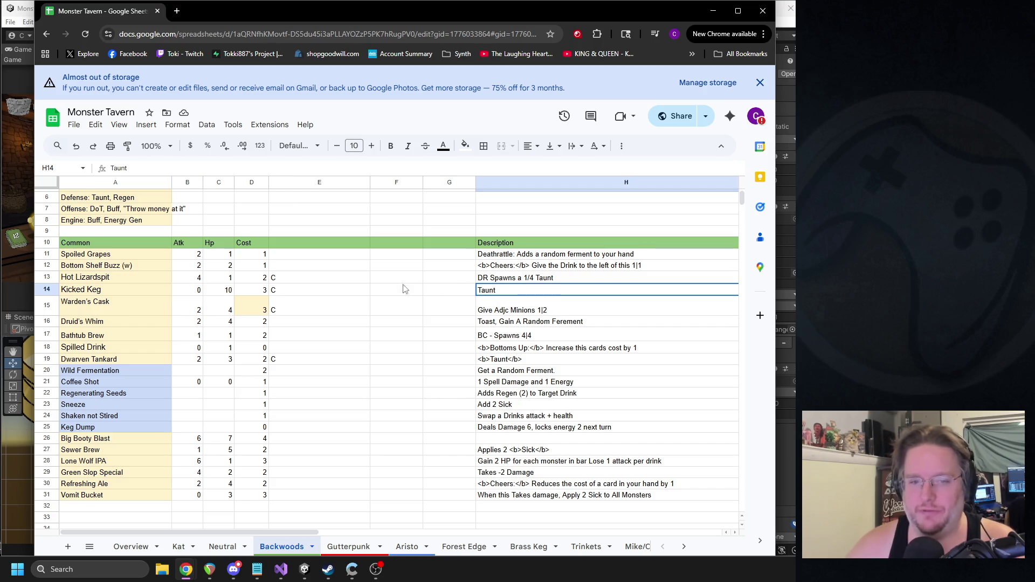
{"action": "left_click", "coordinate": [231, 294]}
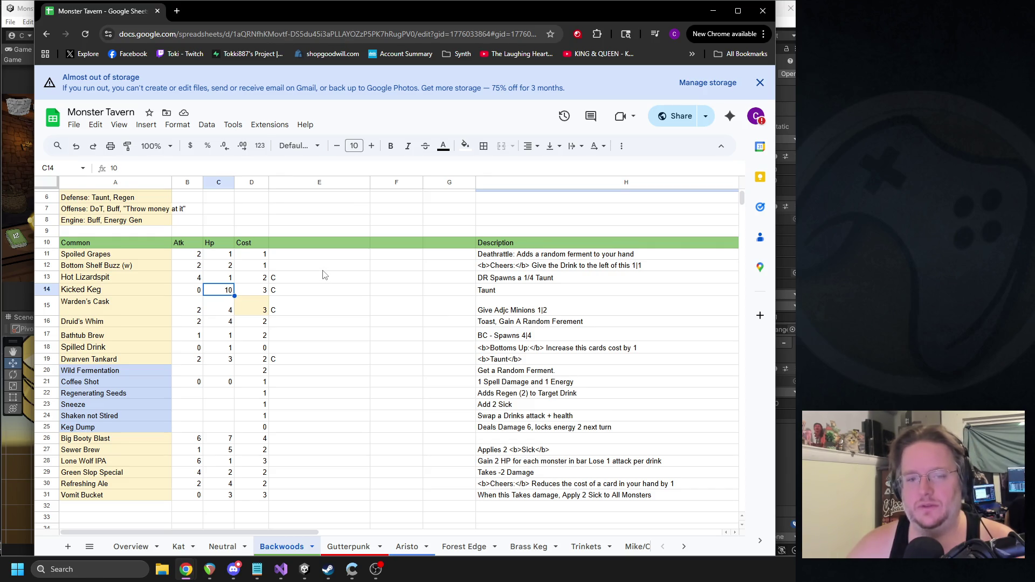
{"action": "left_click", "coordinate": [194, 291]}
{"action": "left_click", "coordinate": [291, 295], "text": "shift"}
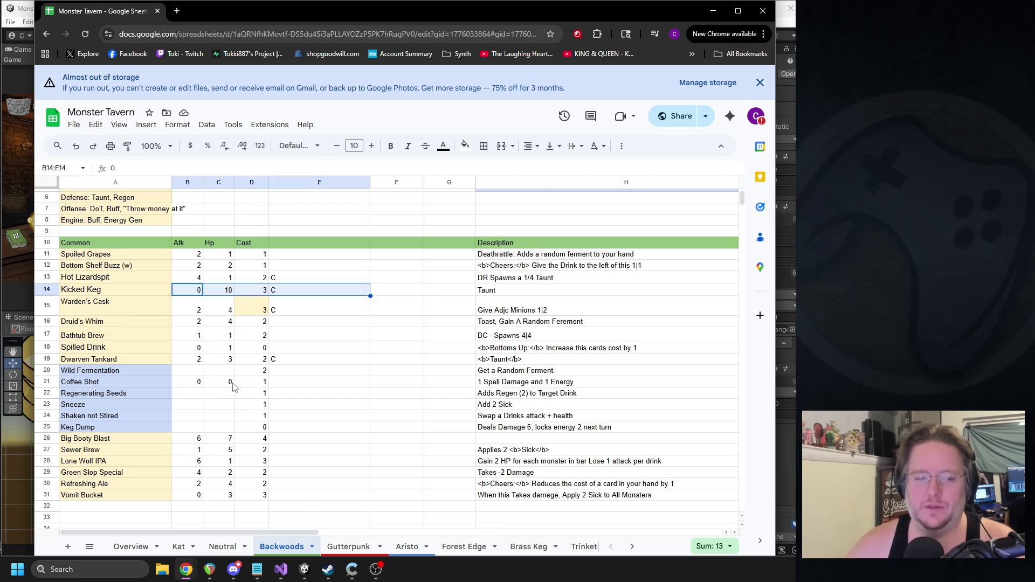
{"action": "left_click", "coordinate": [144, 488]}
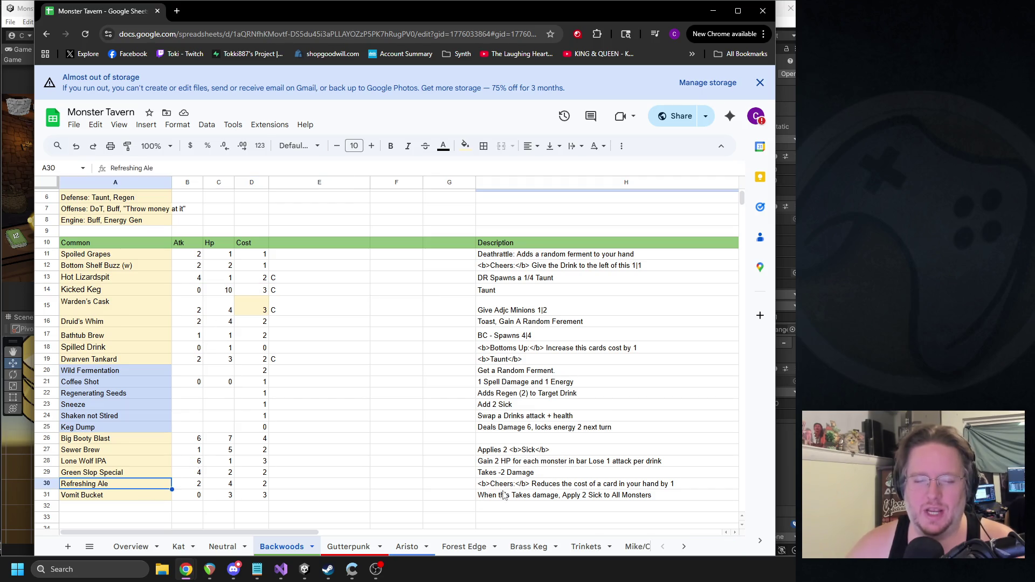
{"action": "left_click", "coordinate": [504, 488], "text": "shift"}
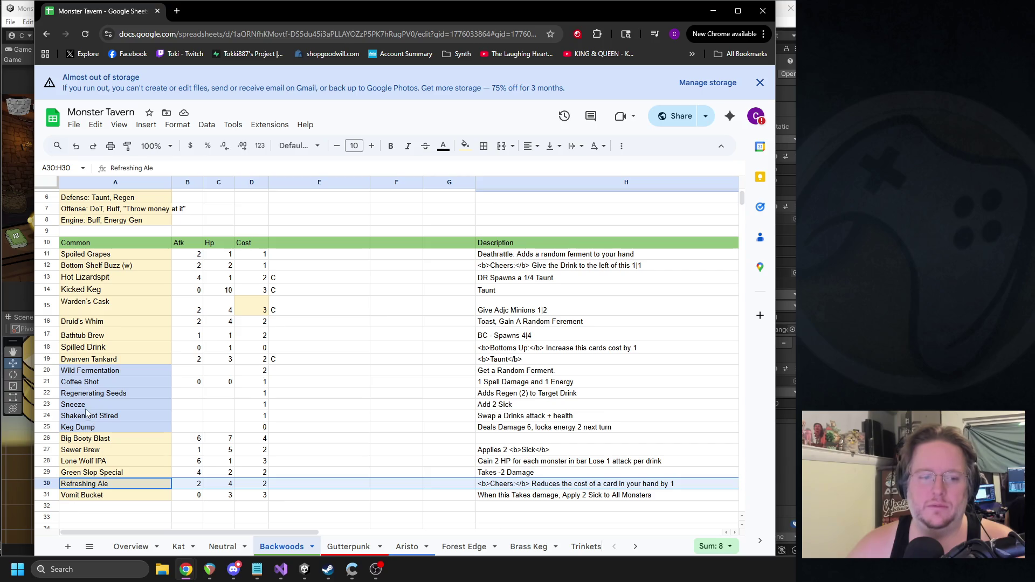
{"action": "left_click_drag", "start_coordinate": [86, 405], "coordinate": [488, 406]}
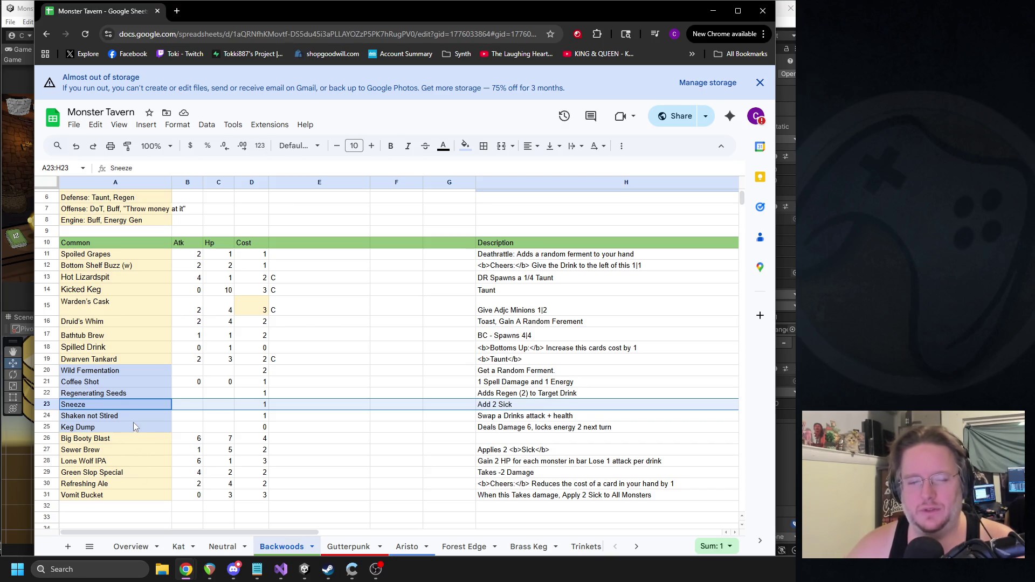
{"action": "left_click", "coordinate": [85, 419]}
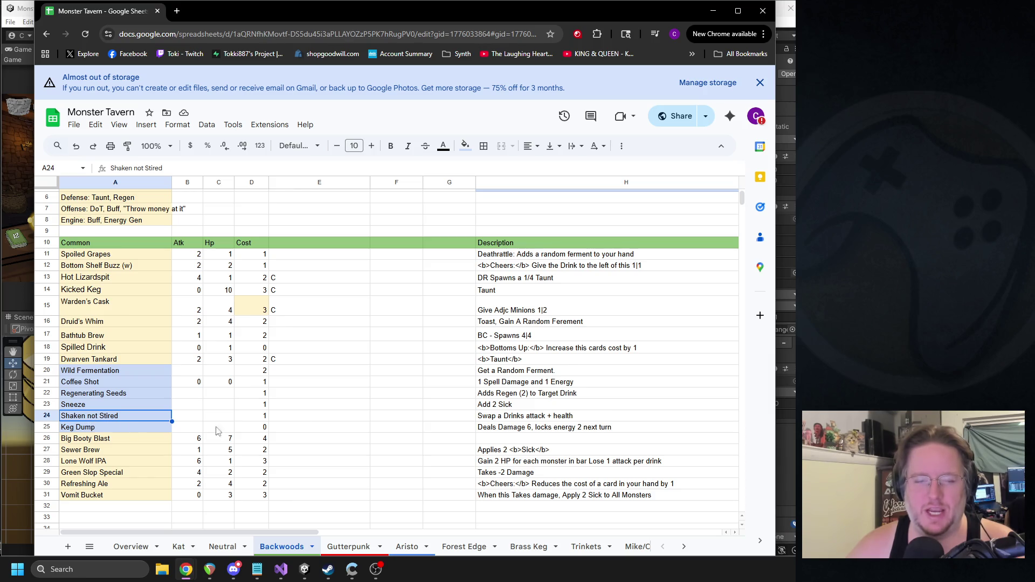
{"action": "left_click", "coordinate": [512, 419], "text": "shift"}
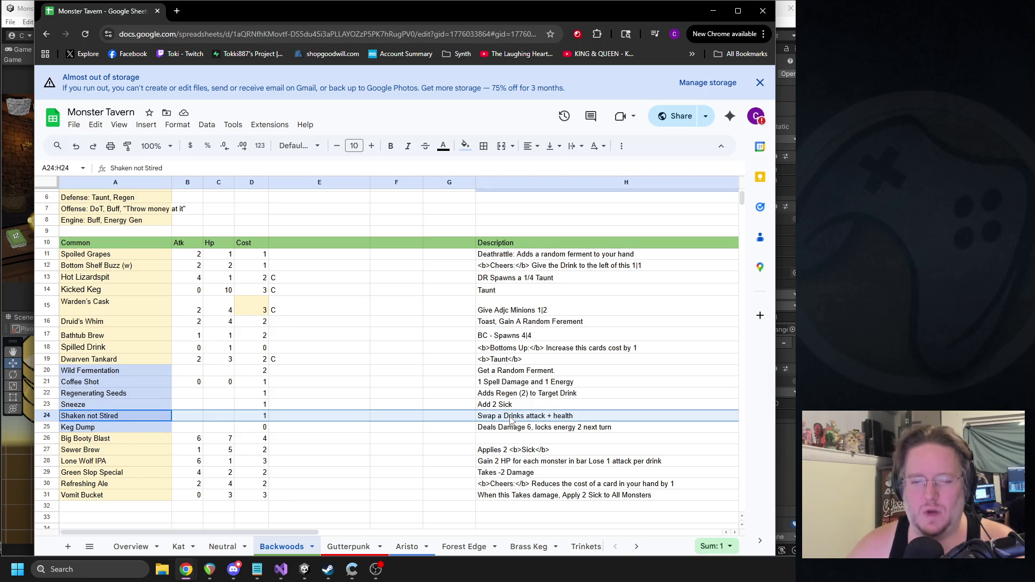
{"action": "key", "text": "alt+Tab"}
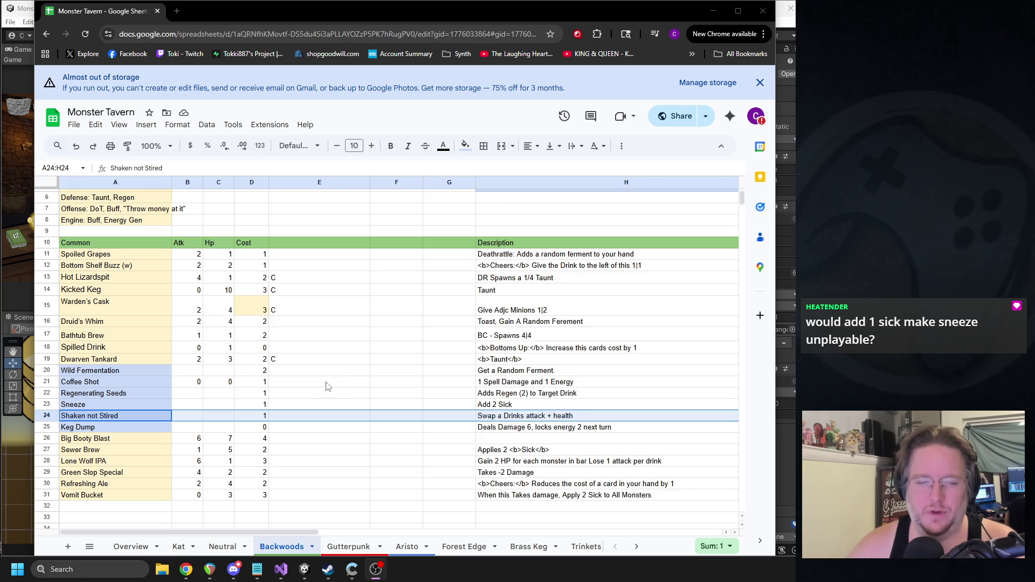
{"action": "left_click", "coordinate": [261, 405]}
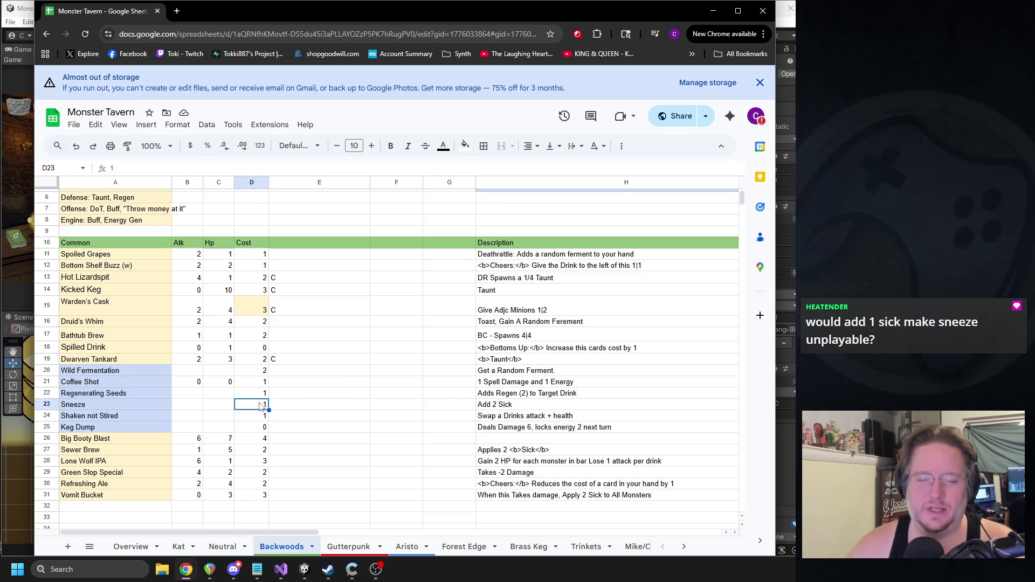
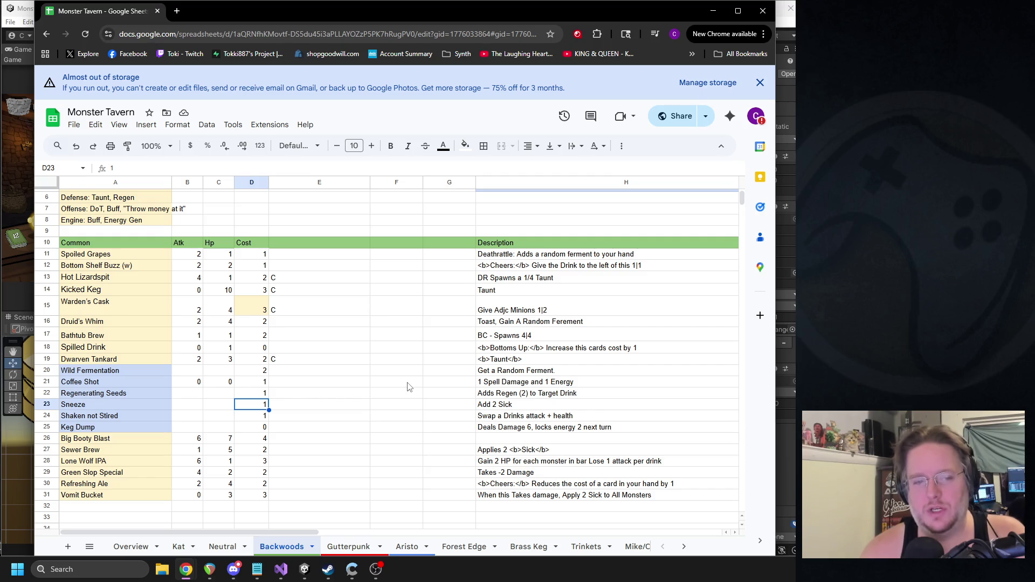
Step: Switch to the Trinkets tab and read the Cat Figurine row and its description in H4
{"action": "scroll", "coordinate": [408, 387], "scroll_direction": "down", "scroll_amount": 5}
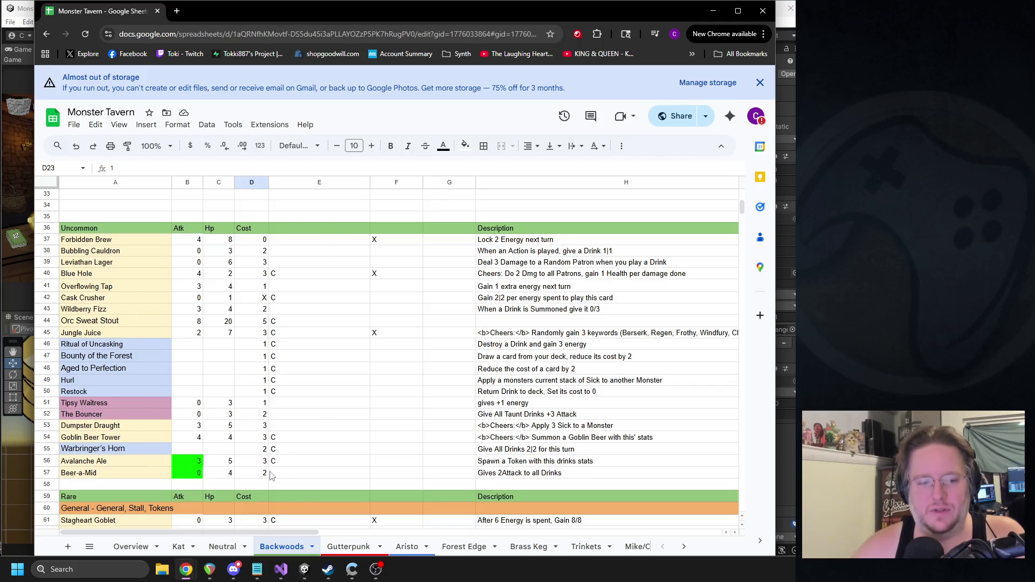
{"action": "scroll", "coordinate": [319, 328], "scroll_direction": "down", "scroll_amount": 3}
{"action": "scroll", "coordinate": [254, 416], "scroll_direction": "up", "scroll_amount": 1}
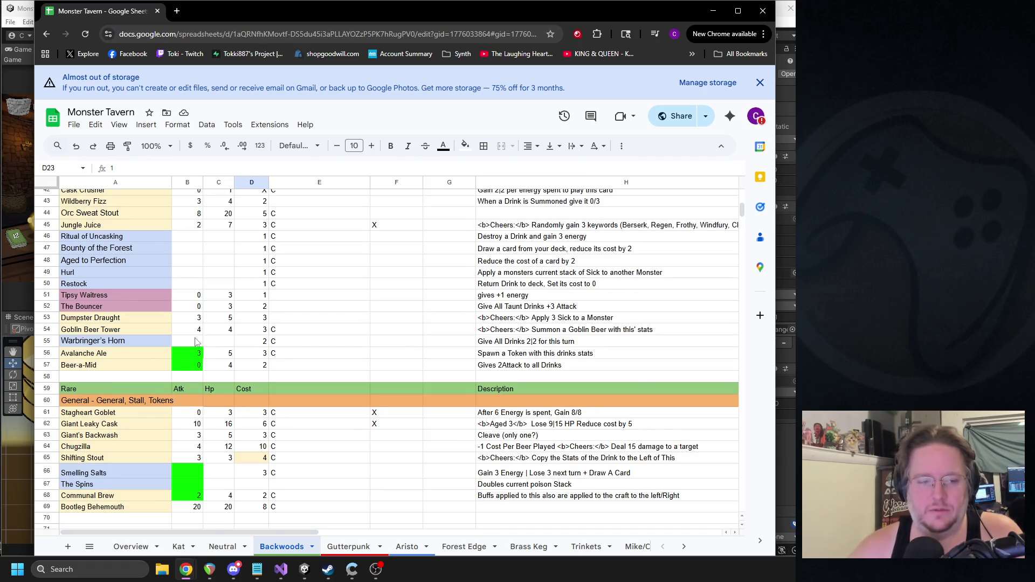
{"action": "scroll", "coordinate": [198, 342], "scroll_direction": "up", "scroll_amount": 3}
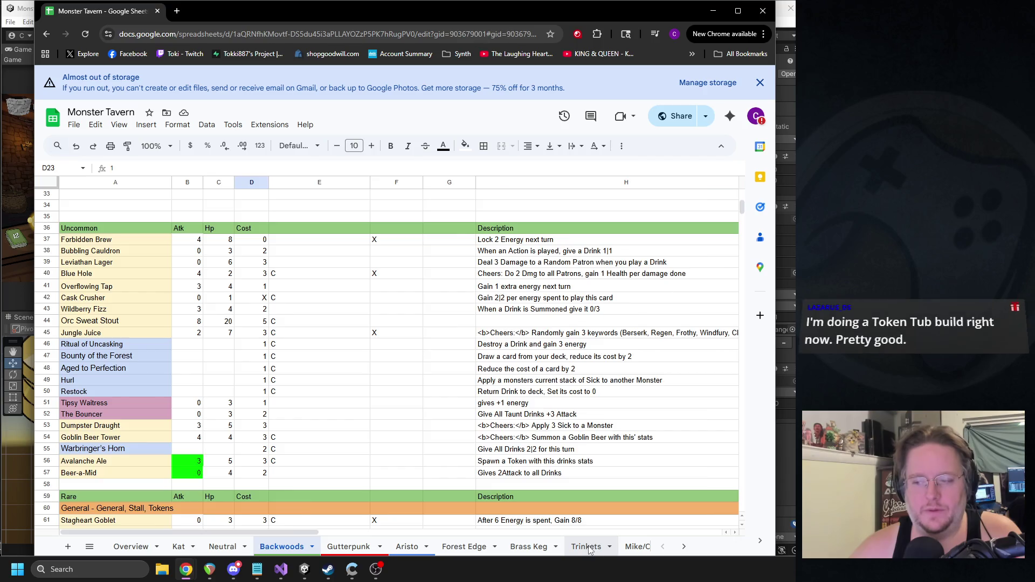
{"action": "left_click", "coordinate": [593, 547]}
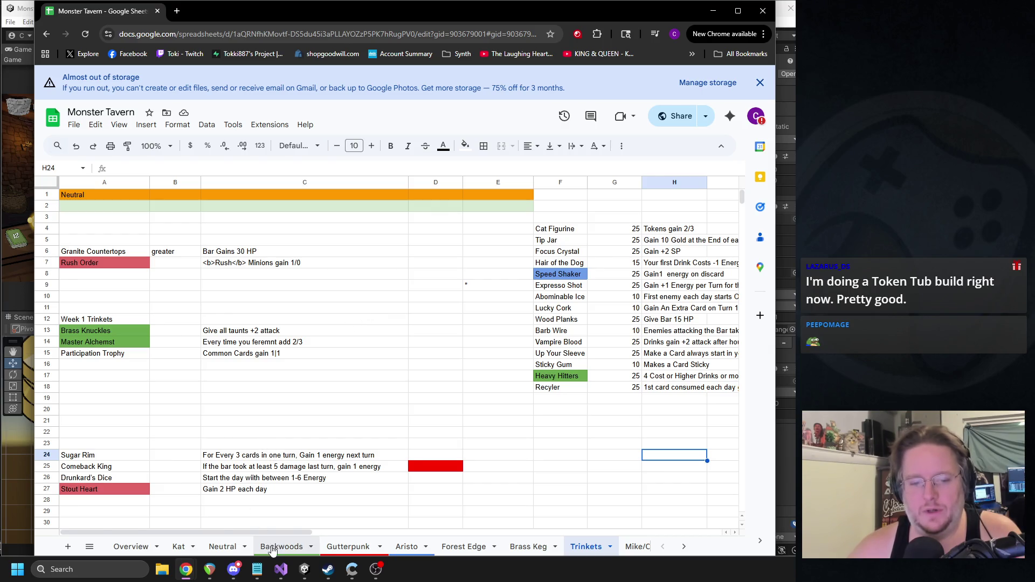
{"action": "left_click", "coordinate": [660, 231]}
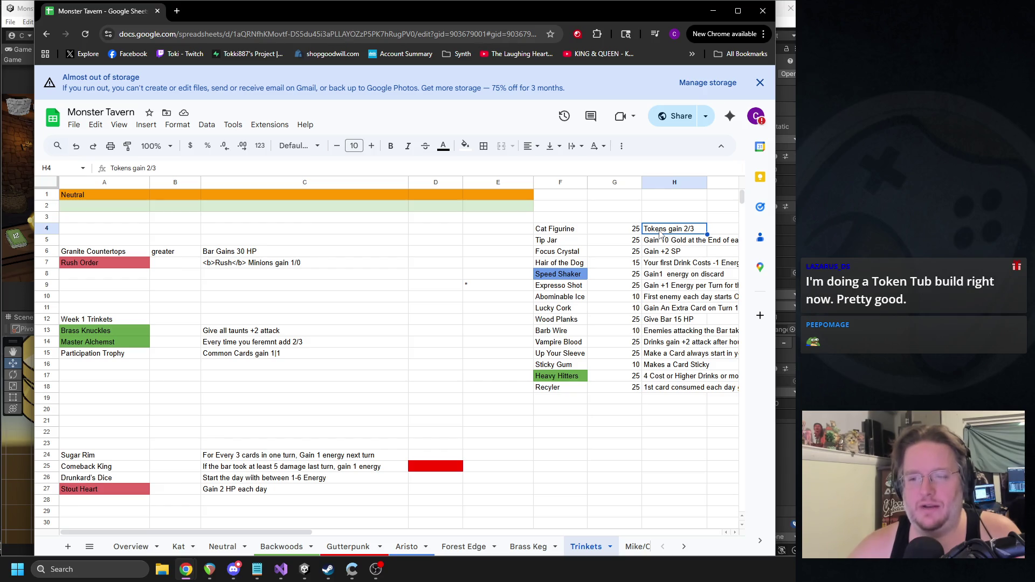
{"action": "left_click", "coordinate": [631, 236]}
{"action": "key", "text": "Right"}
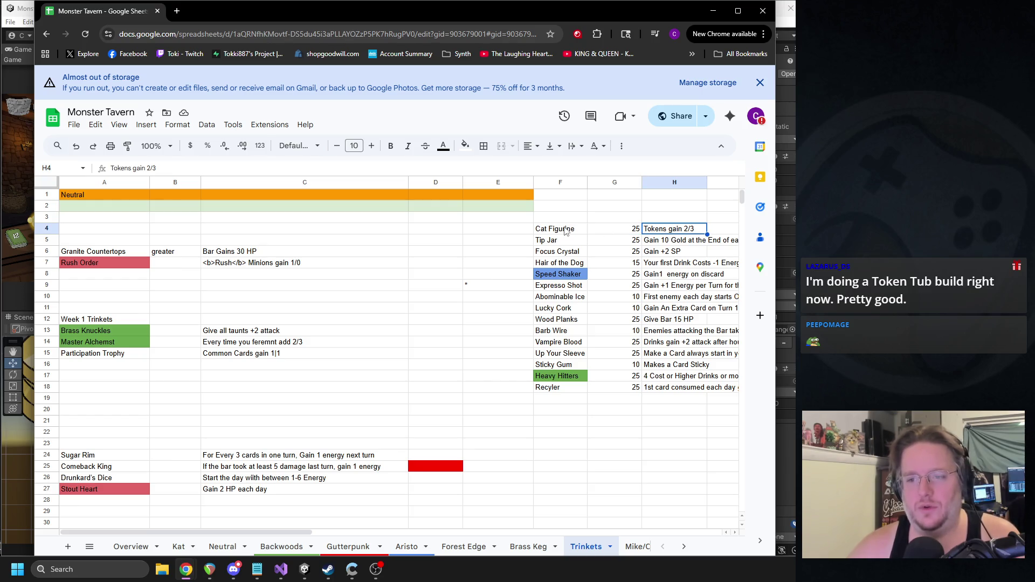
{"action": "left_click", "coordinate": [505, 250]}
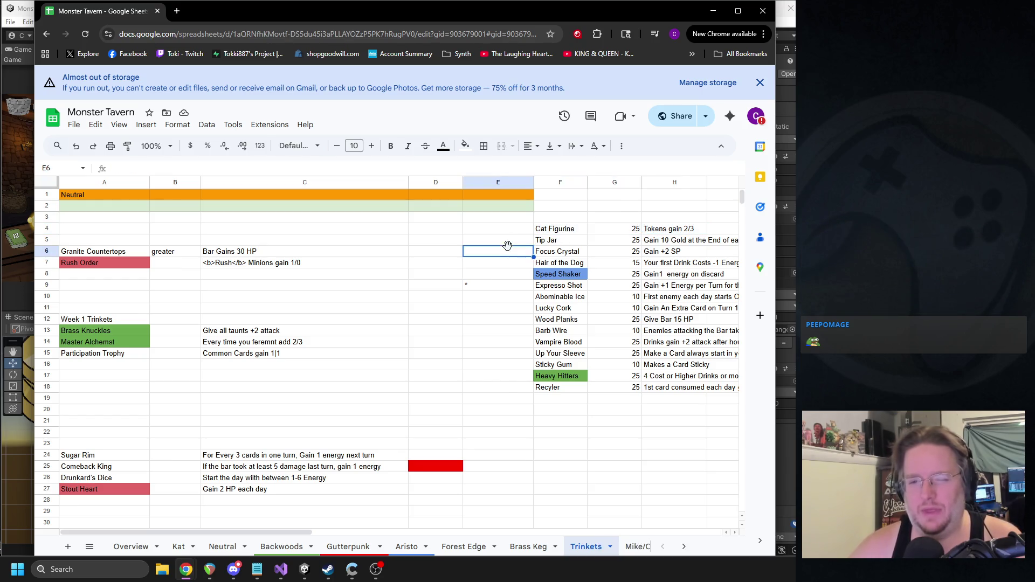
Step: Insert a row above Tip Jar for Slime Figurine, cost 25, effect 'Summon Tokens Summon an extra copy'
{"action": "right_click", "coordinate": [507, 246]}
{"action": "right_click", "coordinate": [477, 243]}
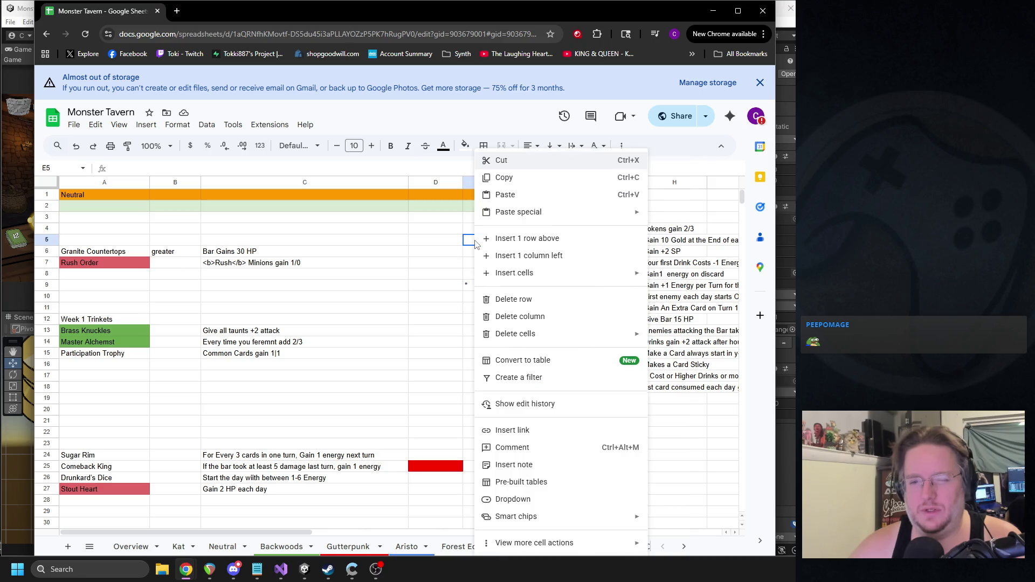
{"action": "left_click", "coordinate": [533, 238]}
{"action": "left_click", "coordinate": [561, 241]}
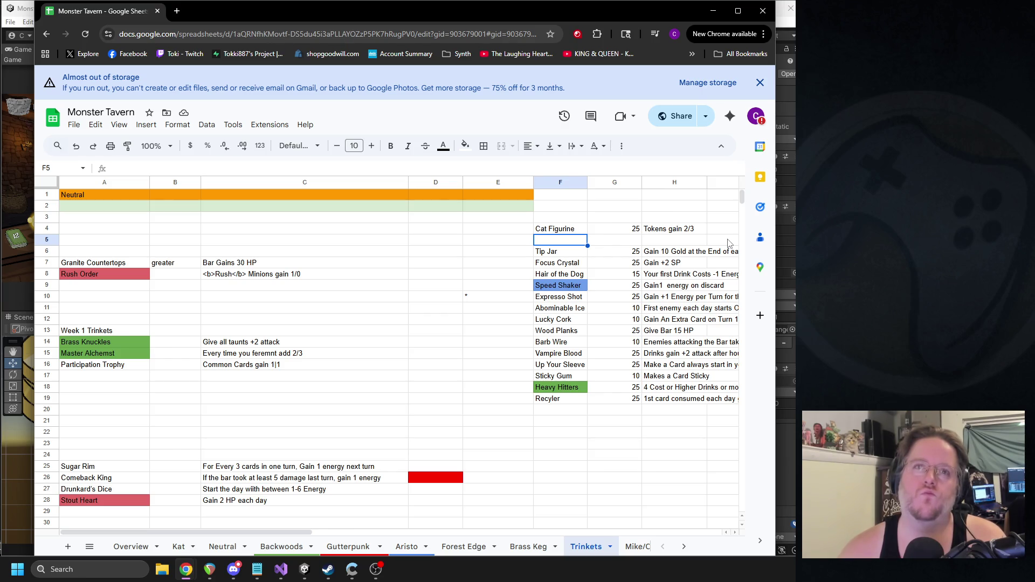
{"action": "type", "text": "Slim"}
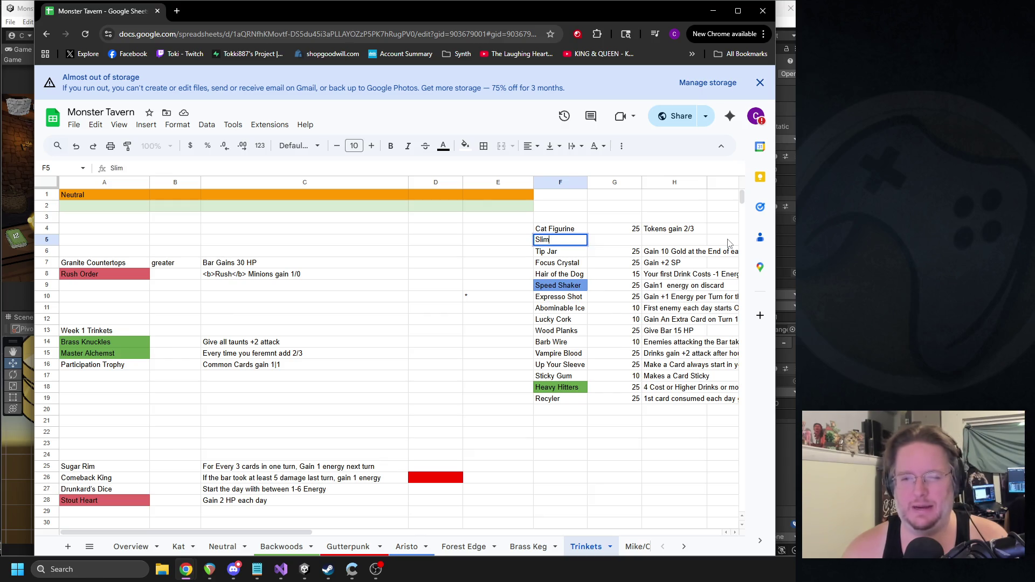
{"action": "type", "text": "e Figurine"}
{"action": "key", "text": "Tab"}
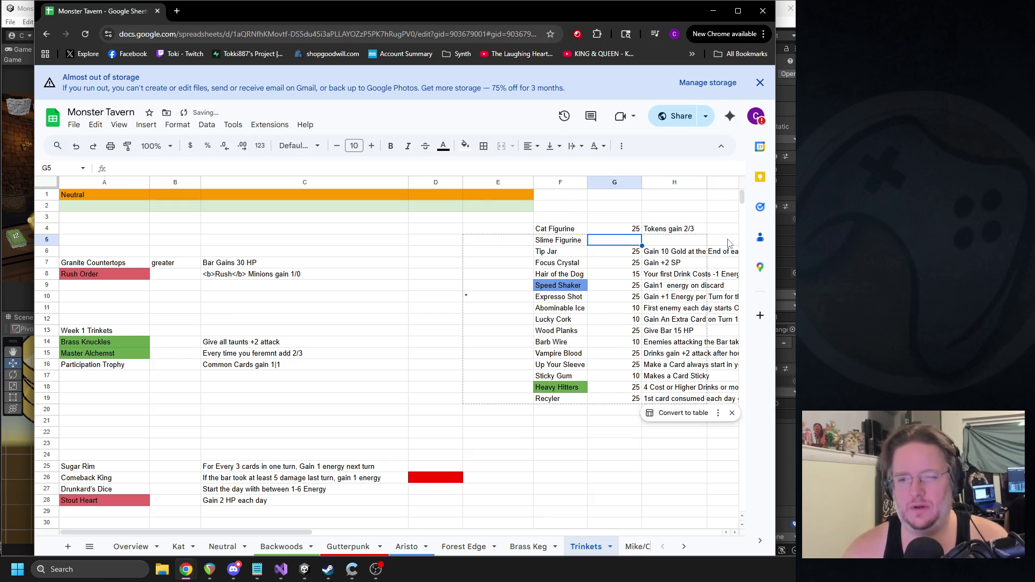
{"action": "type", "text": "25"}
{"action": "key", "text": "Tab"}
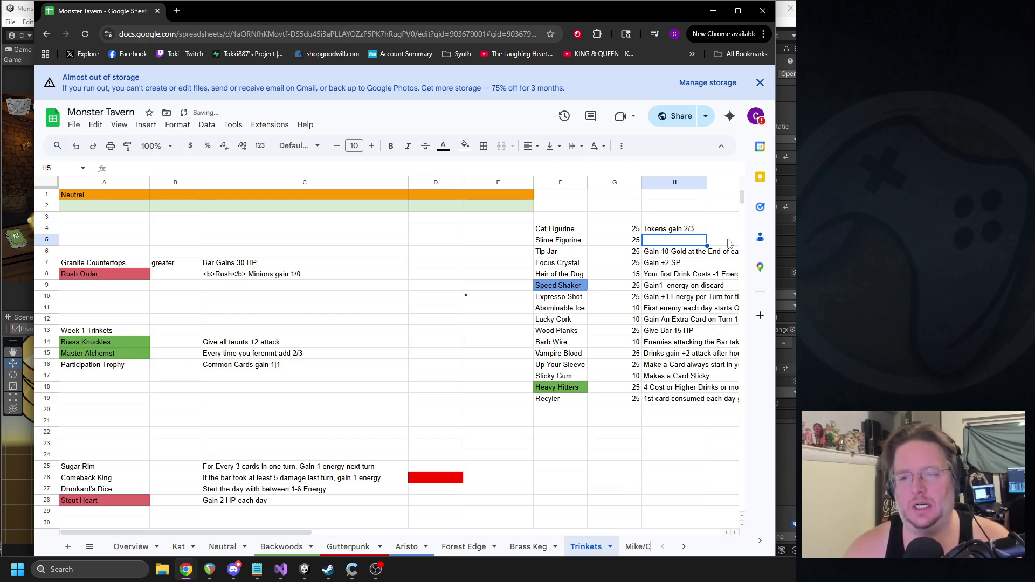
{"action": "type", "text": "Summo"}
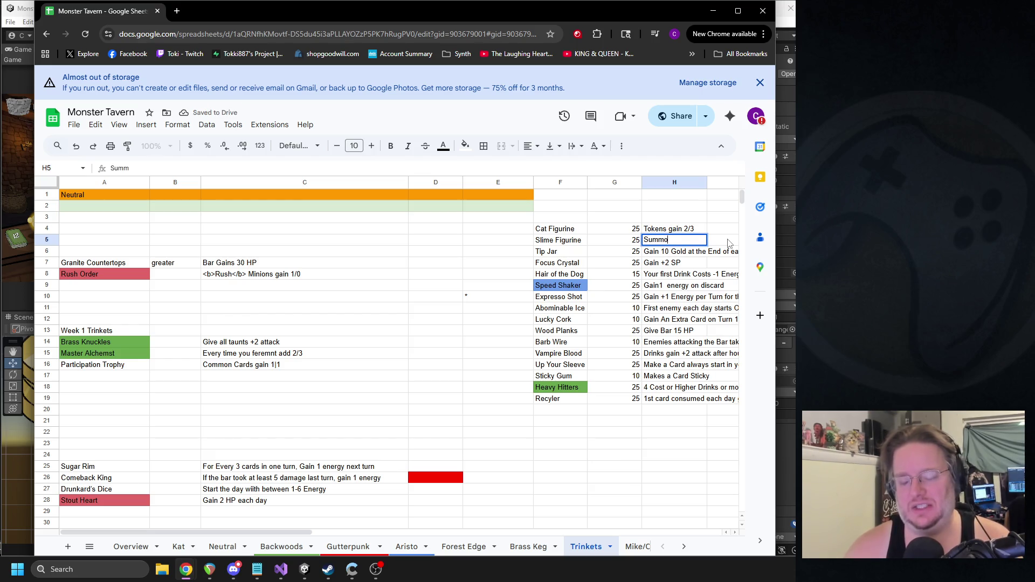
{"action": "type", "text": "n Tokens"}
{"action": "type", "text": " Sum"}
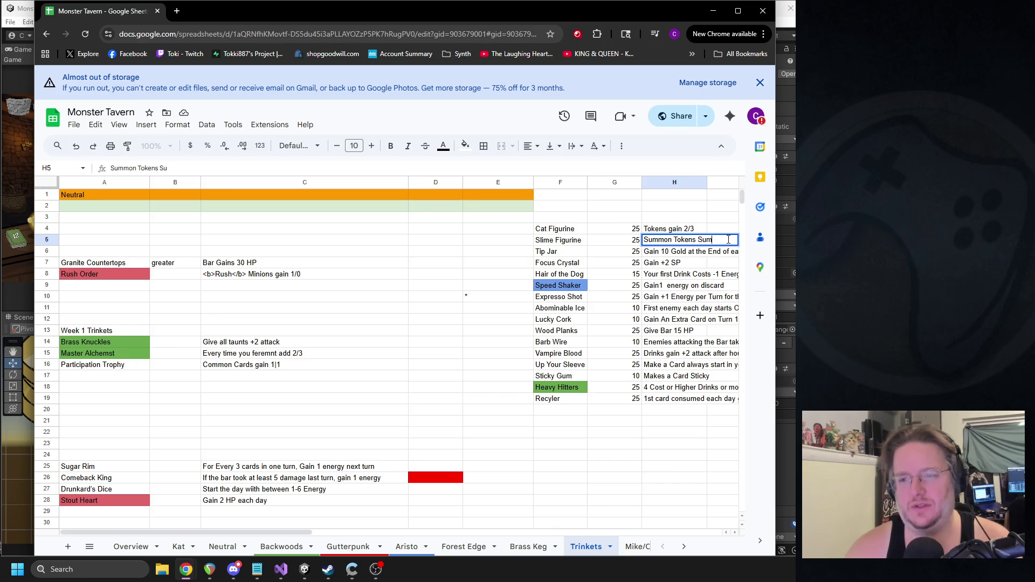
{"action": "type", "text": "mon an extoken"}
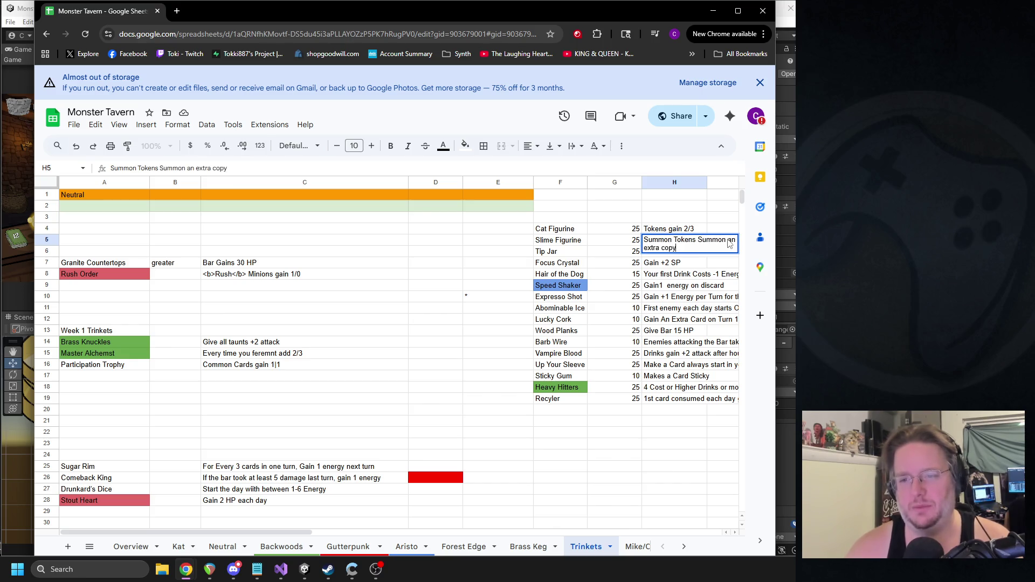
{"action": "key", "text": "Return"}
Step: Flag Slime Figurine with a '?' in E5, then select the Cat and Slime Figurine rows
{"action": "left_click_drag", "start_coordinate": [240, 532], "coordinate": [340, 531]}
{"action": "left_click", "coordinate": [246, 241]}
{"action": "type", "text": "?"}
{"action": "left_click", "coordinate": [376, 330]}
{"action": "mouse_move", "coordinate": [429, 245]}
{"action": "left_mouse_down"}
{"action": "mouse_move", "coordinate": [388, 233]}
{"action": "mouse_move", "coordinate": [313, 235]}
{"action": "left_mouse_up"}
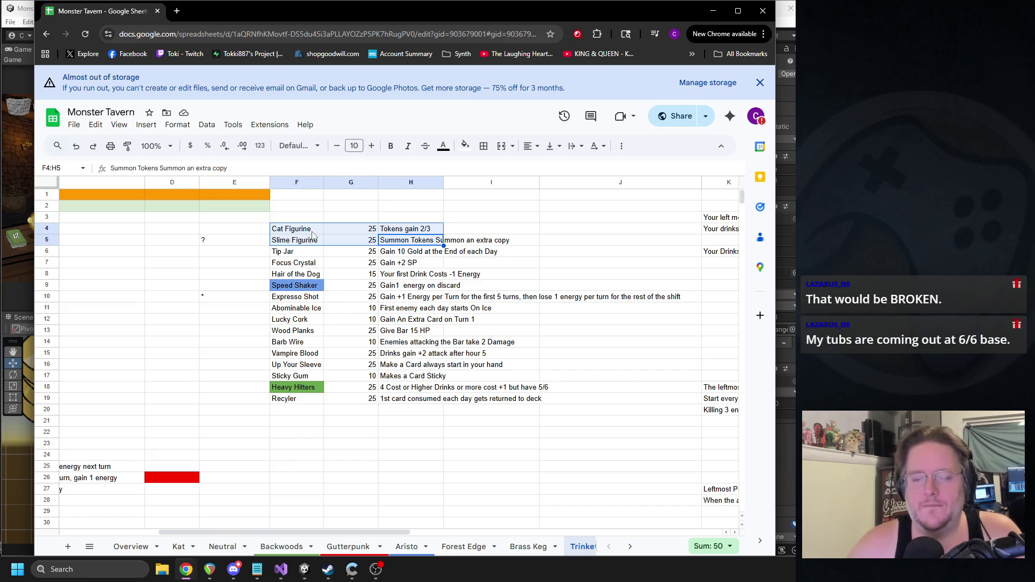
Step: Clear the Slime Figurine entries from row 5 and delete the emptied row
{"action": "left_click", "coordinate": [247, 241]}
{"action": "key", "text": "Delete"}
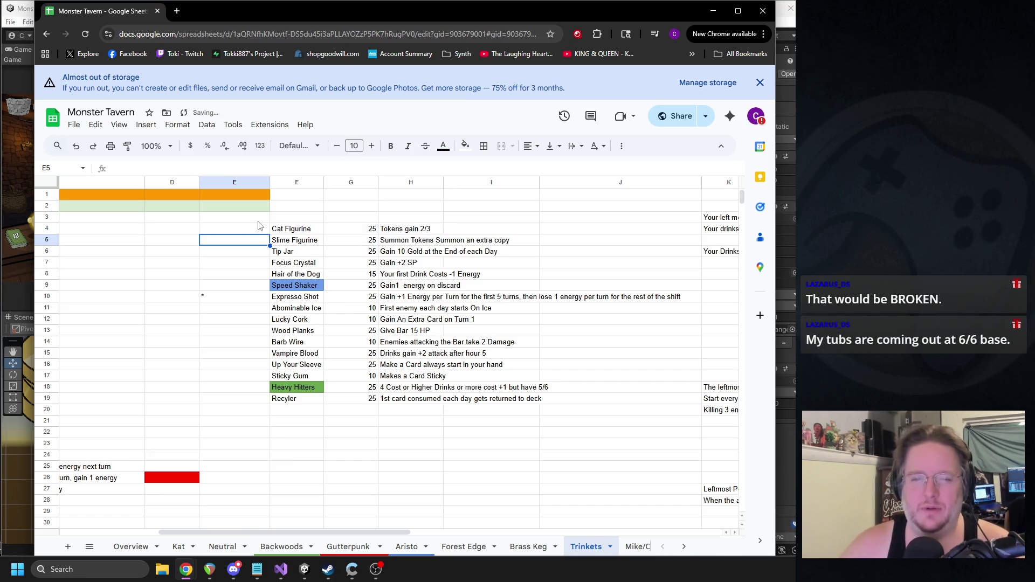
{"action": "key", "text": "Right"}
{"action": "key", "text": "Right"}
{"action": "key", "text": "Right"}
{"action": "key", "text": "Delete"}
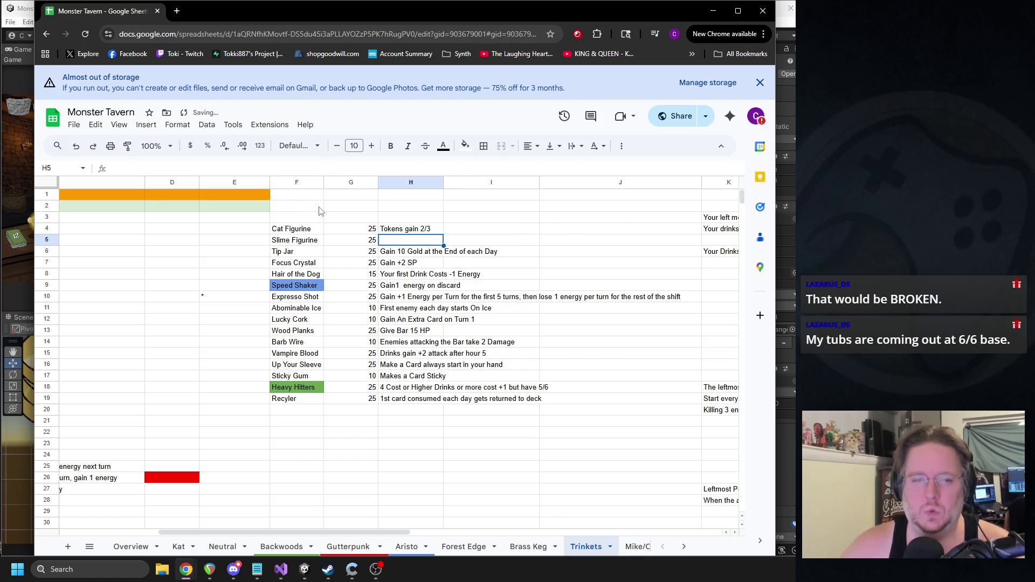
{"action": "key", "text": "Left"}
{"action": "key", "text": "Delete"}
{"action": "key", "text": "Left"}
{"action": "key", "text": "Delete"}
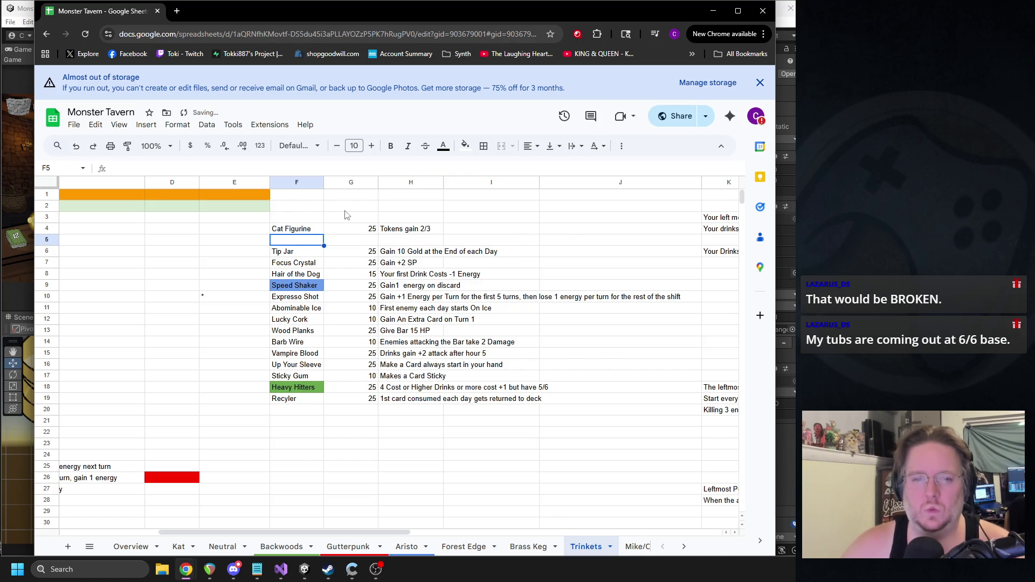
{"action": "key", "text": "Left"}
{"action": "key", "text": "ctrl+alt+minus"}
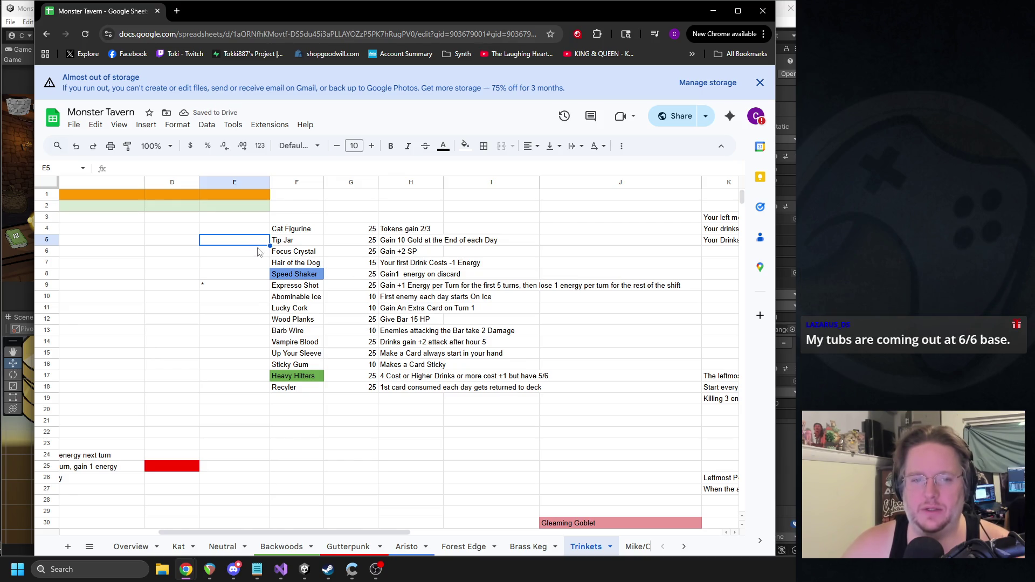
Step: Insert a new row above Tip Jar with effect 'The first Drink you play Each day gains 2/2' and cost 25
{"action": "right_click", "coordinate": [253, 245]}
{"action": "left_click", "coordinate": [345, 240]}
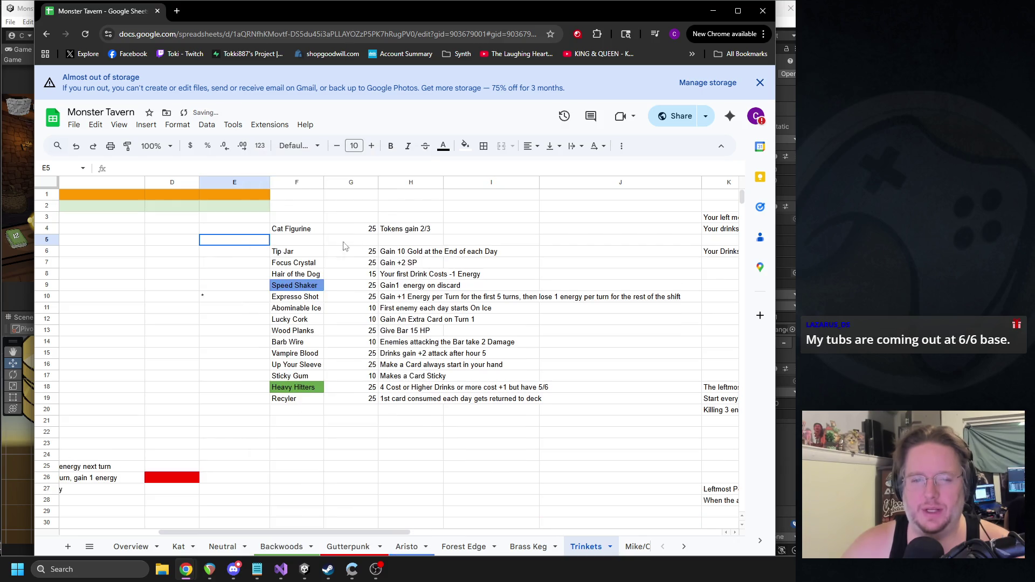
{"action": "left_click", "coordinate": [408, 241]}
{"action": "type", "text": "The first Drink you play Each da"}
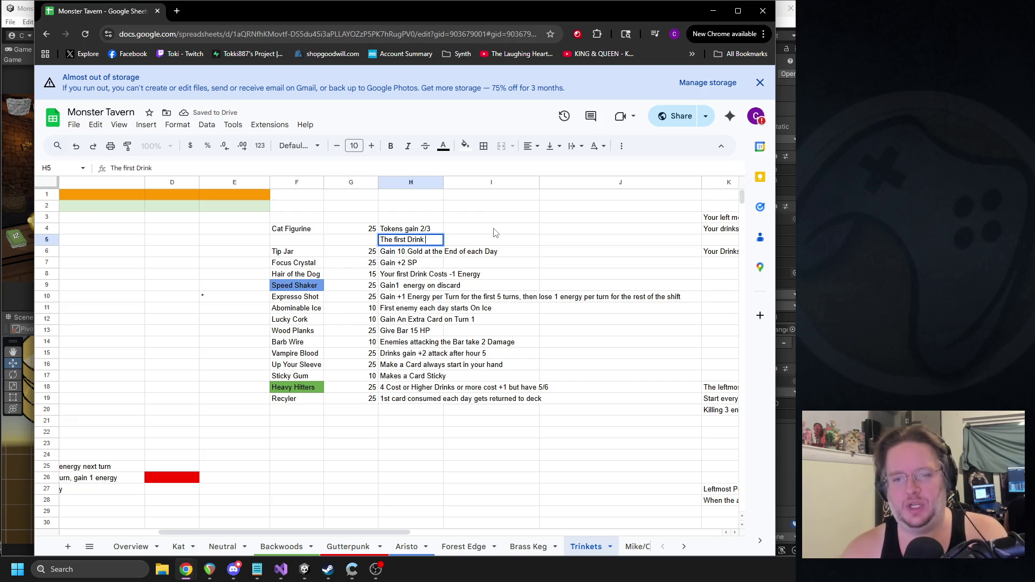
{"action": "type", "text": "y "}
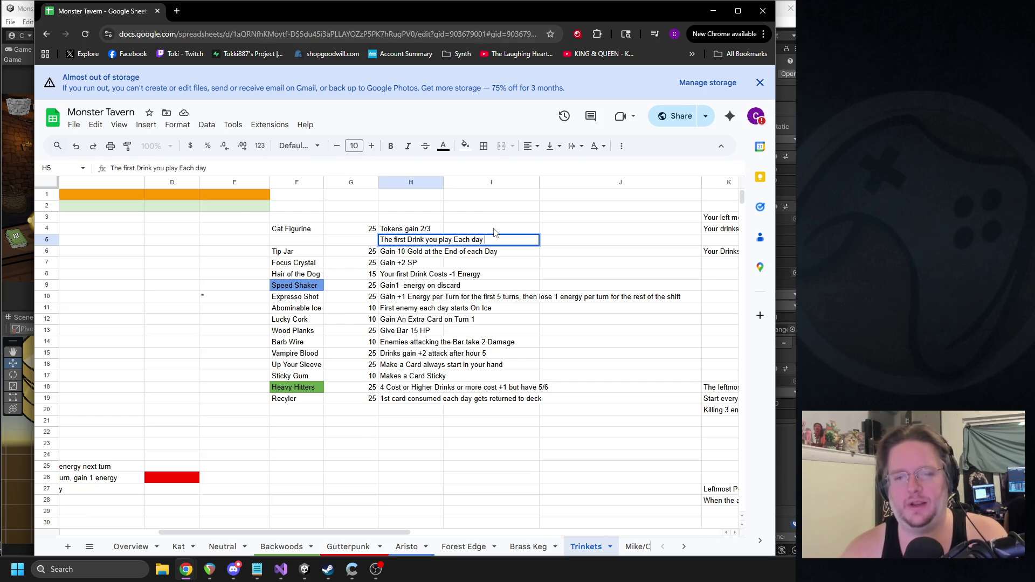
{"action": "type", "text": "gains 2/2"}
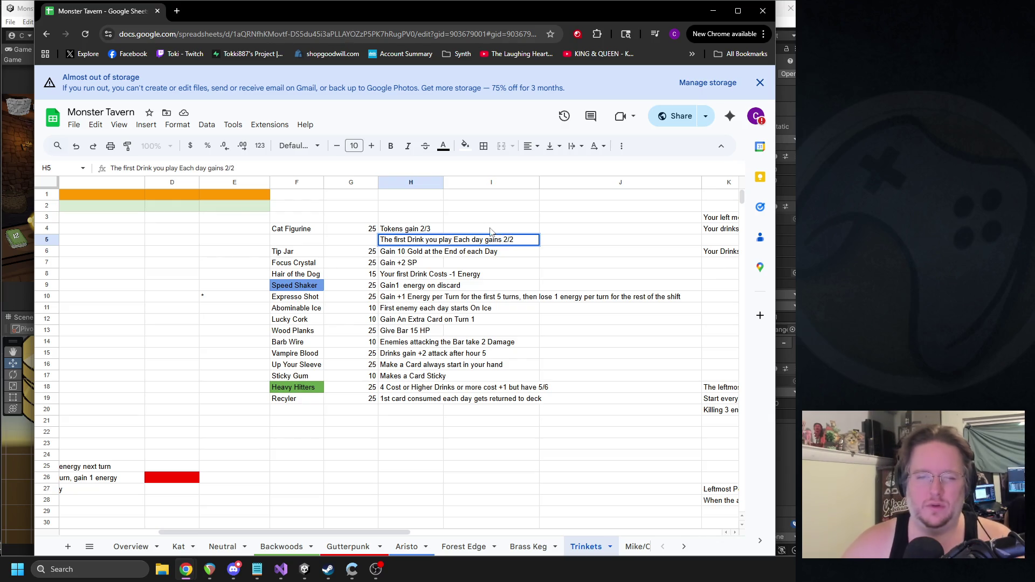
{"action": "left_click", "coordinate": [360, 240]}
{"action": "type", "text": "10"}
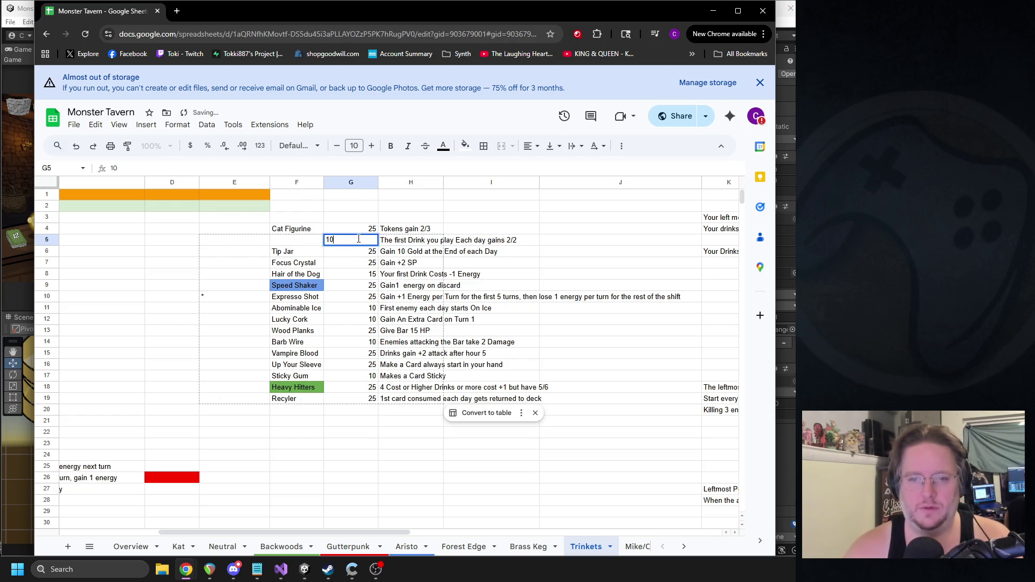
{"action": "type", "text": "25"}
{"action": "key", "text": "Return"}
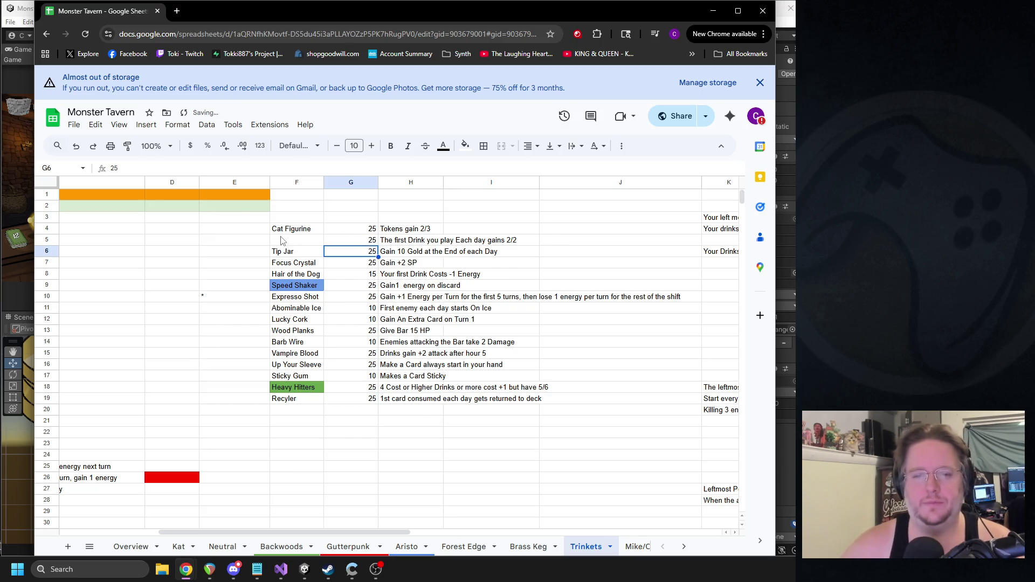
Step: Give the new trinket the placeholder name '????' in F5
{"action": "left_click", "coordinate": [297, 243]}
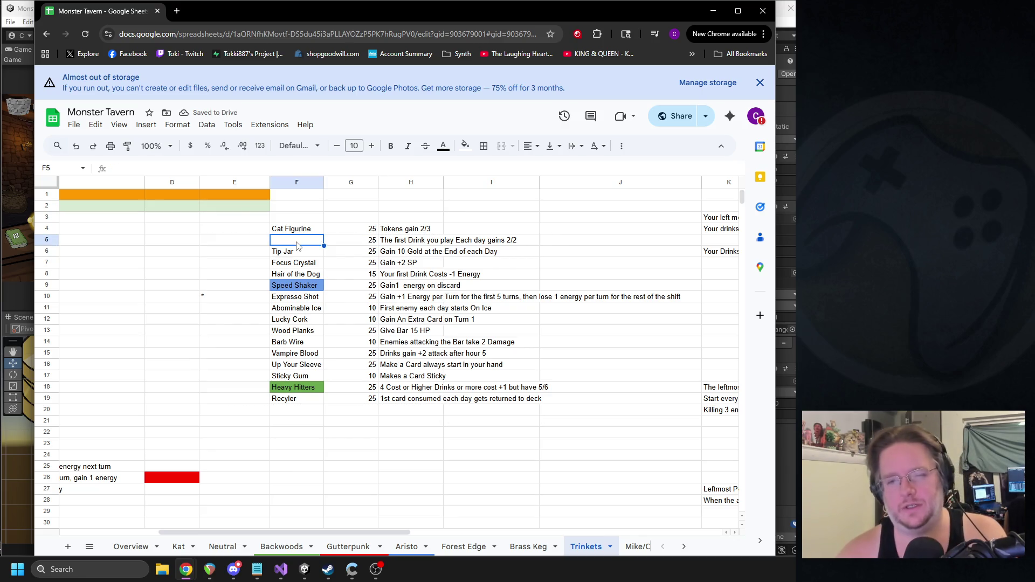
{"action": "type", "text": "????"}
{"action": "key", "text": "Return"}
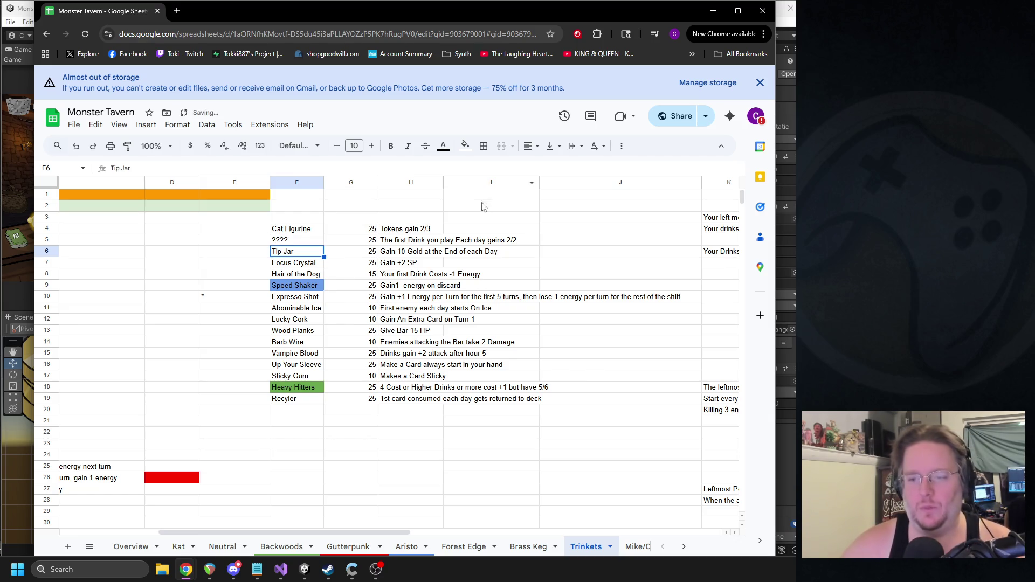
{"action": "left_click", "coordinate": [469, 244]}
{"action": "left_click", "coordinate": [396, 244]}
{"action": "left_click_drag", "start_coordinate": [397, 244], "coordinate": [495, 245]}
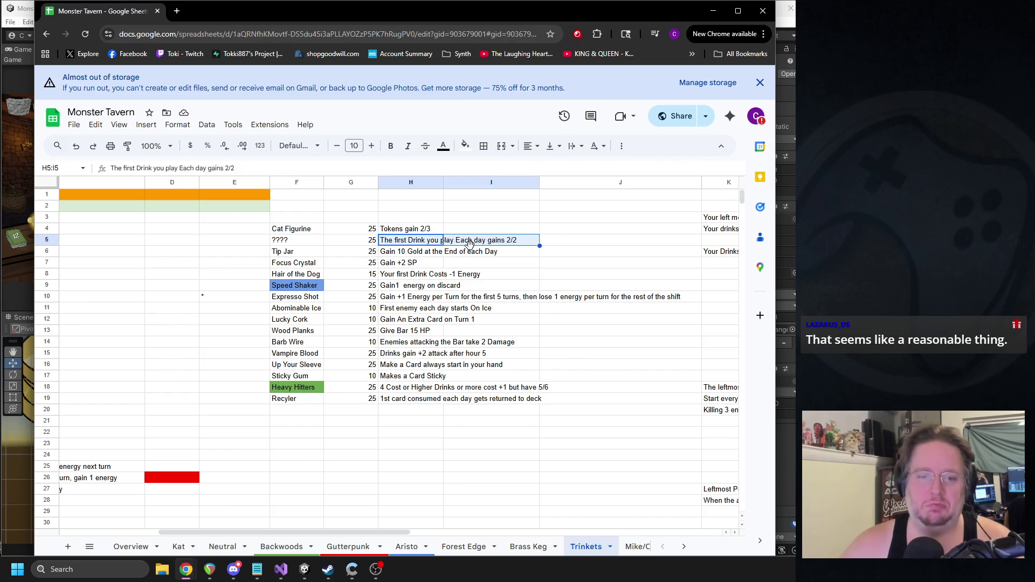
{"action": "key", "text": "Left"}
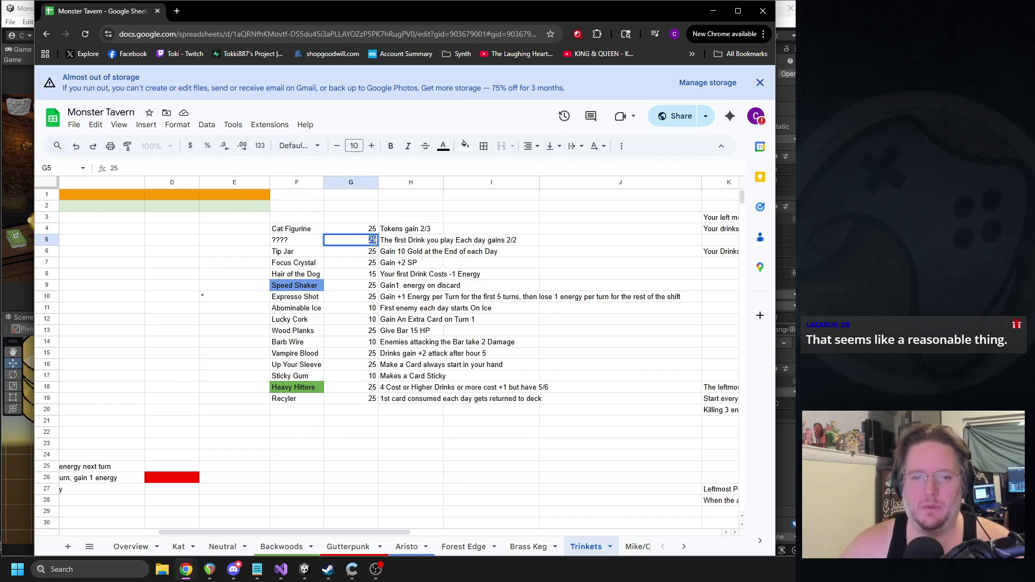
Step: Set the ???? trinket's cost to 10 and compare it with Cat Figurine's cost and effect
{"action": "type", "text": "10"}
{"action": "left_click", "coordinate": [463, 286]}
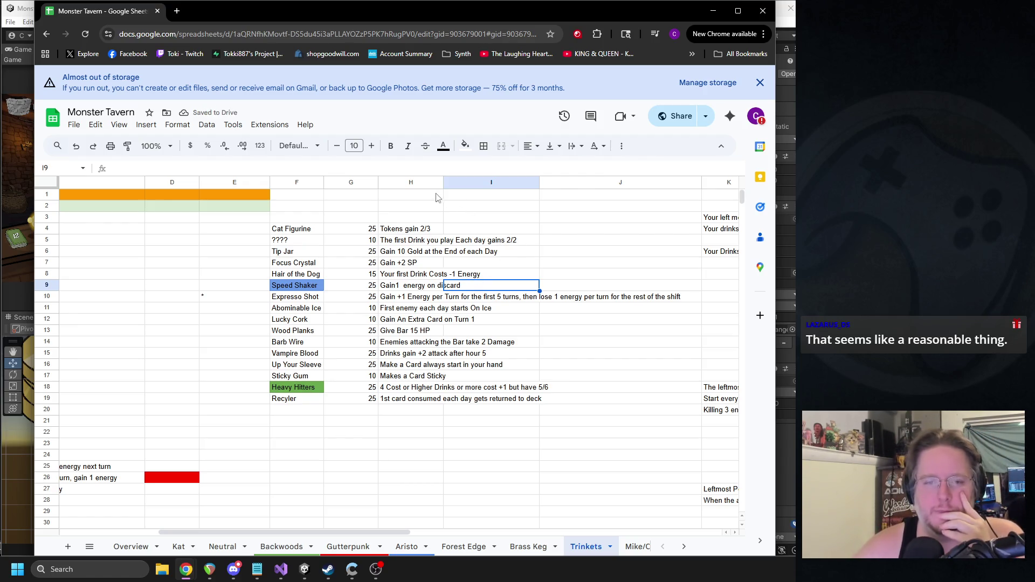
{"action": "left_click", "coordinate": [406, 230]}
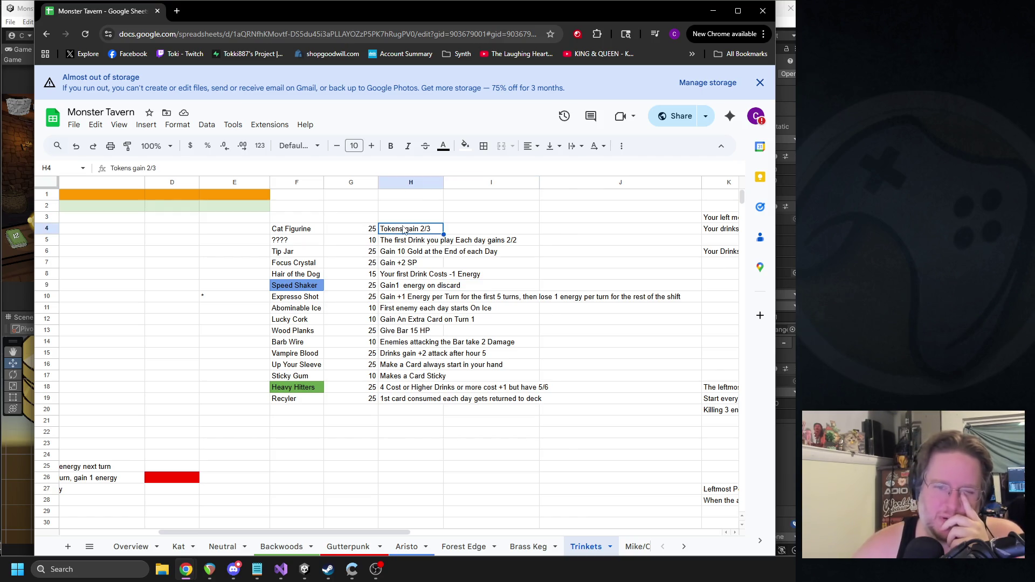
{"action": "left_click", "coordinate": [367, 234]}
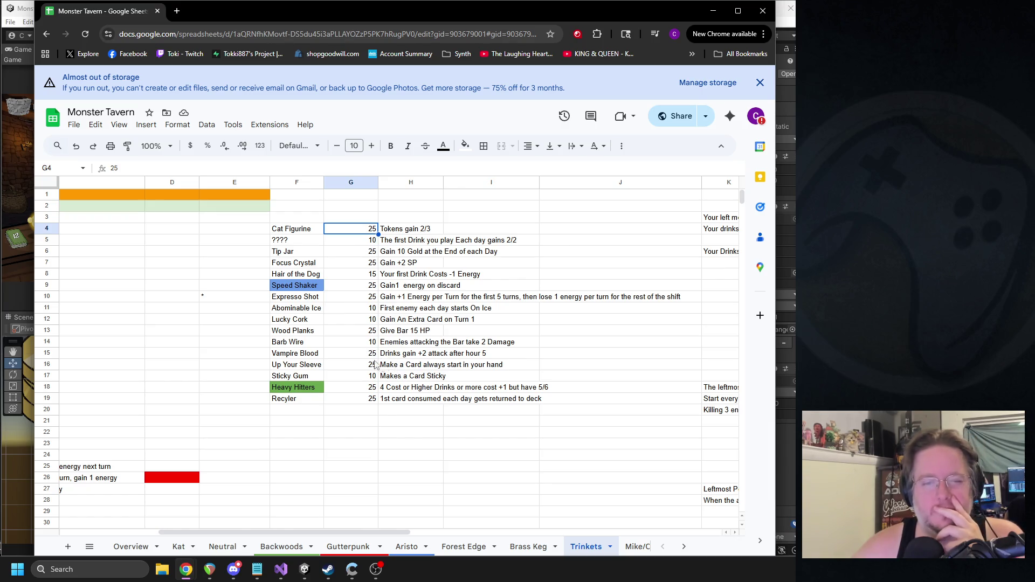
{"action": "left_click_drag", "start_coordinate": [324, 532], "coordinate": [221, 528]}
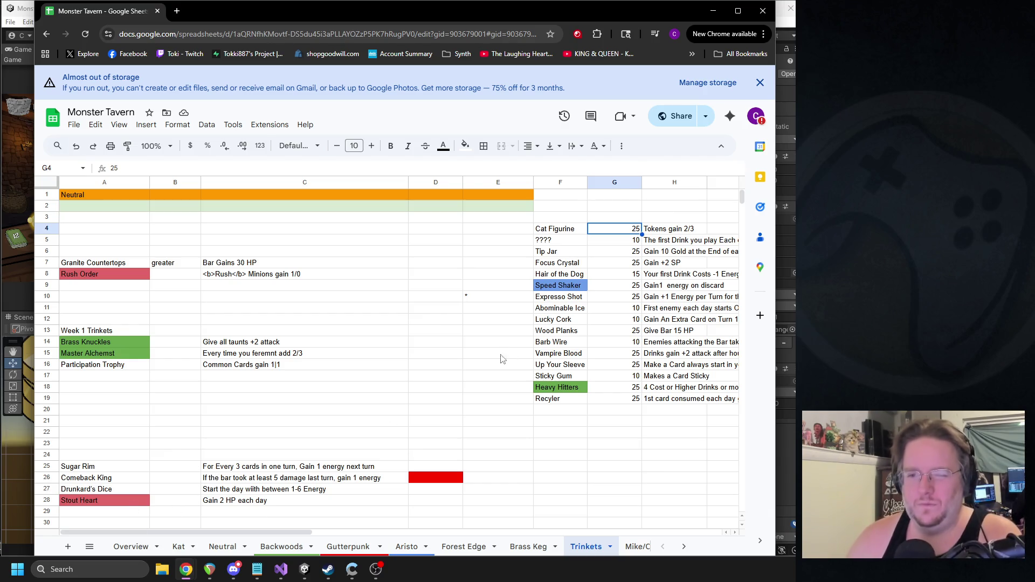
{"action": "left_click_drag", "start_coordinate": [270, 537], "coordinate": [336, 538]}
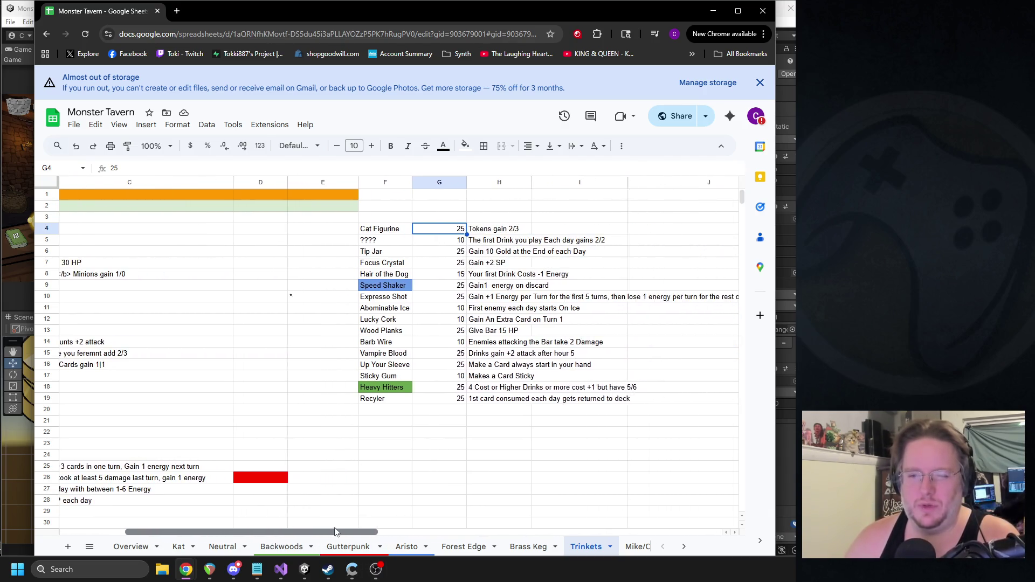
{"action": "left_click", "coordinate": [345, 251]}
Step: Insert a blank row above Tip Jar and enter 'Every 5 Drinks you summon [Do X]' in H6
{"action": "right_click", "coordinate": [347, 253]}
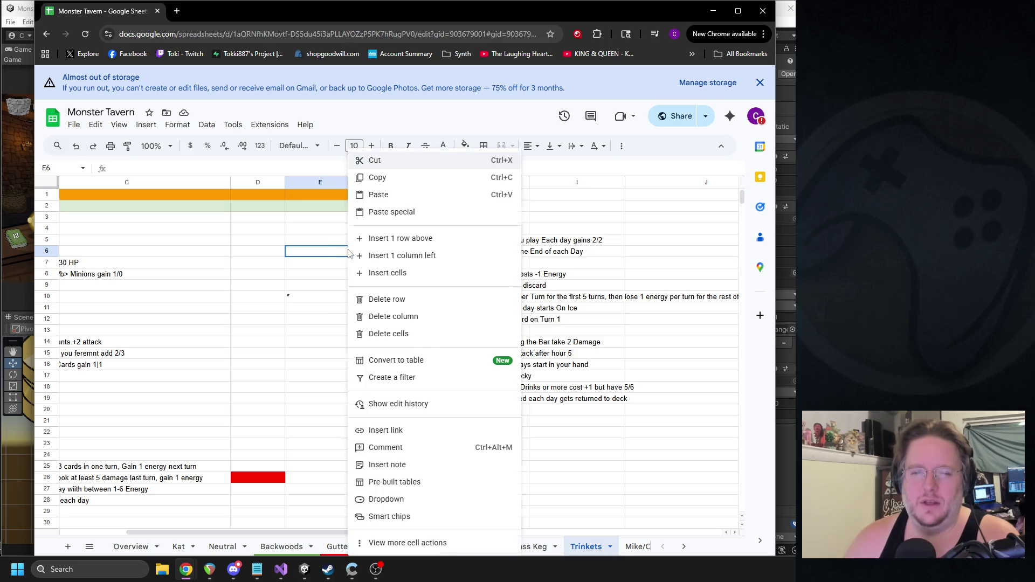
{"action": "left_click", "coordinate": [380, 239]}
{"action": "key", "text": "Right"}
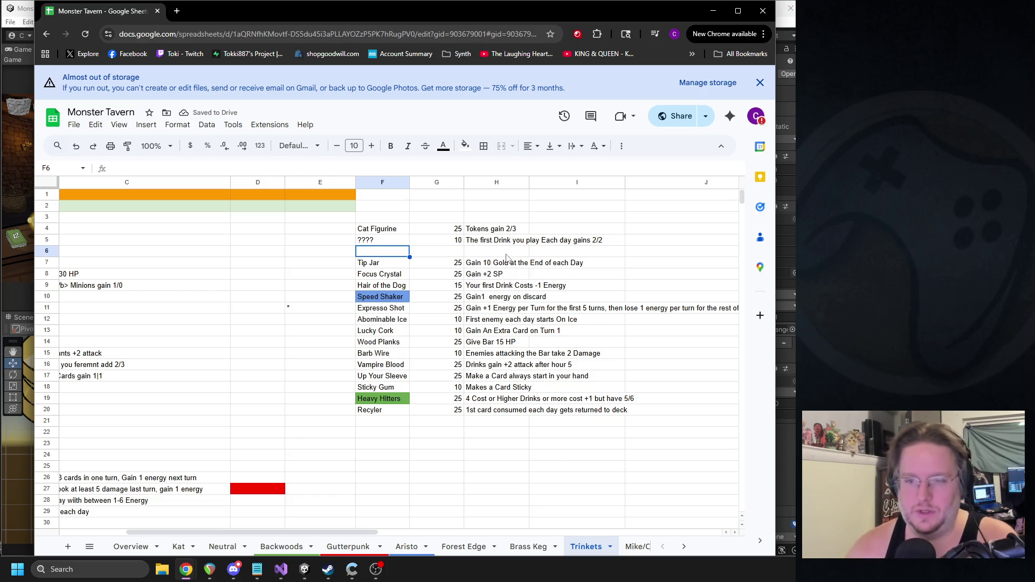
{"action": "left_click", "coordinate": [502, 253]}
{"action": "type", "text": "Every 5 Drinks you summon"}
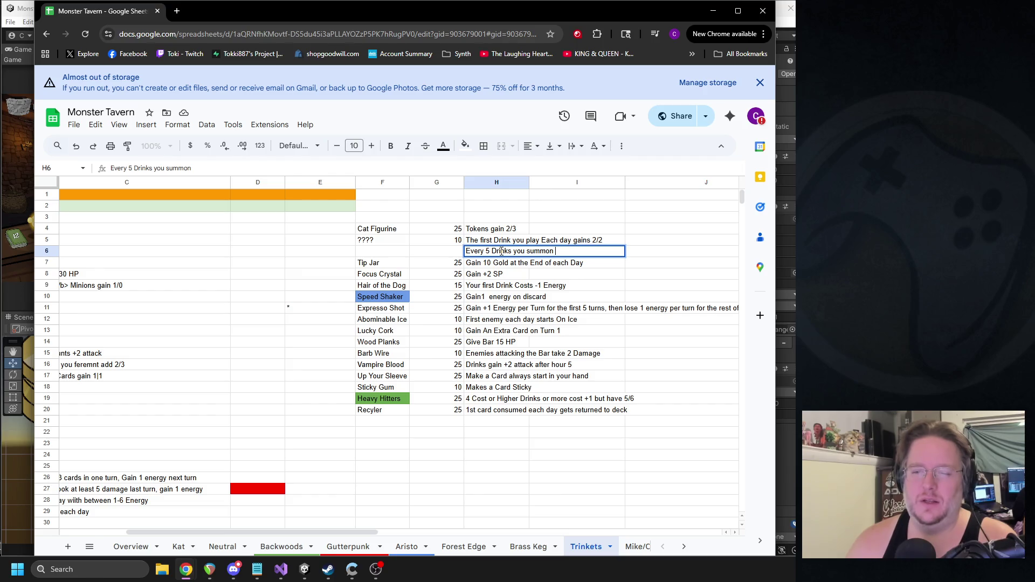
{"action": "type", "text": "]"}
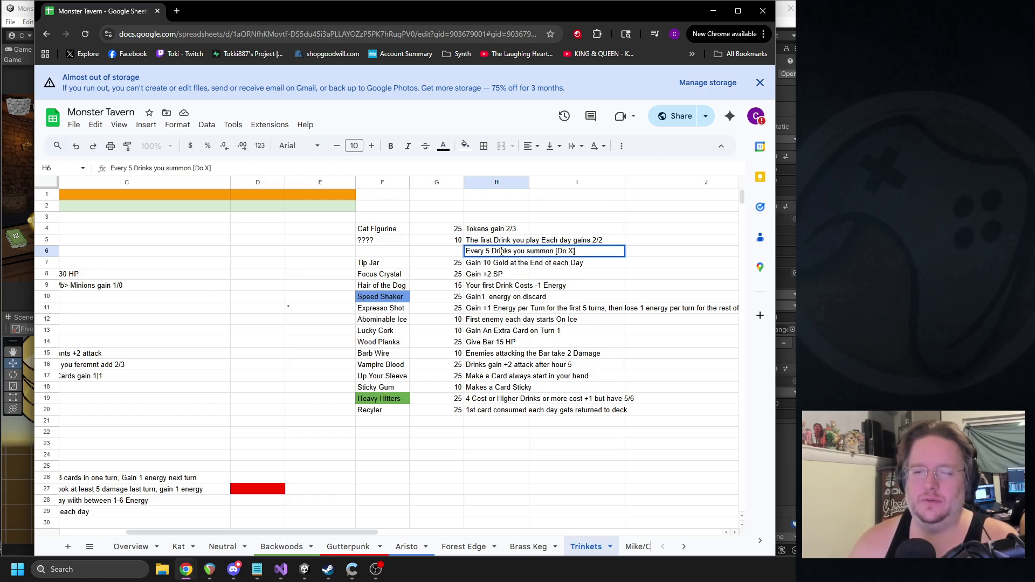
{"action": "key", "text": "Tab"}
Step: Reopen and recommit the 'Every 5 Drinks you summon [Do X]' note in H6
{"action": "key", "text": "Left"}
{"action": "key", "text": "Left"}
{"action": "key", "text": "Right"}
{"action": "key", "text": "Return"}
{"action": "key", "text": "Return"}
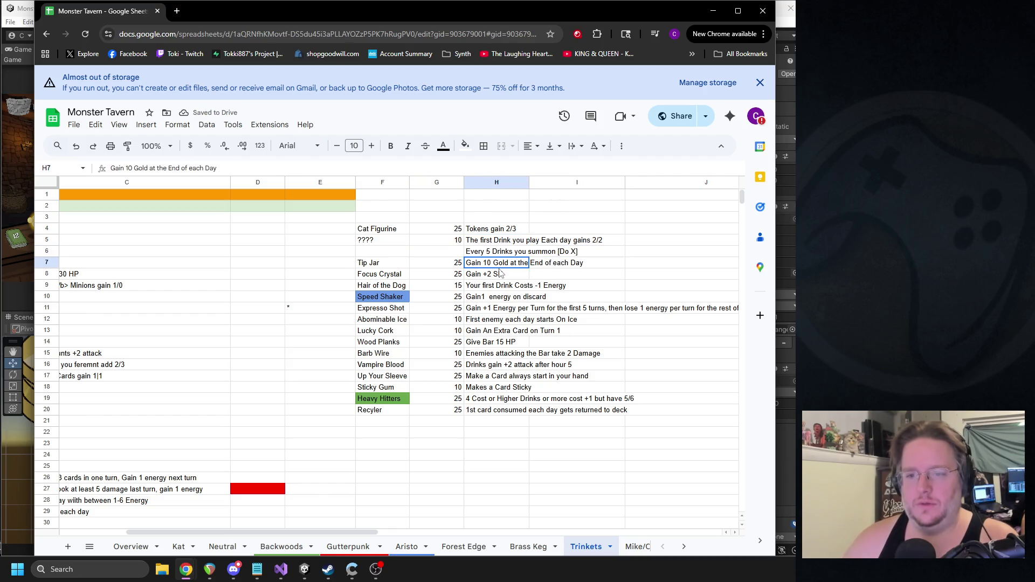
{"action": "key", "text": "Up"}
{"action": "key", "text": "Right"}
{"action": "key", "text": "Left"}
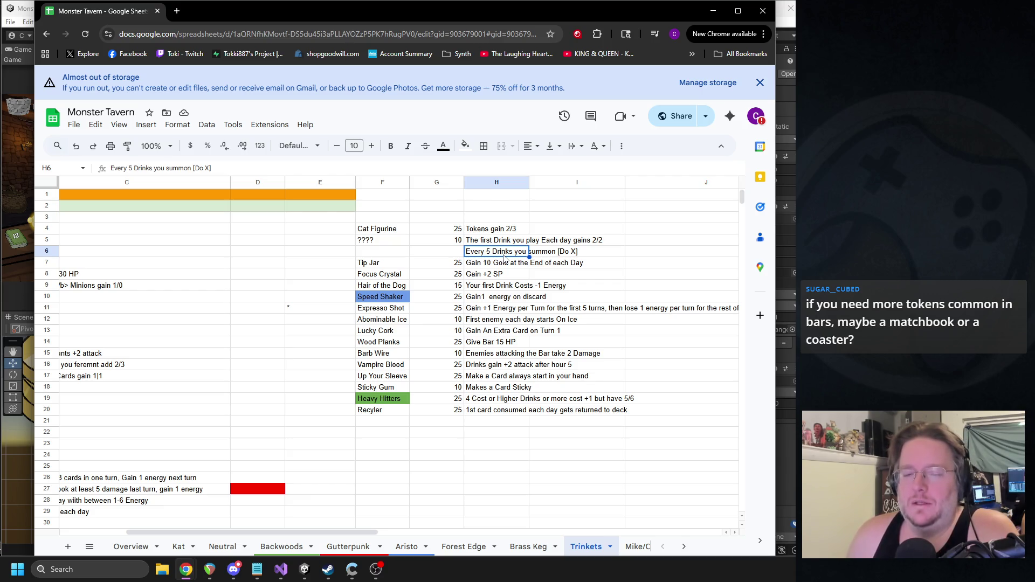
{"action": "left_click", "coordinate": [486, 198]}
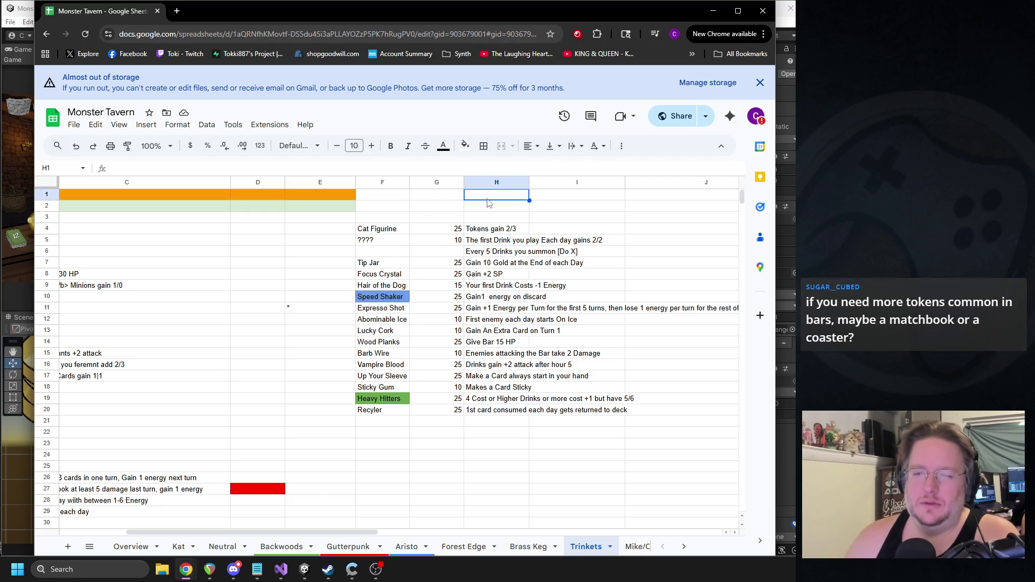
Step: Enter trinket ideas 'Matchbook' in H1 and 'Stained Coaster' in I1
{"action": "type", "text": "Matchbook"}
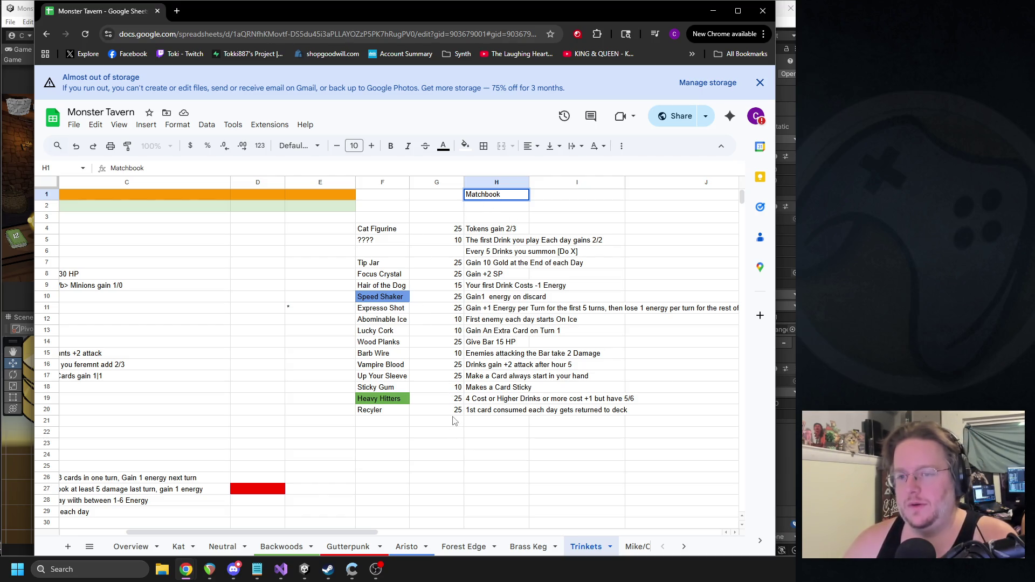
{"action": "left_click", "coordinate": [559, 203]}
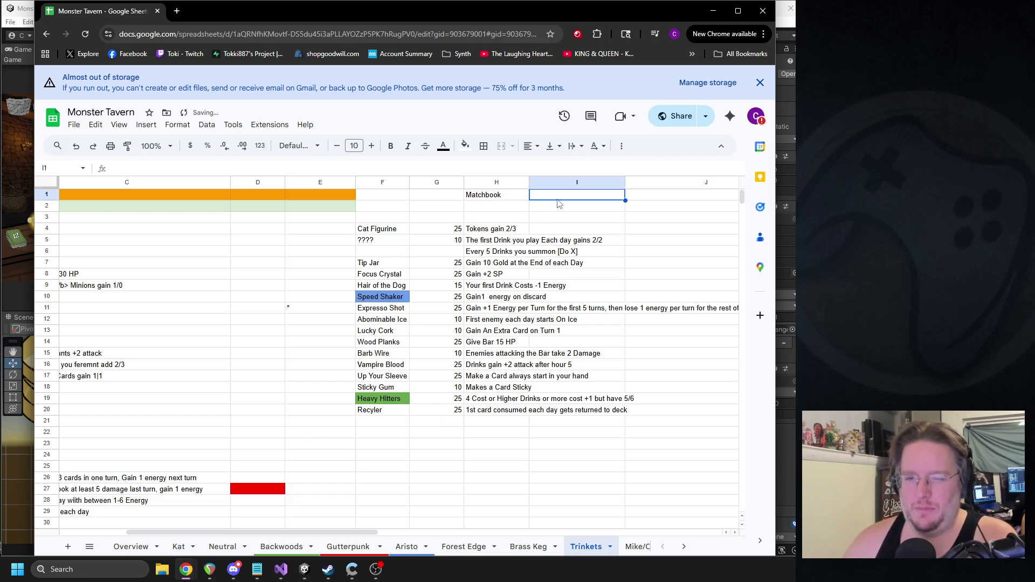
{"action": "type", "text": "Coaster"}
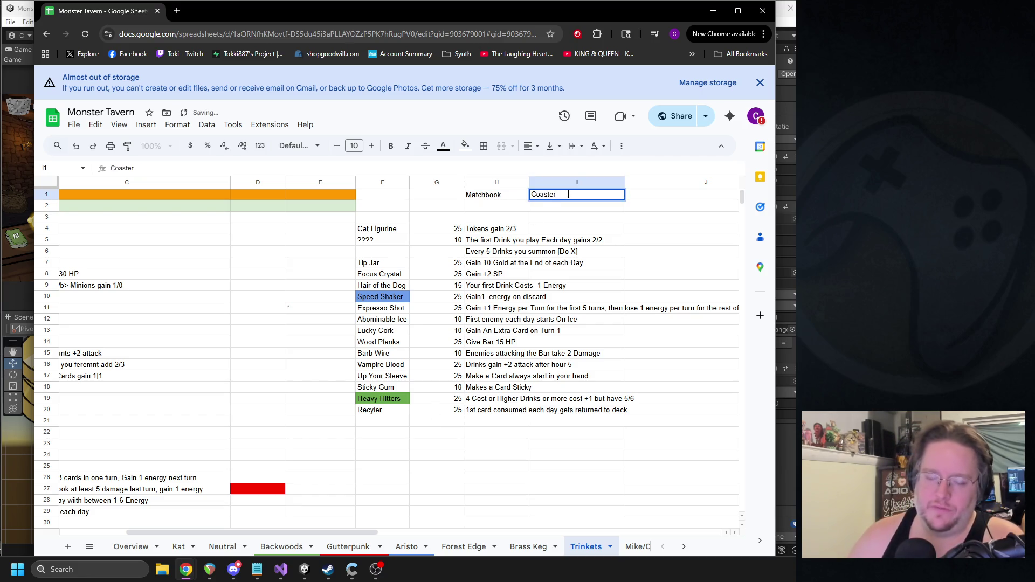
{"action": "double_click", "coordinate": [545, 197]}
{"action": "type", "text": "Stained Coaster"}
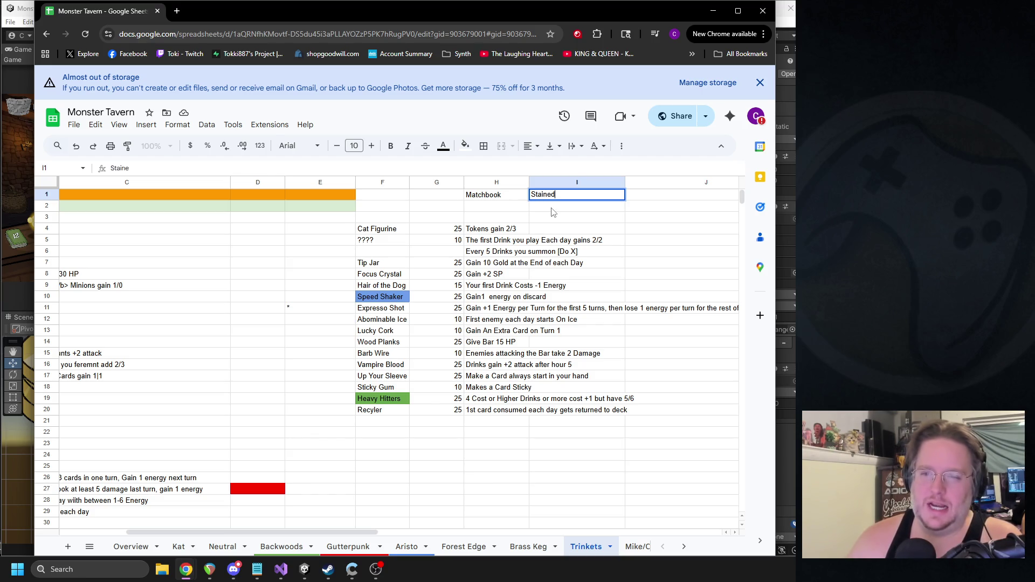
{"action": "key", "text": "Return"}
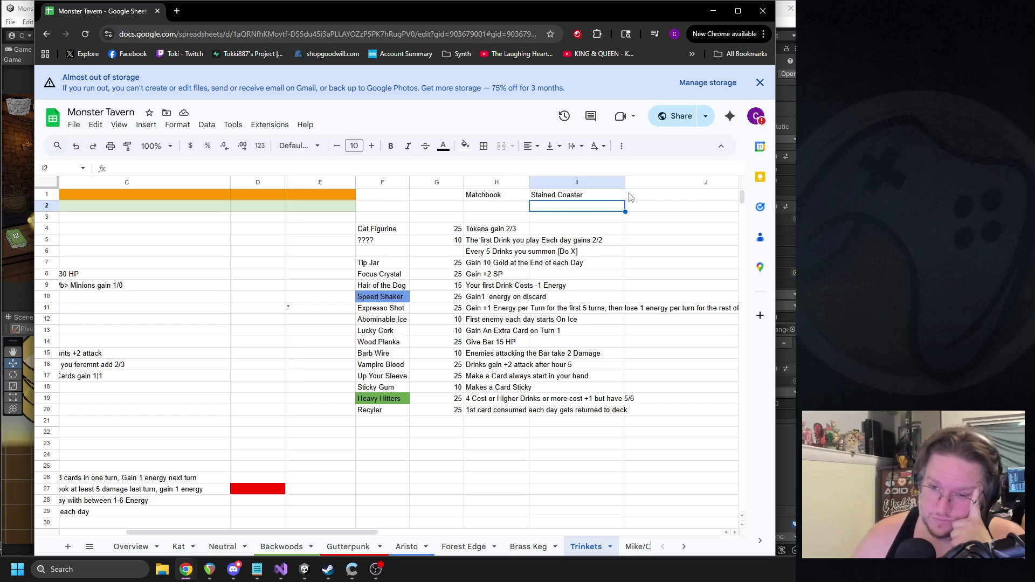
Step: Select the Stained Coaster idea in I1 and cut it for moving
{"action": "left_click", "coordinate": [590, 199]}
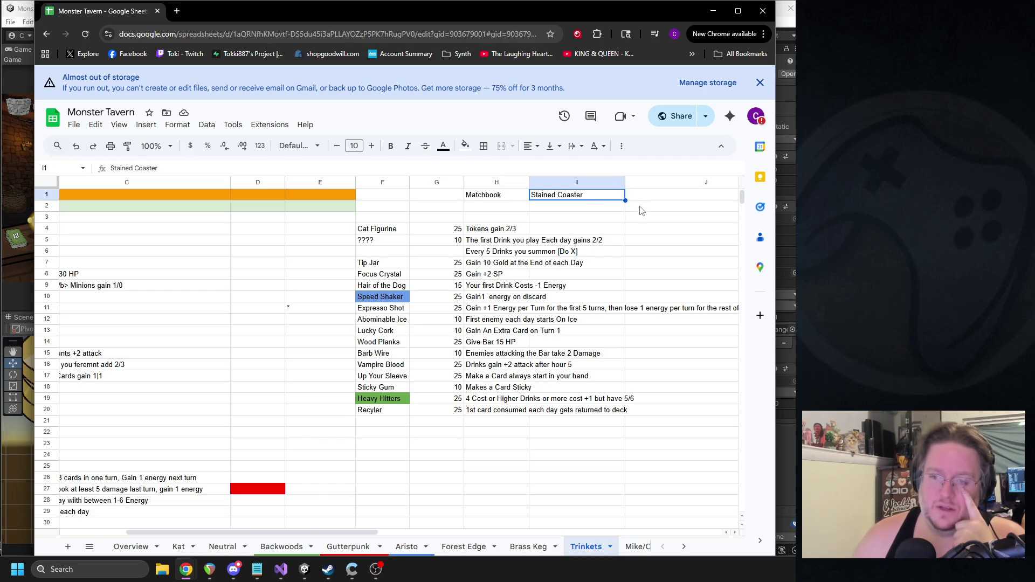
{"action": "key", "text": "Right"}
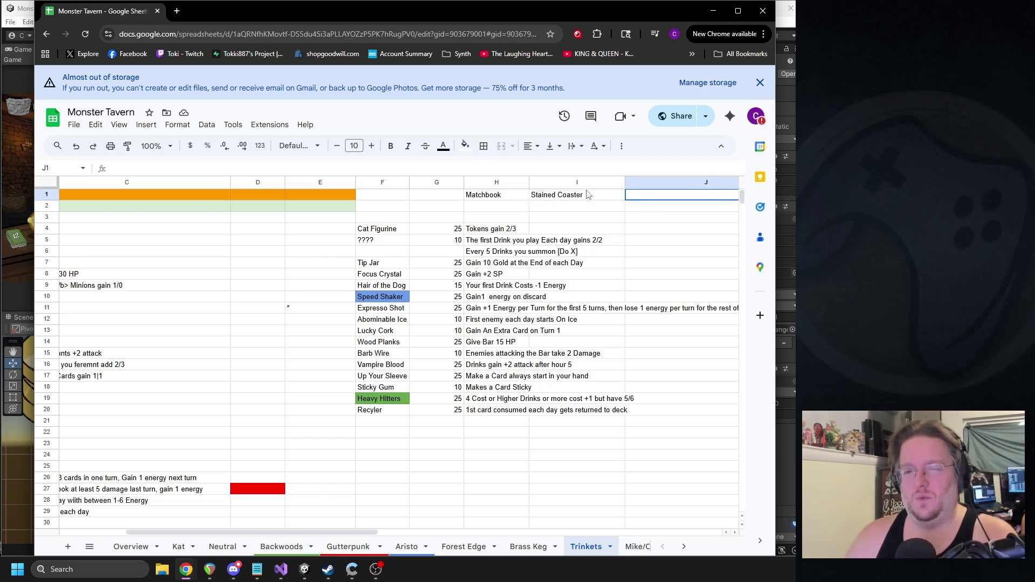
{"action": "left_click", "coordinate": [568, 197]}
{"action": "key", "text": "ctrl+c"}
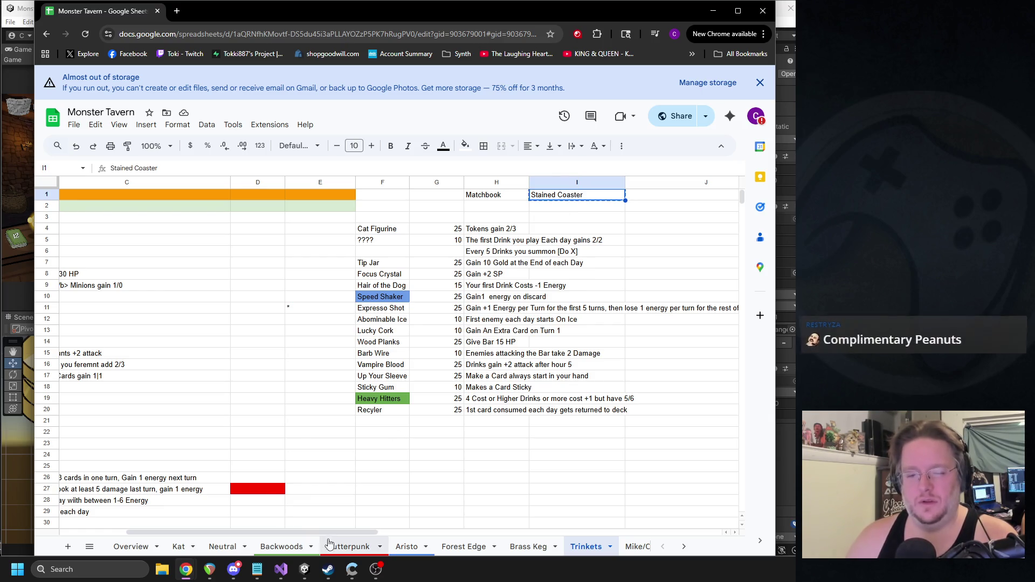
{"action": "left_click_drag", "start_coordinate": [324, 533], "coordinate": [258, 533]}
Step: Paste Stained Coaster into A21 with effect 'Leftmost slot Gains 2 attack but Loses 2 HP' in C21
{"action": "left_click", "coordinate": [106, 428]}
{"action": "key", "text": "ctrl+v"}
{"action": "left_click", "coordinate": [237, 426]}
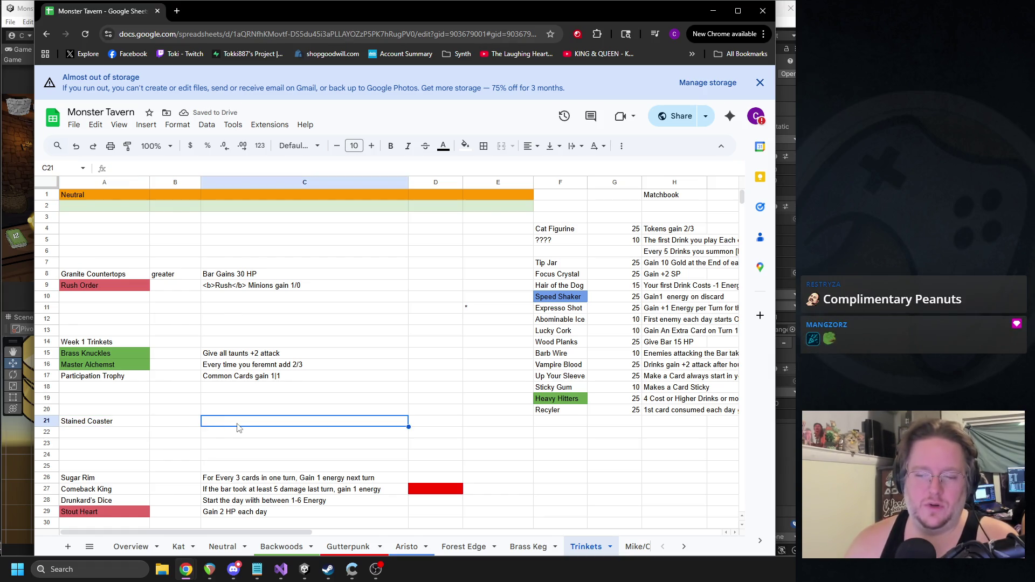
{"action": "type", "text": "Lef"}
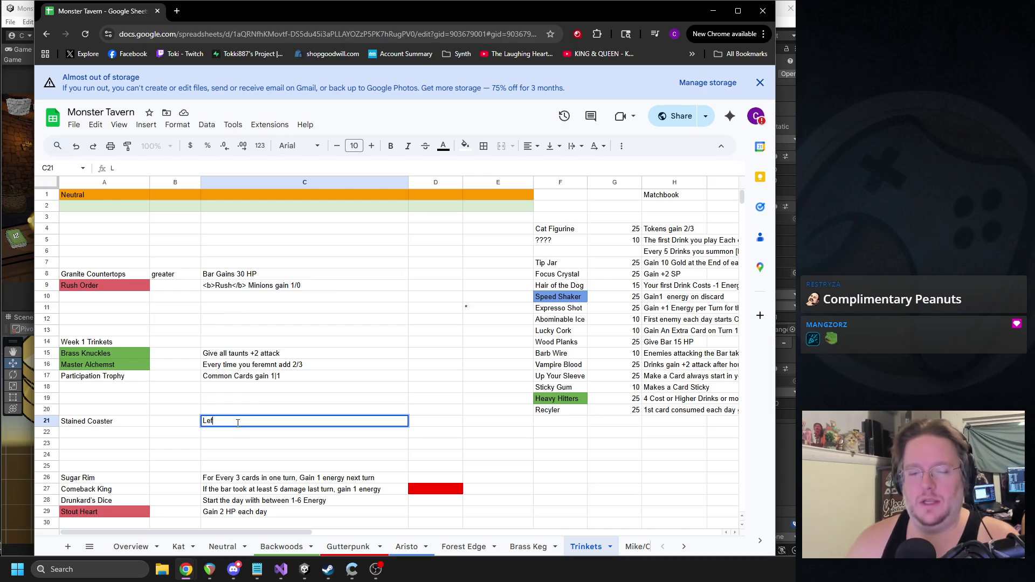
{"action": "type", "text": "tmost slot Gains 2 attack but is"}
{"action": "key", "text": "BackSpace"}
{"action": "key", "text": "BackSpace"}
{"action": "key", "text": "BackSpace"}
{"action": "key", "text": "BackSpace"}
{"action": "key", "text": "BackSpace"}
{"action": "type", "text": "but"}
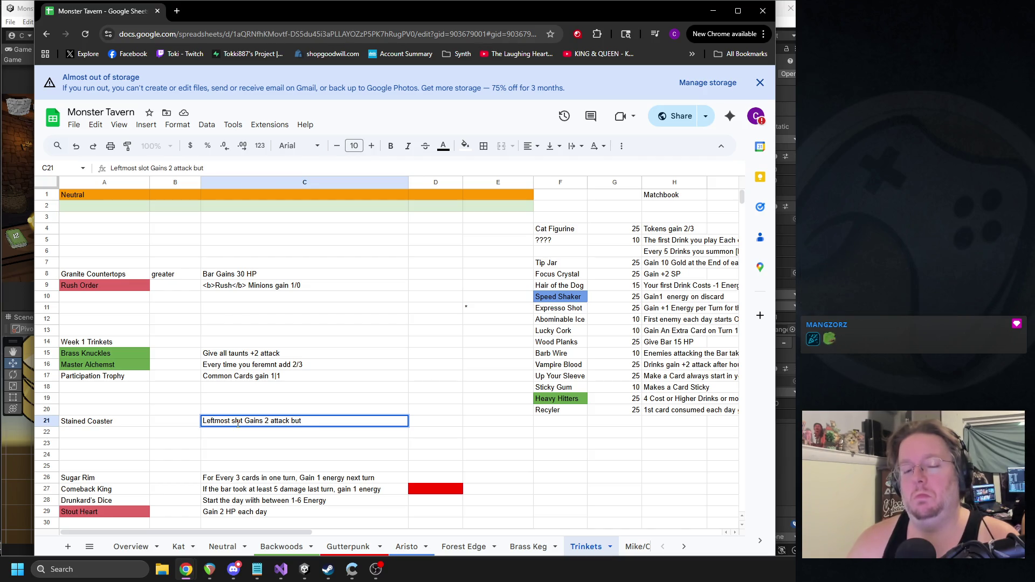
{"action": "type", "text": " Los"}
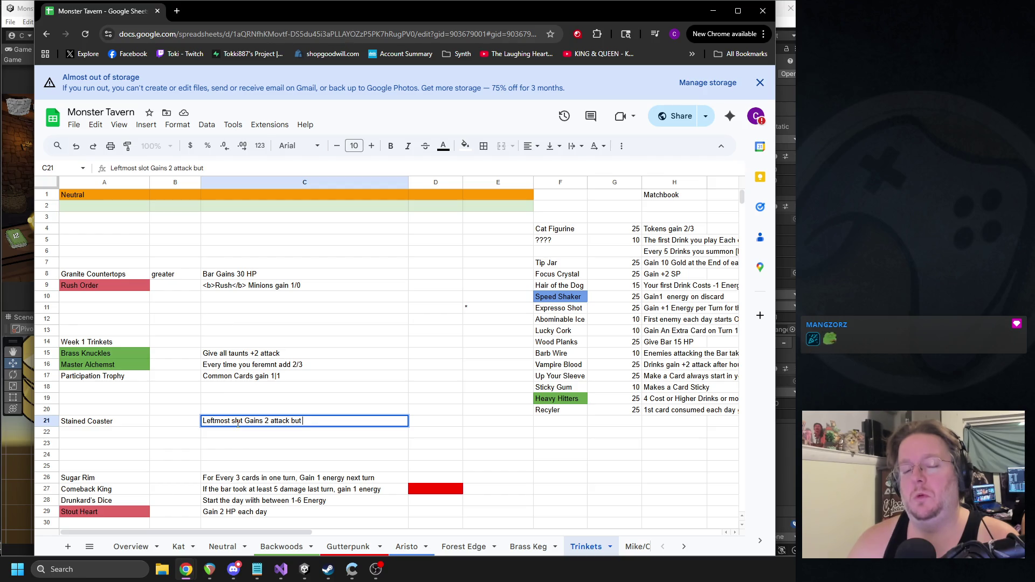
{"action": "type", "text": "es"}
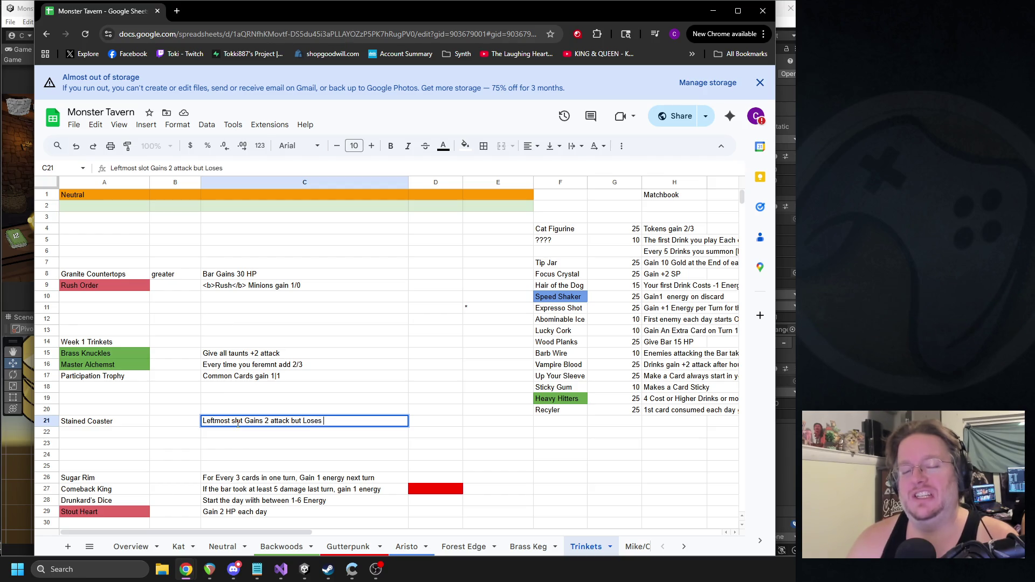
{"action": "type", "text": " 2 HP"}
{"action": "key", "text": "Return"}
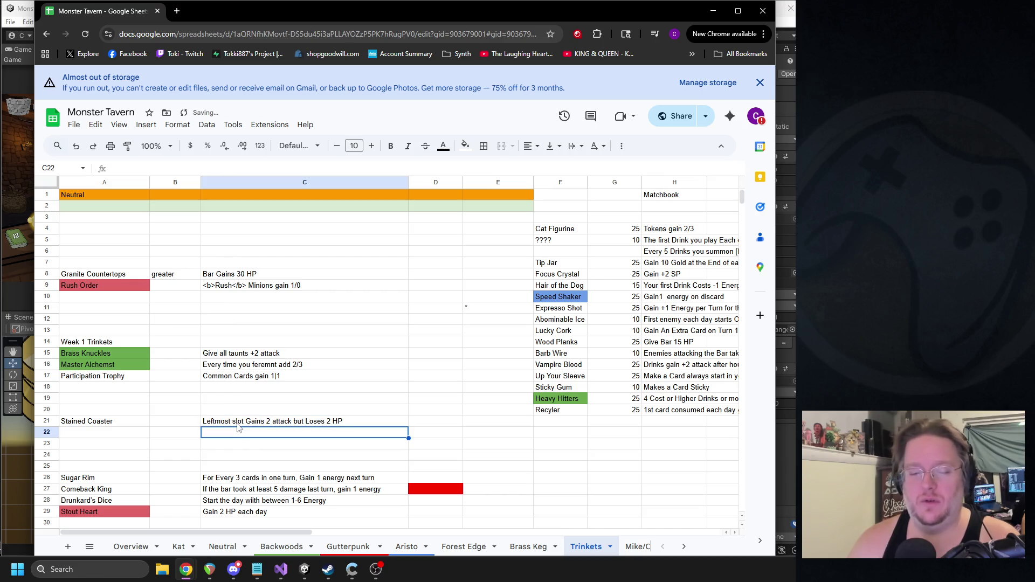
Step: Append '(1 Min)' to the Stained Coaster effect in C21
{"action": "double_click", "coordinate": [371, 425]}
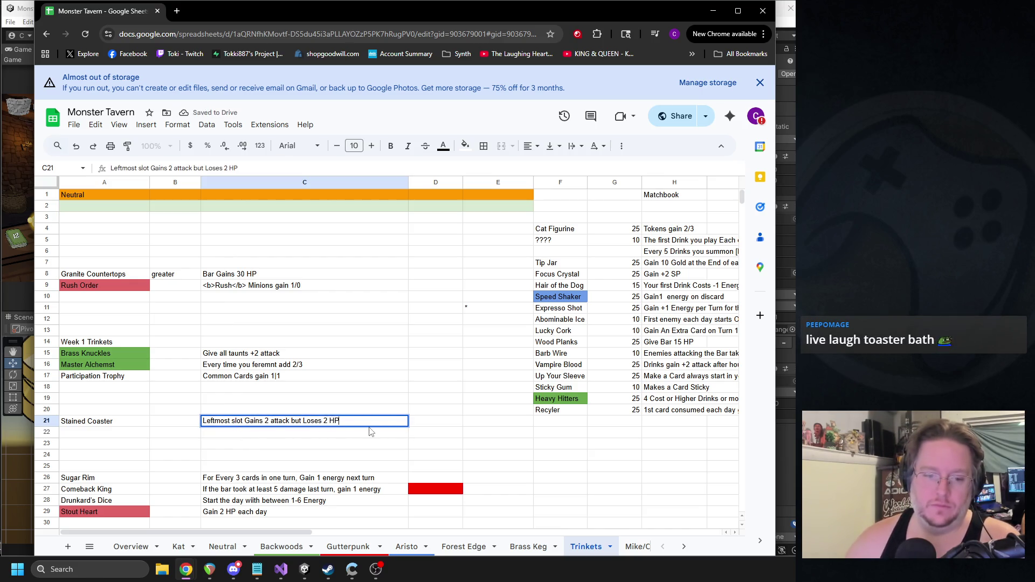
{"action": "type", "text": "("}
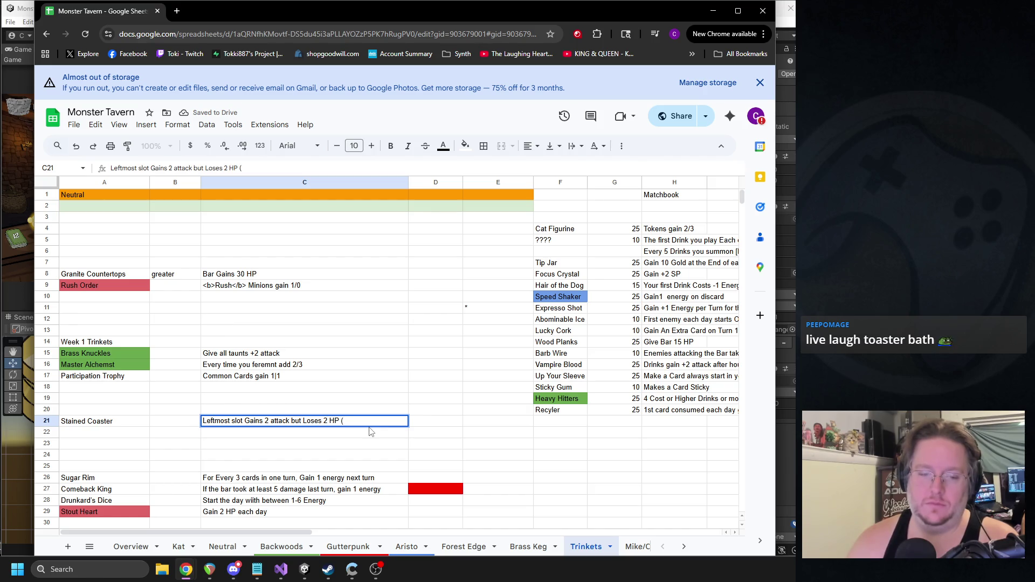
{"action": "type", "text": "1 Min)"}
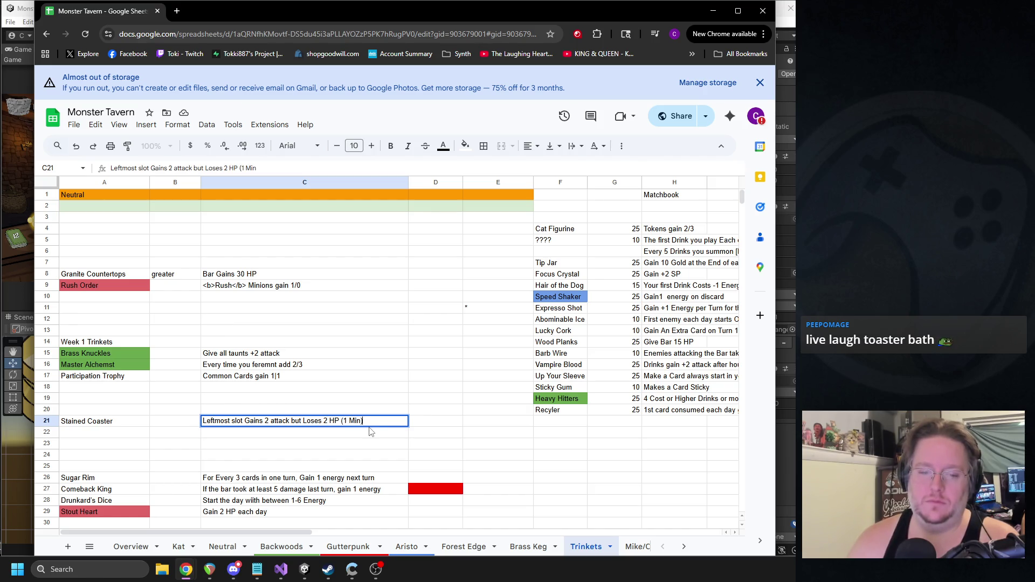
{"action": "key", "text": "Return"}
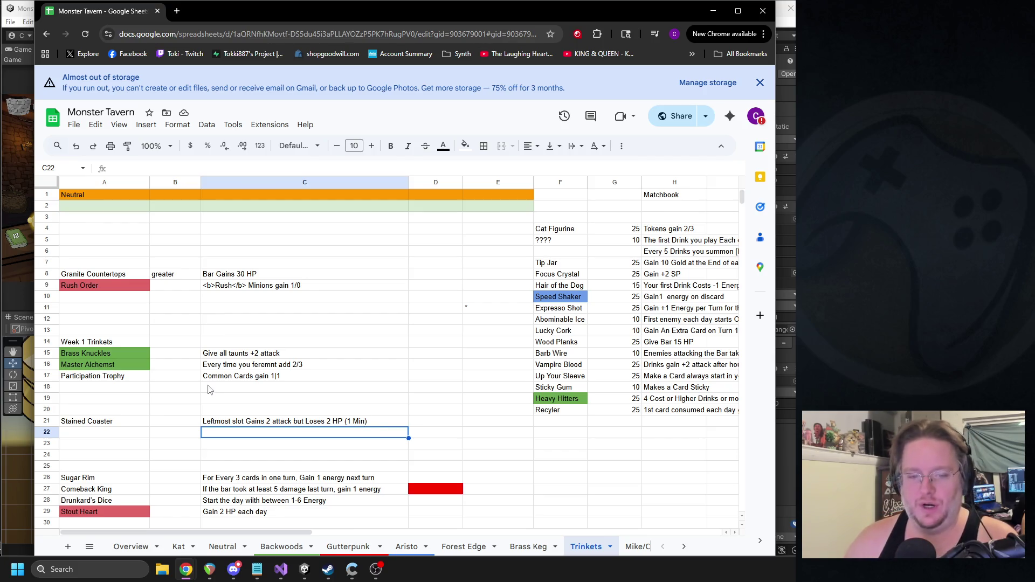
{"action": "scroll", "coordinate": [206, 395], "scroll_direction": "down", "scroll_amount": 1}
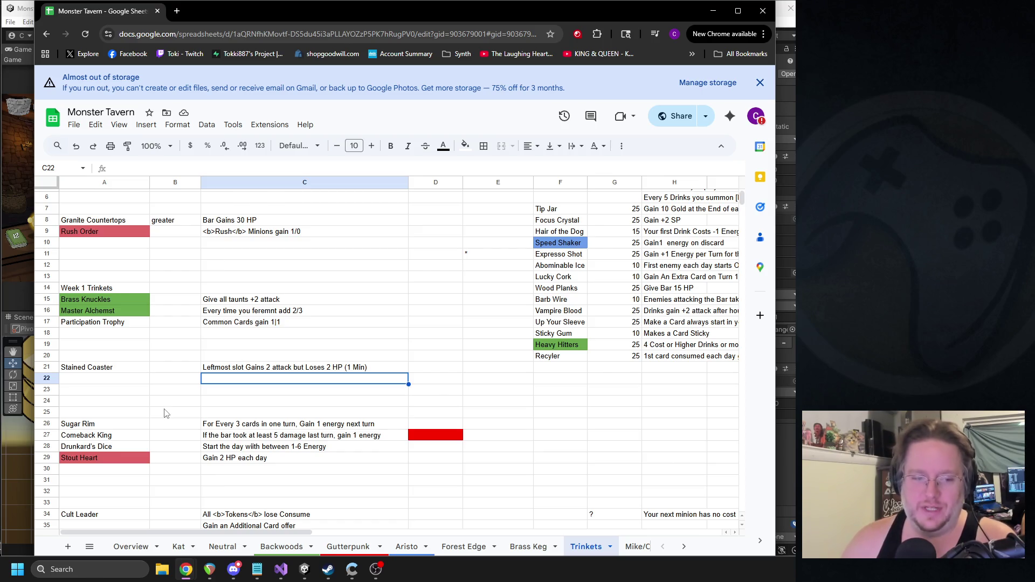
Step: Move Comeback King into the priced list at F21 with a cost of 10
{"action": "left_click", "coordinate": [123, 434]}
{"action": "left_click", "coordinate": [268, 434], "text": "shift"}
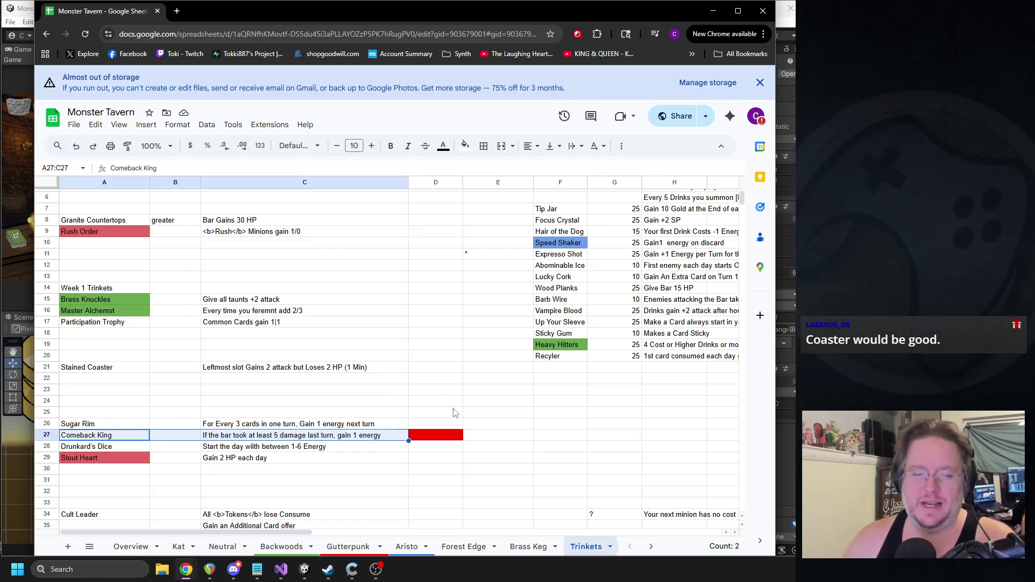
{"action": "key", "text": "ctrl+x"}
{"action": "left_click", "coordinate": [566, 367]}
{"action": "key", "text": "ctrl+v"}
{"action": "left_click", "coordinate": [631, 368]}
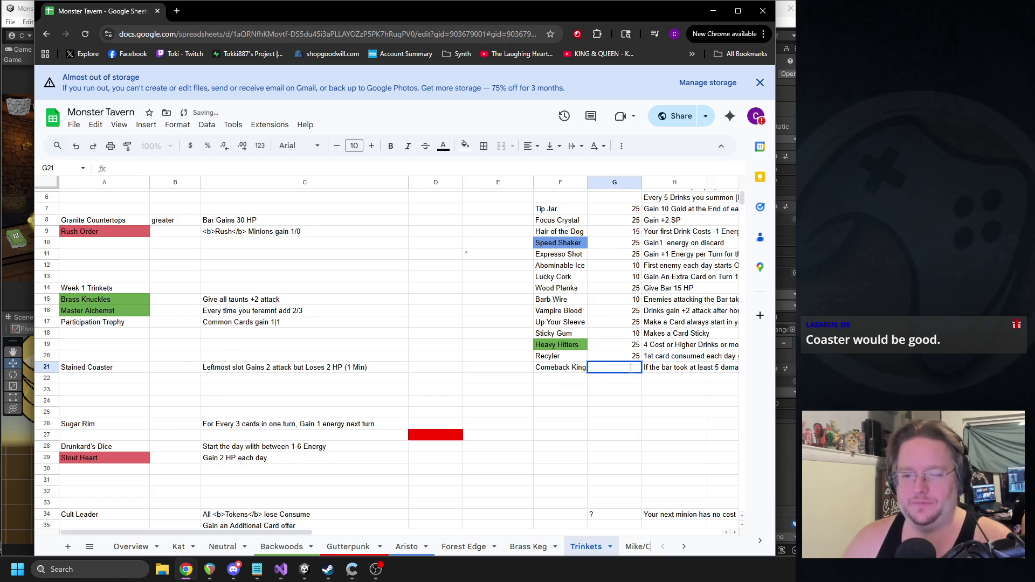
{"action": "type", "text": "10"}
{"action": "left_click", "coordinate": [663, 389]}
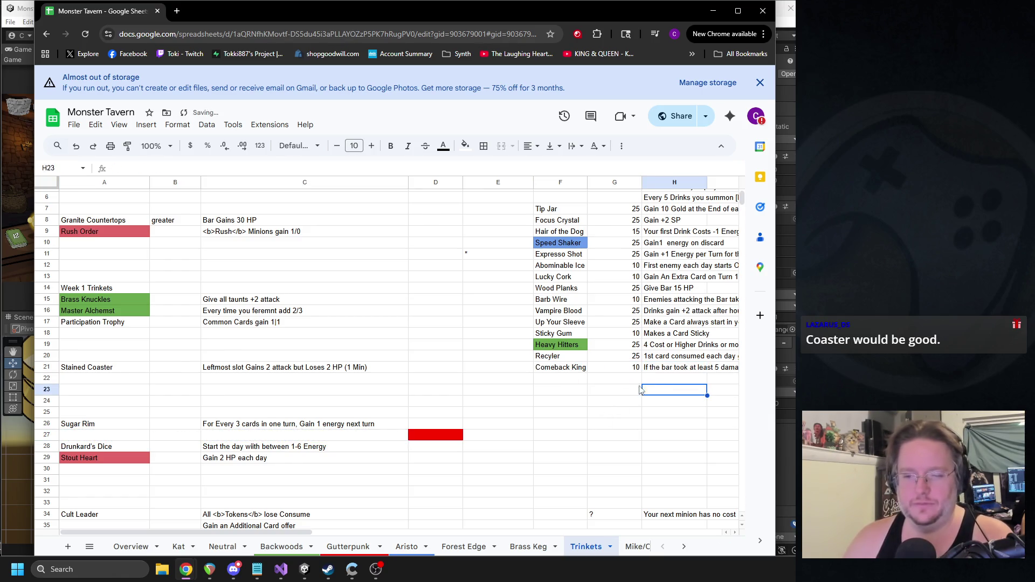
Step: Move the Stout Heart row up to A10:C10 under Rush Order
{"action": "left_click", "coordinate": [110, 461]}
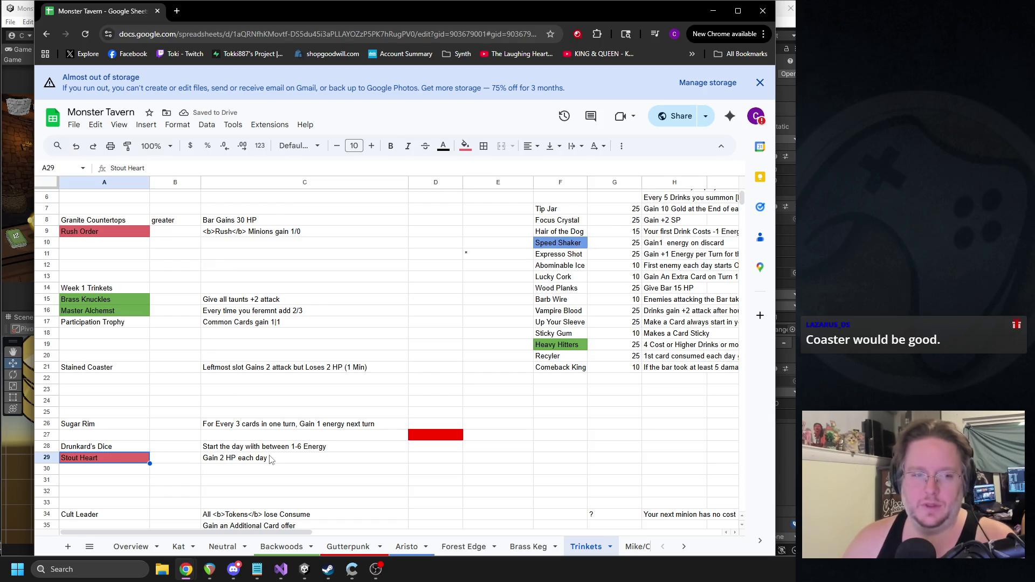
{"action": "left_click", "coordinate": [246, 463], "text": "shift"}
{"action": "key", "text": "ctrl+x"}
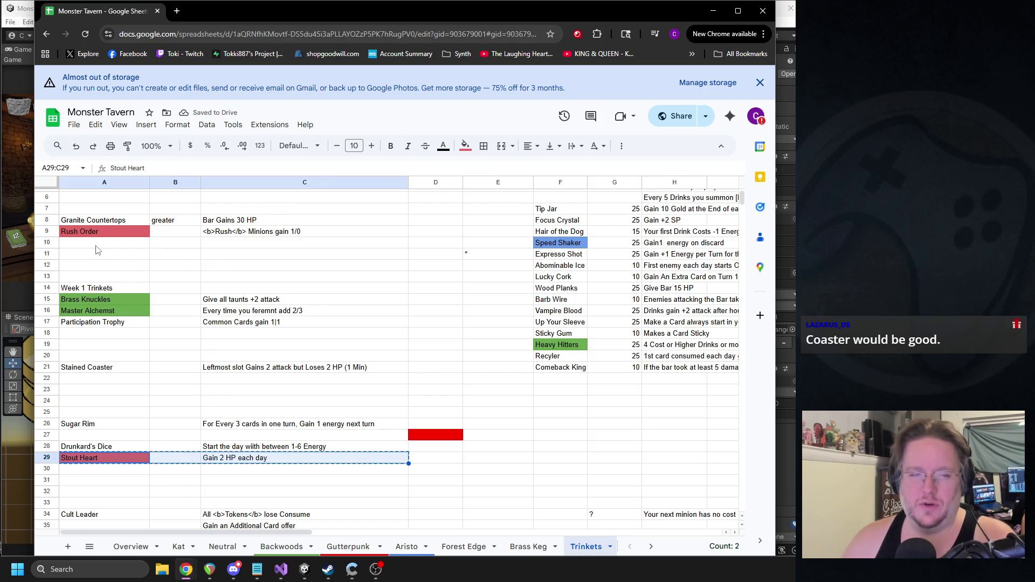
{"action": "left_click", "coordinate": [99, 246]}
{"action": "key", "text": "ctrl+v"}
Step: Move Drunkard's Dice below Comeback King in the priced list with a cost of 10
{"action": "left_click", "coordinate": [103, 447]}
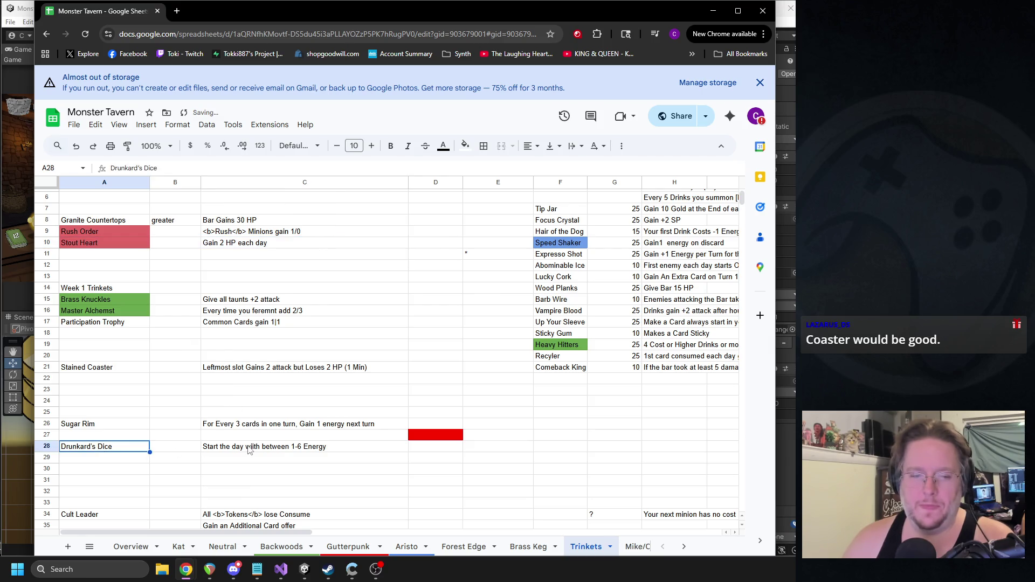
{"action": "left_click", "coordinate": [251, 449], "text": "shift"}
{"action": "key", "text": "ctrl+x"}
{"action": "left_click", "coordinate": [560, 379]}
{"action": "key", "text": "ctrl+v"}
{"action": "left_click", "coordinate": [615, 378]}
{"action": "type", "text": "10"}
{"action": "left_click", "coordinate": [620, 424]}
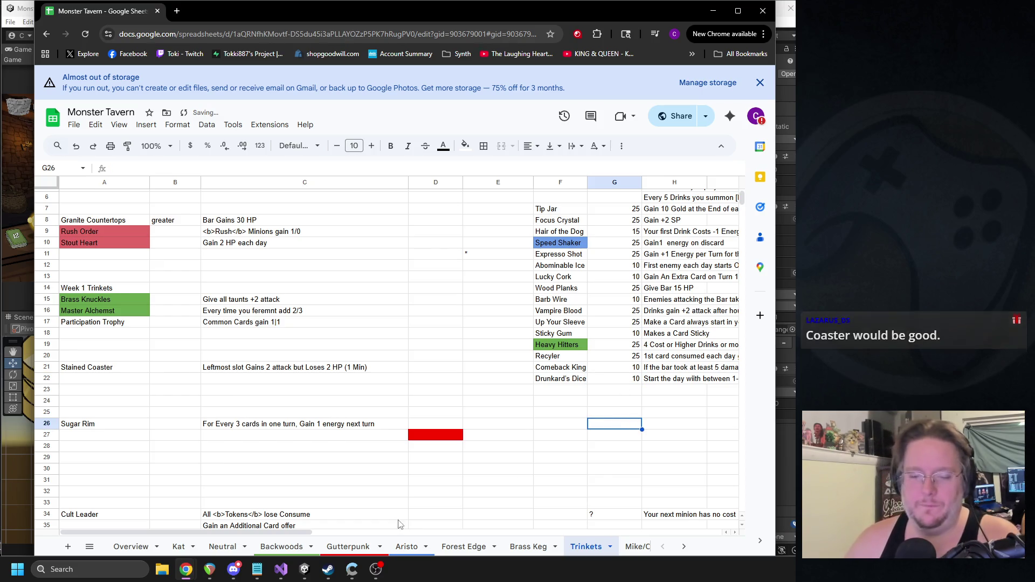
Step: Move Sugar Rim below Drunkard's Dice with a cost of 25
{"action": "left_click", "coordinate": [101, 430]}
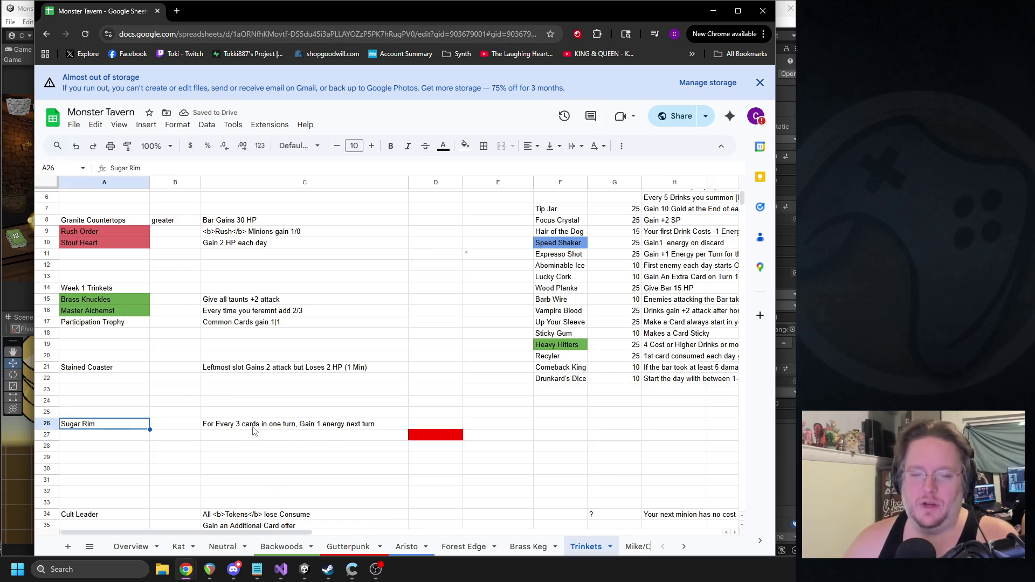
{"action": "left_click", "coordinate": [316, 430], "text": "shift"}
{"action": "key", "text": "ctrl+x"}
{"action": "left_click", "coordinate": [567, 391]}
{"action": "key", "text": "ctrl+v"}
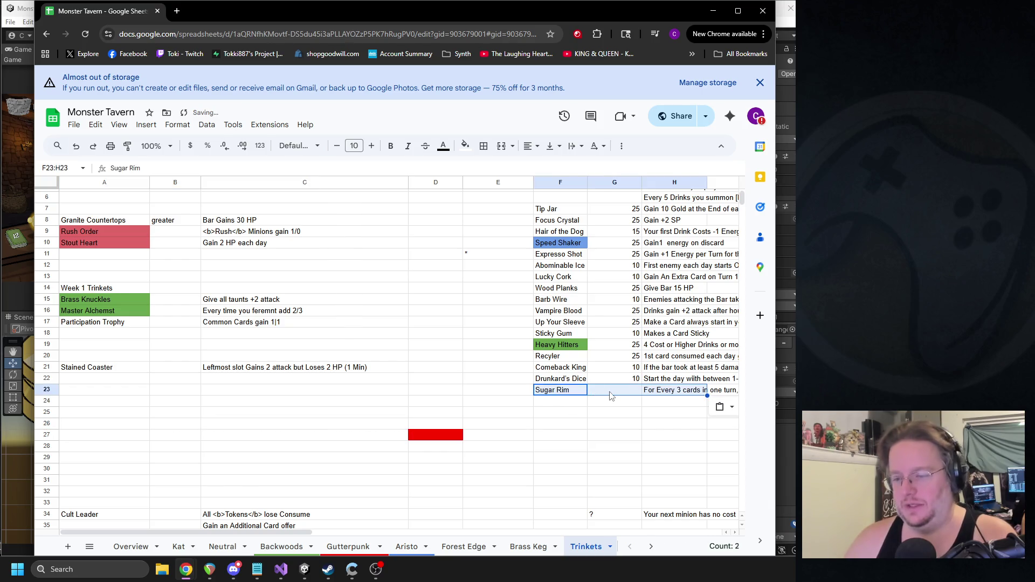
{"action": "left_click", "coordinate": [611, 391]}
{"action": "type", "text": "25"}
{"action": "left_click", "coordinate": [610, 446]}
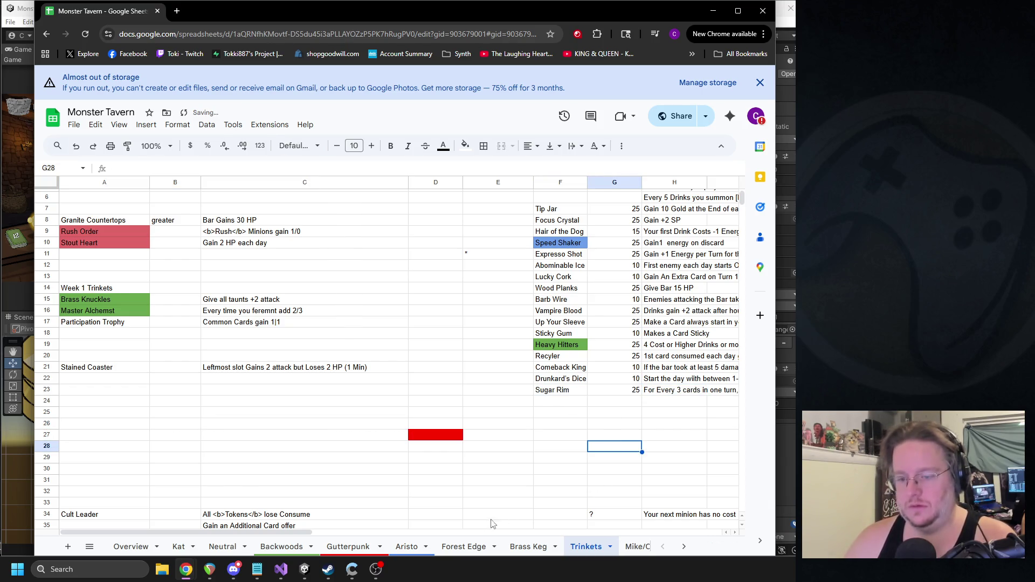
Step: Review the Sugar Rim and Drunkard's Dice descriptions and select the Drunkard's Dice row
{"action": "left_click_drag", "start_coordinate": [281, 532], "coordinate": [362, 532]}
{"action": "left_click", "coordinate": [455, 397]}
{"action": "left_click", "coordinate": [467, 416]}
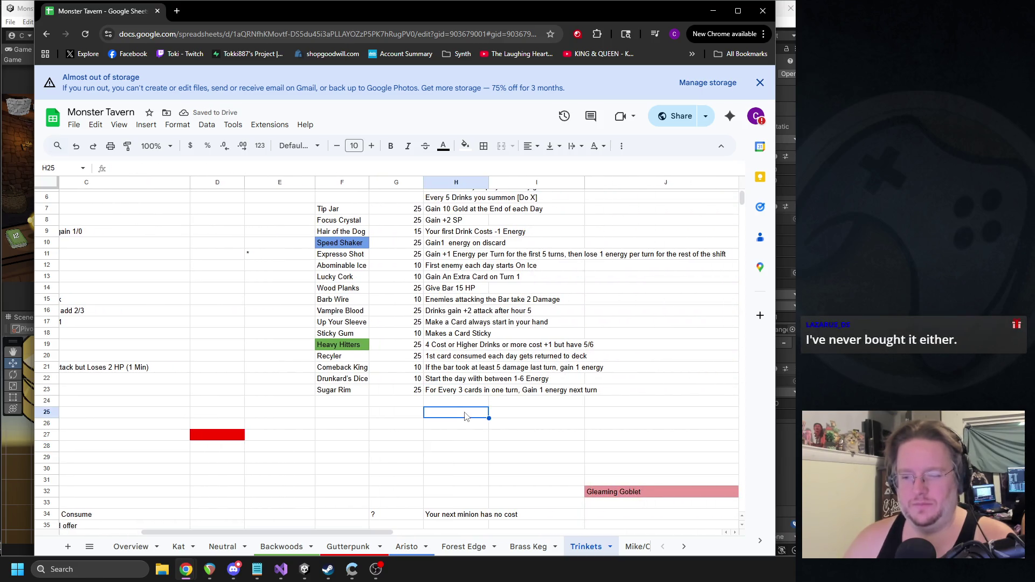
{"action": "left_click", "coordinate": [477, 384]}
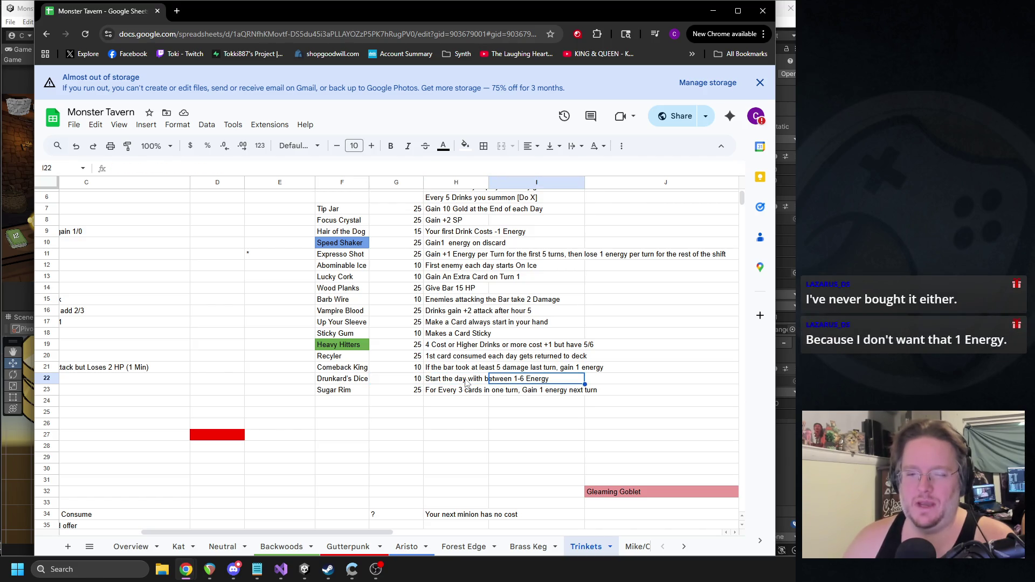
{"action": "left_click", "coordinate": [364, 384]}
{"action": "key", "text": "shift+Right"}
{"action": "key", "text": "shift+Right"}
{"action": "key", "text": "shift+Right"}
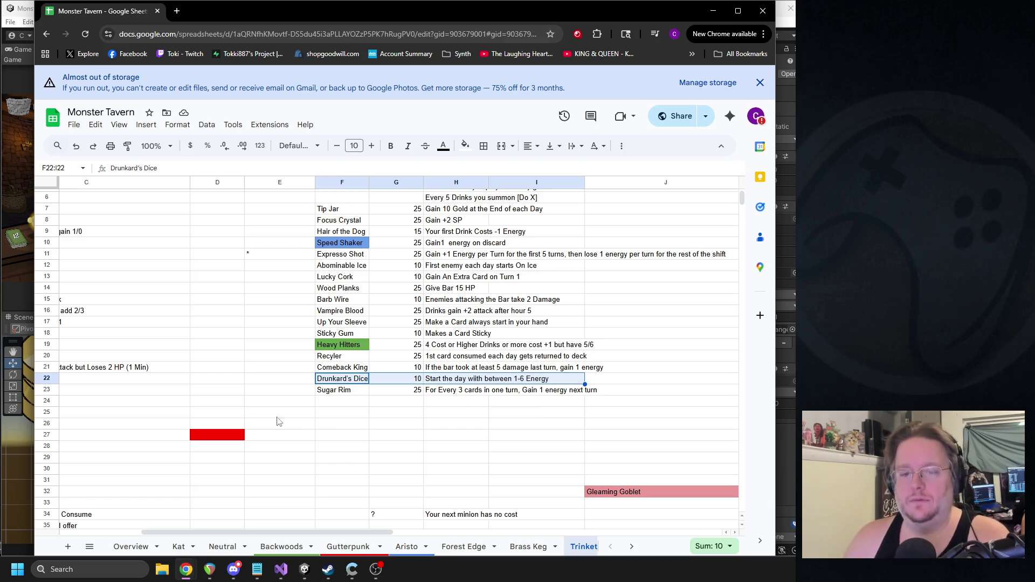
{"action": "left_click_drag", "start_coordinate": [309, 531], "coordinate": [152, 522]}
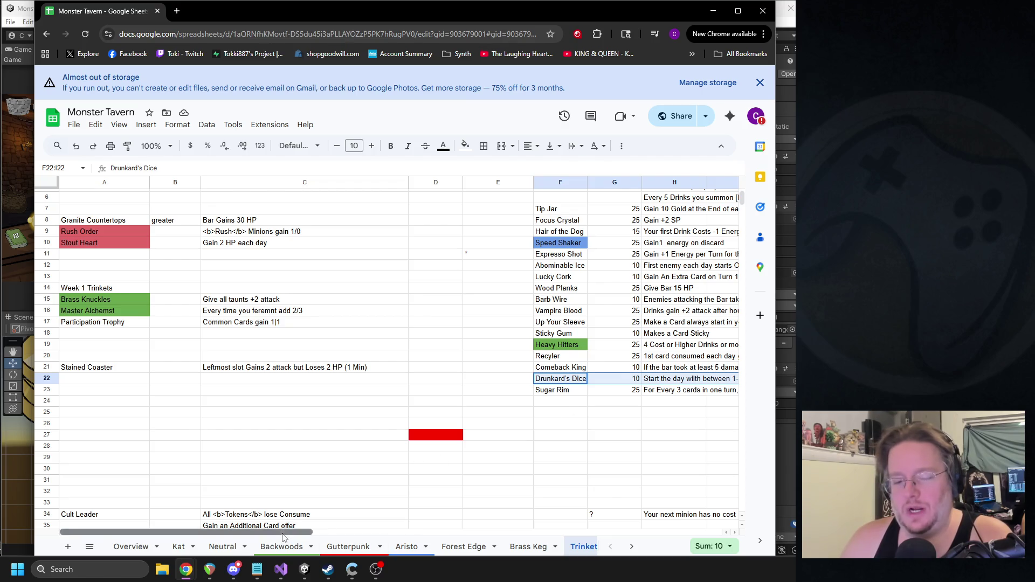
{"action": "left_click_drag", "start_coordinate": [215, 532], "coordinate": [326, 533]}
{"action": "mouse_move", "coordinate": [280, 383]}
{"action": "left_mouse_down"}
{"action": "mouse_move", "coordinate": [267, 382]}
{"action": "mouse_move", "coordinate": [474, 382]}
{"action": "left_mouse_up"}
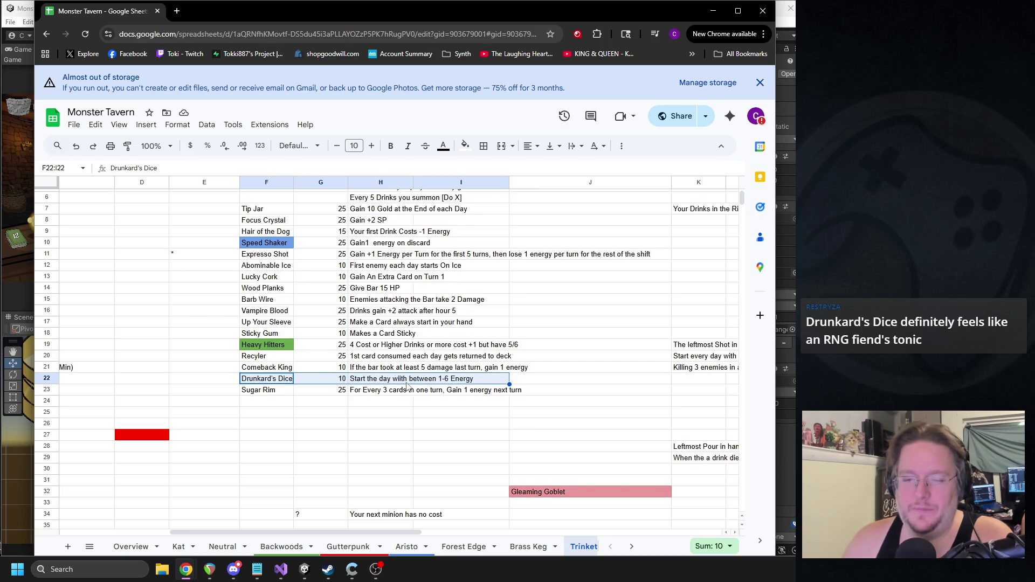
{"action": "left_click", "coordinate": [368, 378]}
{"action": "double_click", "coordinate": [368, 378]}
{"action": "left_click", "coordinate": [553, 382]}
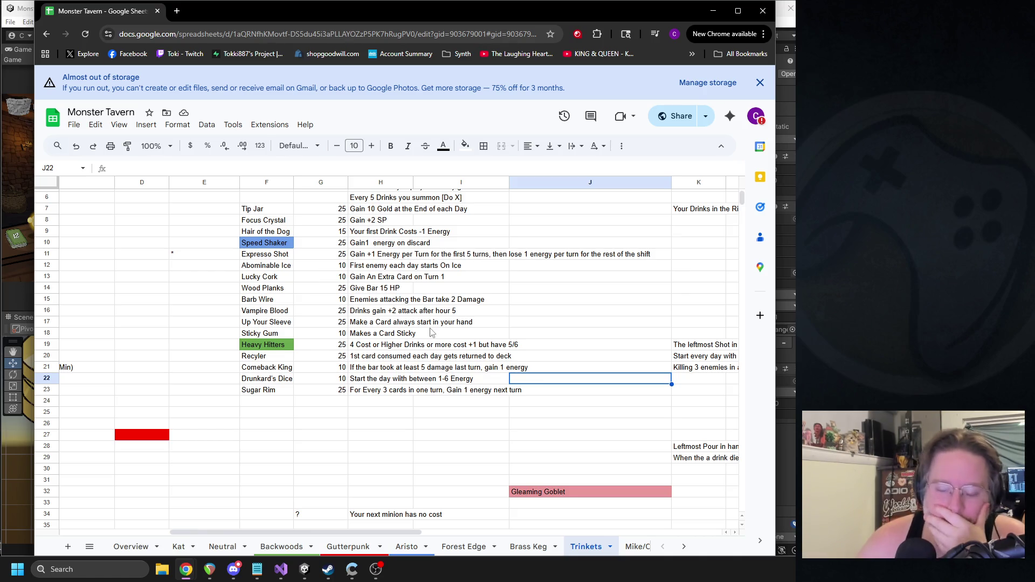
{"action": "left_click_drag", "start_coordinate": [333, 533], "coordinate": [229, 525]}
{"action": "scroll", "coordinate": [229, 526], "scroll_direction": "up", "scroll_amount": 2}
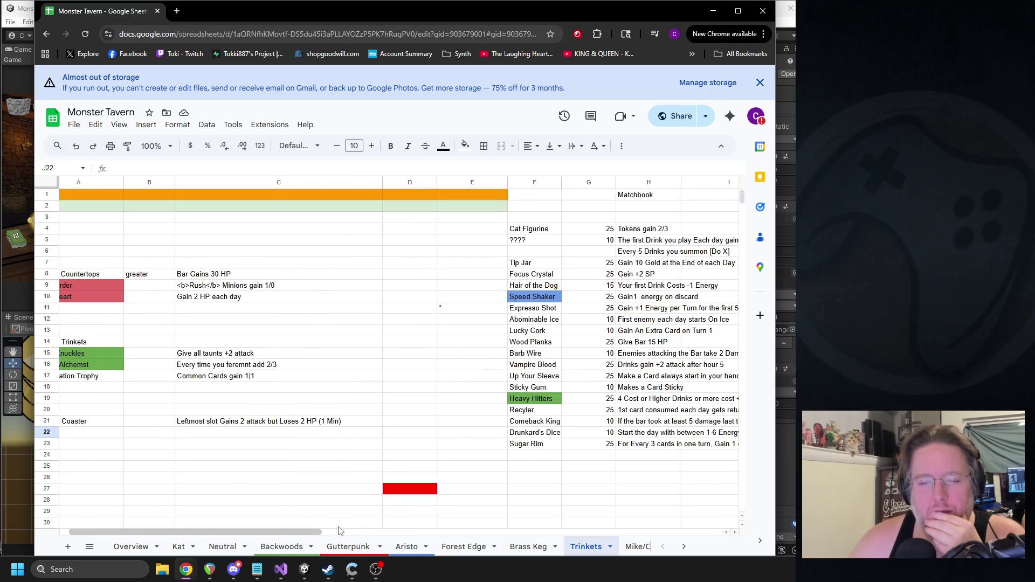
{"action": "left_click_drag", "start_coordinate": [302, 533], "coordinate": [382, 533]}
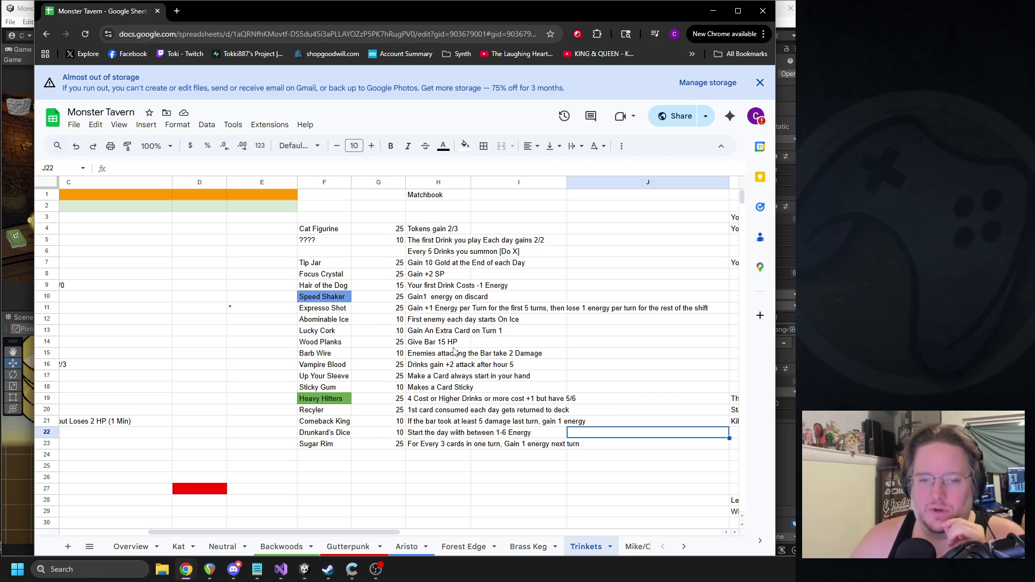
{"action": "left_click_drag", "start_coordinate": [330, 533], "coordinate": [210, 528]}
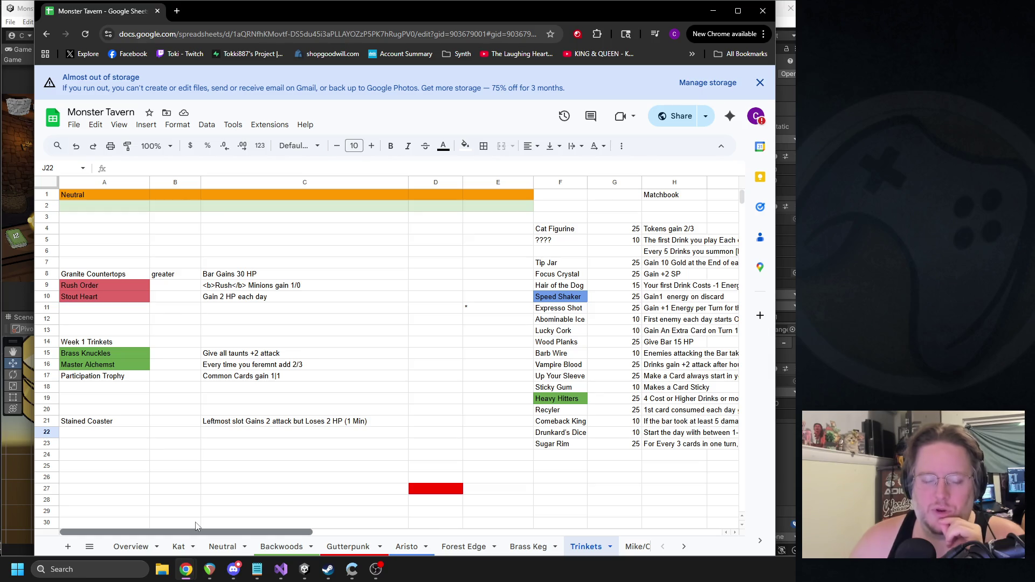
{"action": "left_click_drag", "start_coordinate": [197, 525], "coordinate": [287, 525]}
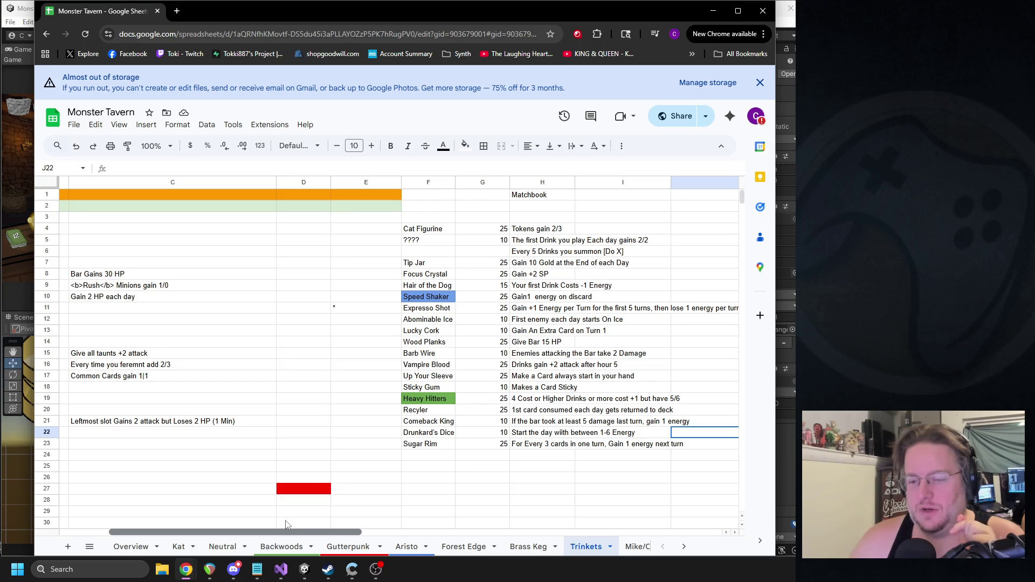
{"action": "left_click_drag", "start_coordinate": [286, 525], "coordinate": [222, 519]}
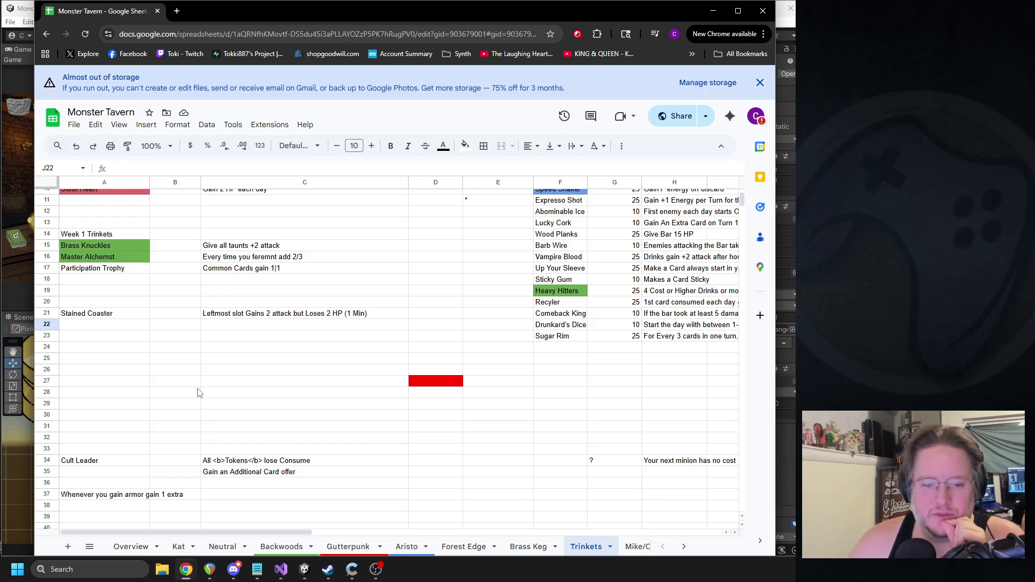
{"action": "left_click", "coordinate": [106, 461]}
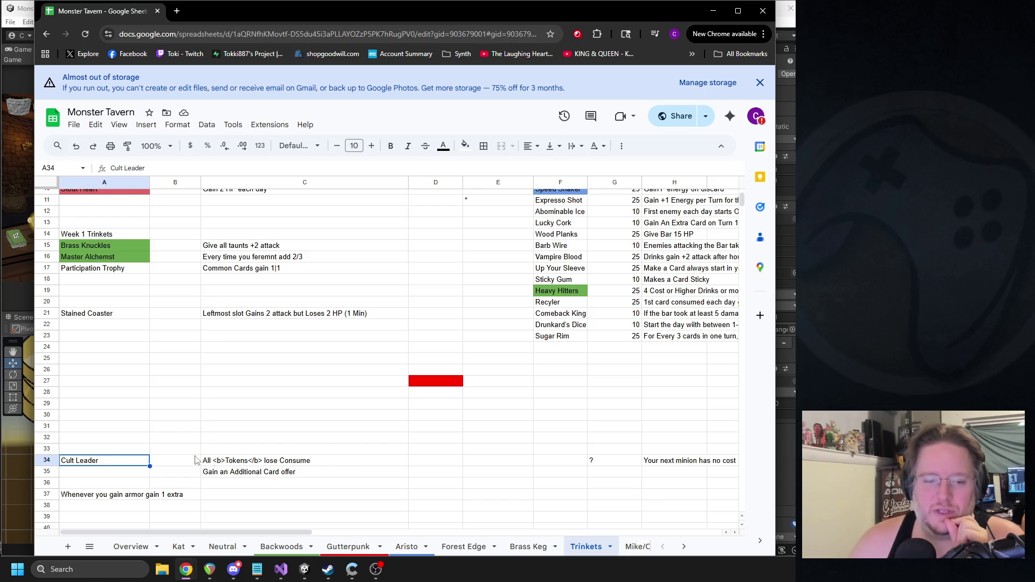
{"action": "left_click", "coordinate": [277, 463], "text": "shift"}
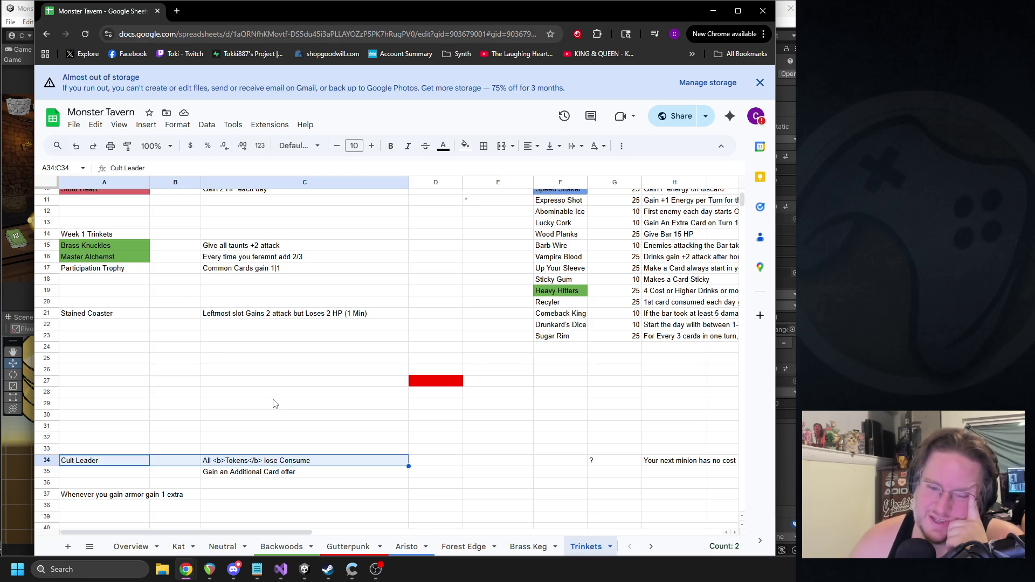
{"action": "scroll", "coordinate": [269, 408], "scroll_direction": "down", "scroll_amount": 1}
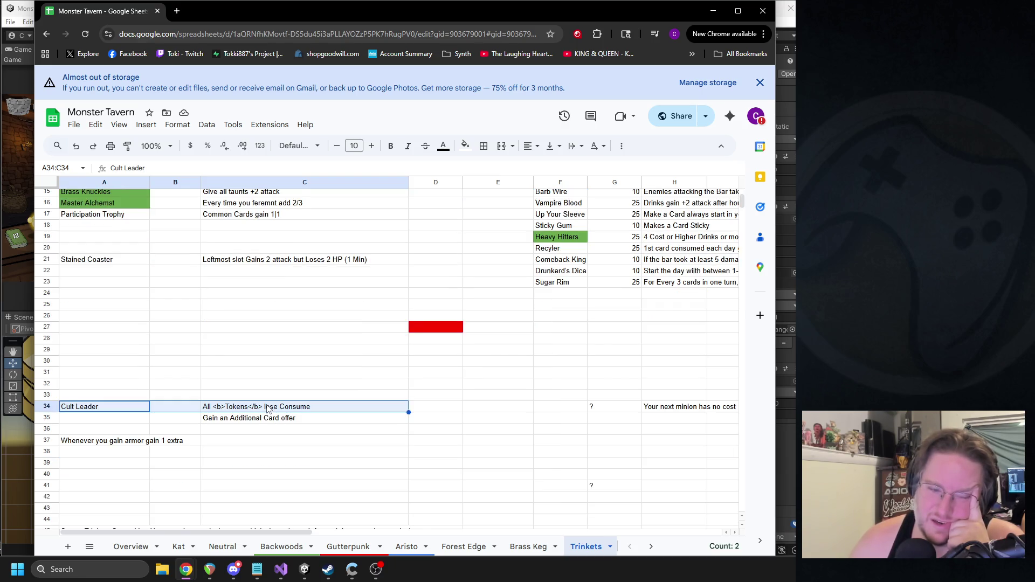
{"action": "scroll", "coordinate": [267, 408], "scroll_direction": "down", "scroll_amount": 1}
{"action": "scroll", "coordinate": [264, 408], "scroll_direction": "down", "scroll_amount": 2}
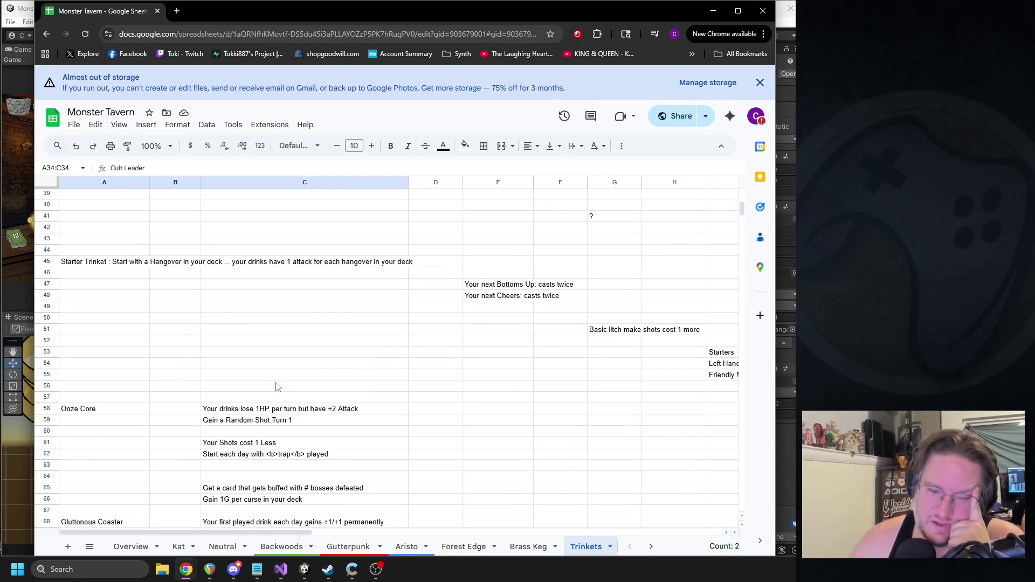
{"action": "left_click", "coordinate": [254, 409]}
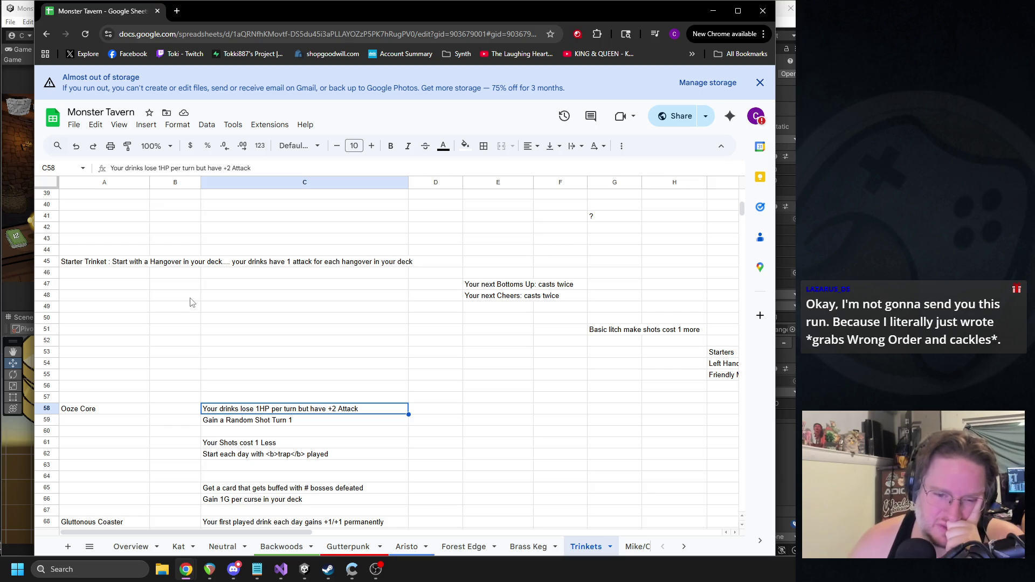
Step: Copy the Ooze Core name and effect from A58:C58 into F24 and give it a cost of 10
{"action": "left_click", "coordinate": [95, 411], "text": "shift"}
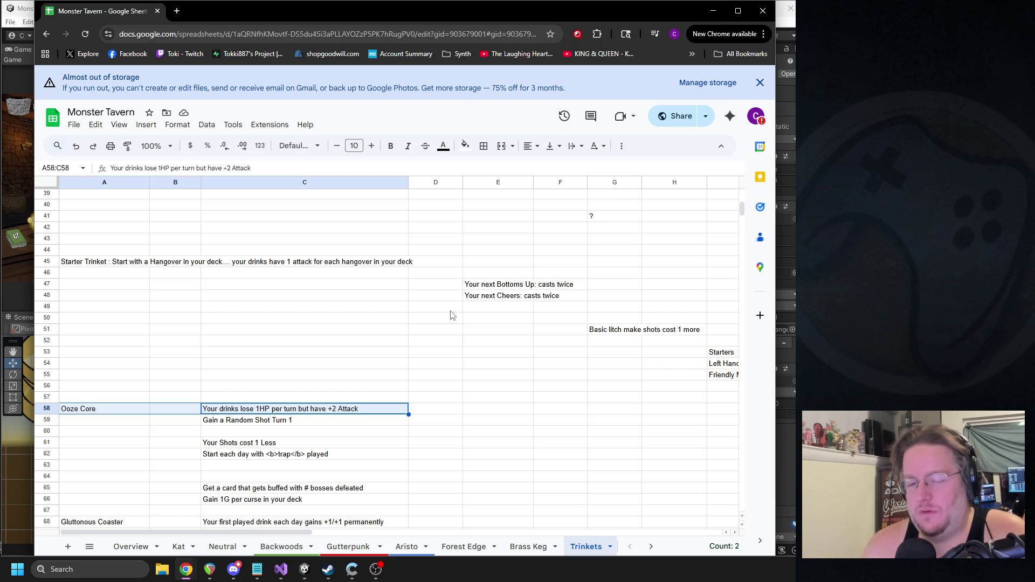
{"action": "key", "text": "ctrl+c"}
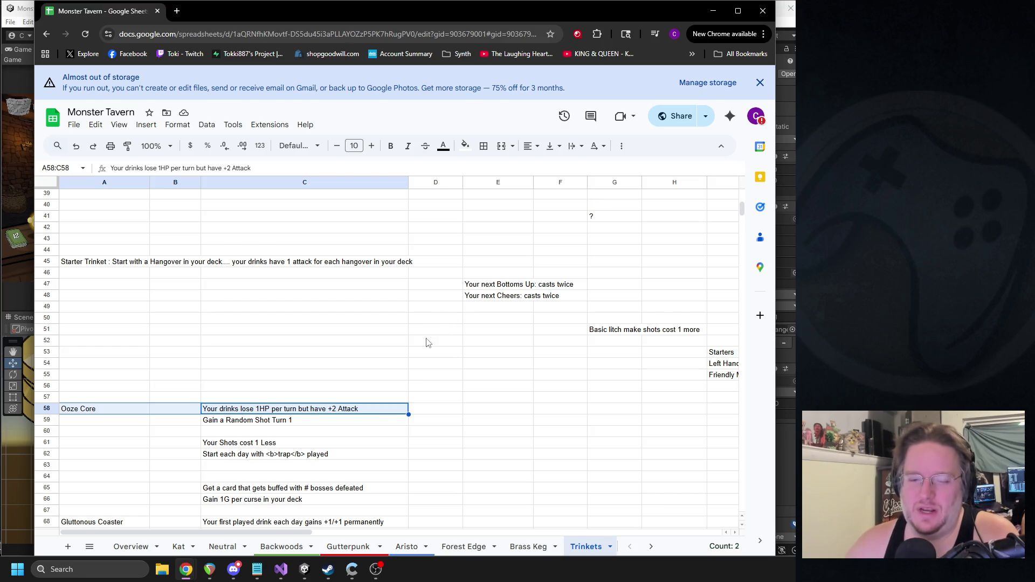
{"action": "mouse_move", "coordinate": [302, 531]}
{"action": "left_mouse_down"}
{"action": "mouse_move", "coordinate": [373, 531]}
{"action": "mouse_move", "coordinate": [451, 513]}
{"action": "mouse_move", "coordinate": [424, 531]}
{"action": "left_mouse_up"}
{"action": "scroll", "coordinate": [410, 356], "scroll_direction": "up", "scroll_amount": 10}
{"action": "left_click", "coordinate": [233, 348]}
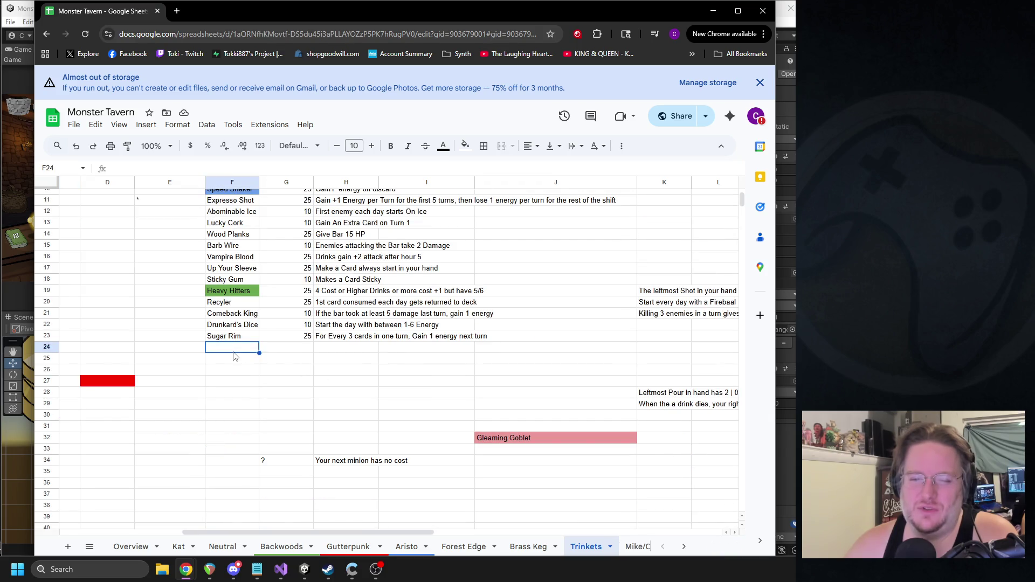
{"action": "key", "text": "ctrl+v"}
{"action": "left_click", "coordinate": [292, 358]}
{"action": "left_click", "coordinate": [294, 347]}
{"action": "type", "text": "10"}
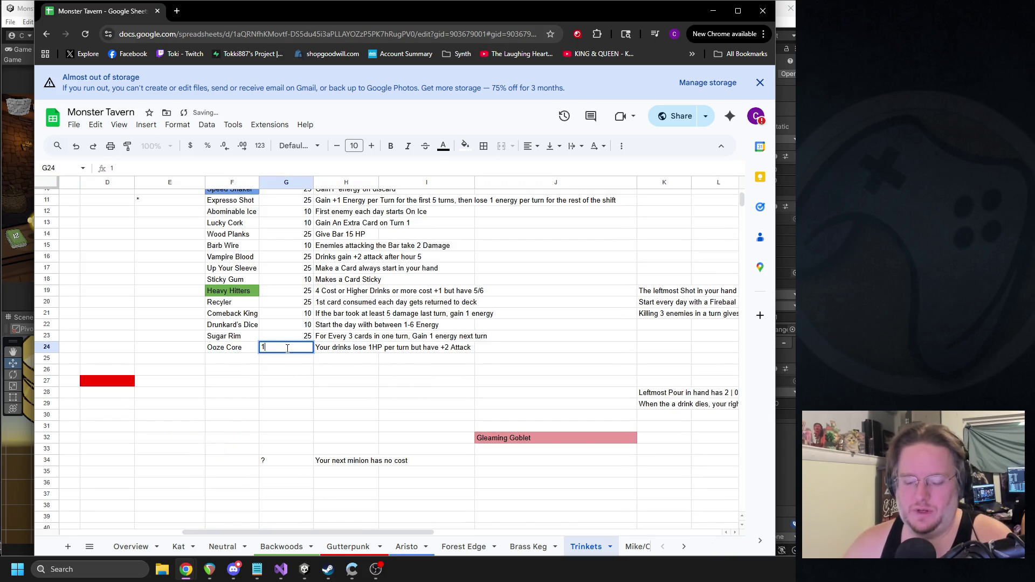
{"action": "left_click", "coordinate": [326, 382]}
{"action": "key", "text": "ctrl+z"}
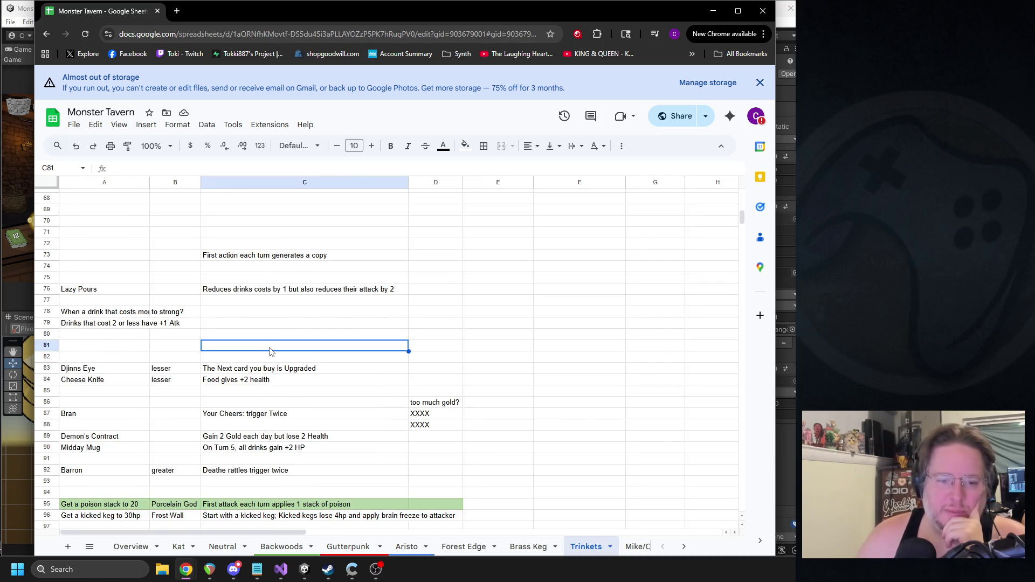
{"action": "left_click", "coordinate": [237, 416]}
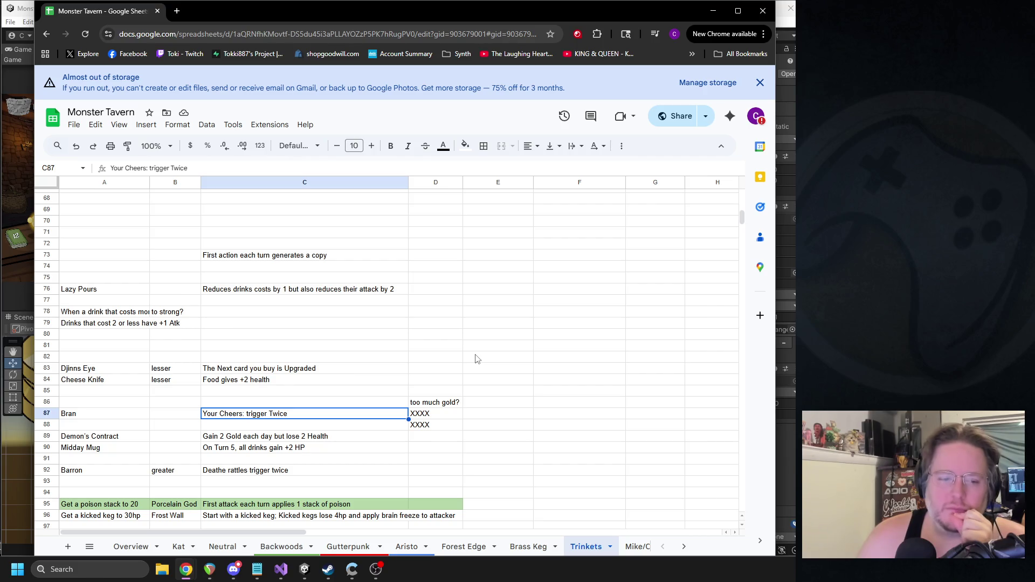
{"action": "left_click", "coordinate": [275, 438]}
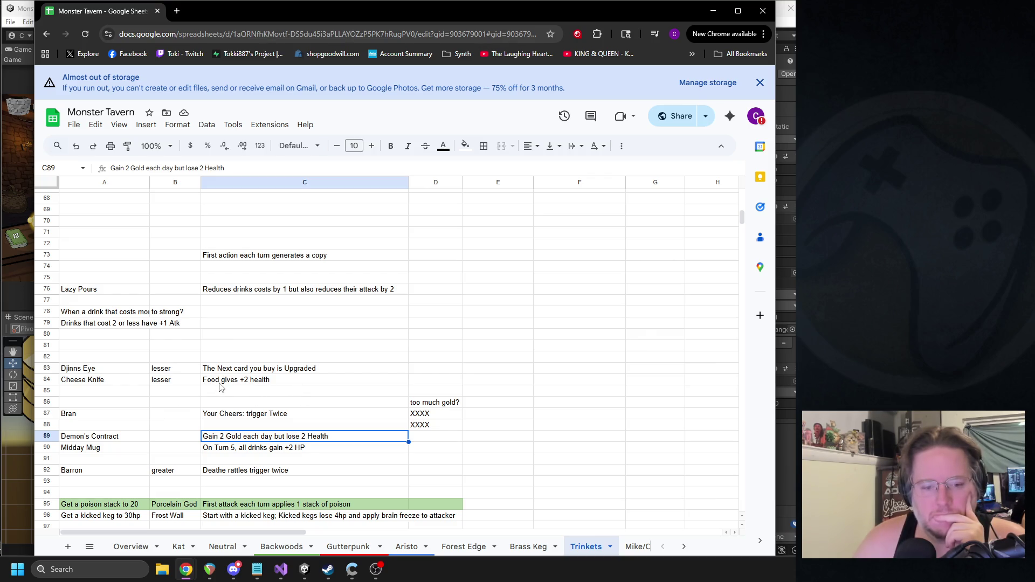
{"action": "left_click", "coordinate": [275, 450]}
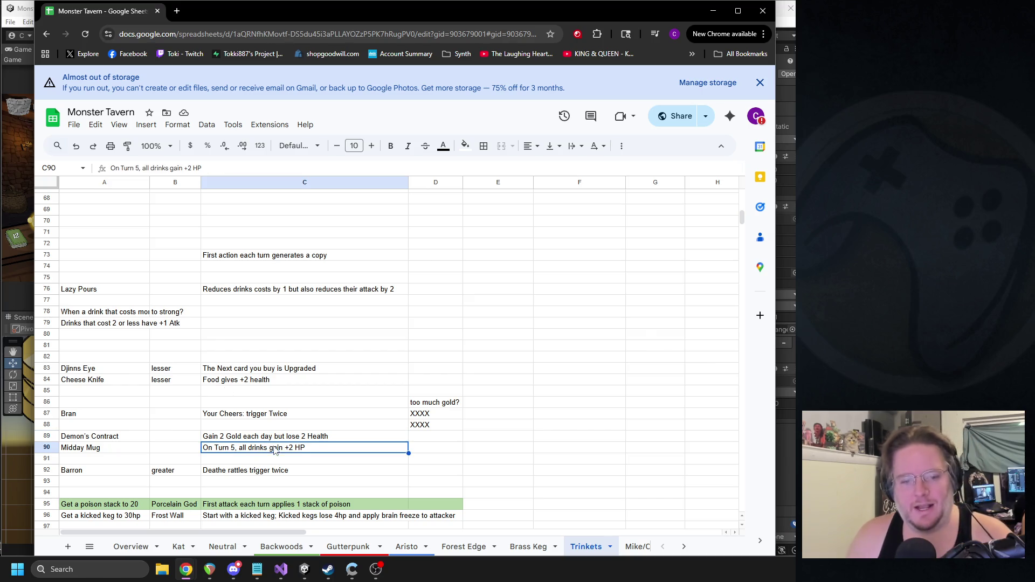
Step: Move the Midday Mug row from the notes into the empty slot below Gluttonous Coaster
{"action": "left_click", "coordinate": [93, 452], "text": "shift"}
{"action": "key", "text": "ctrl+c"}
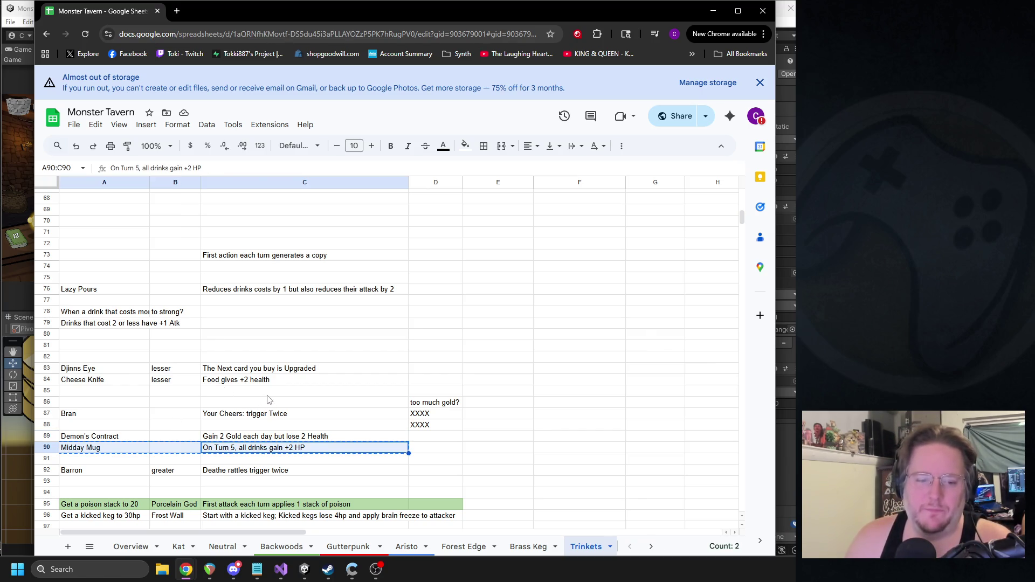
{"action": "scroll", "coordinate": [264, 398], "scroll_direction": "up", "scroll_amount": 12}
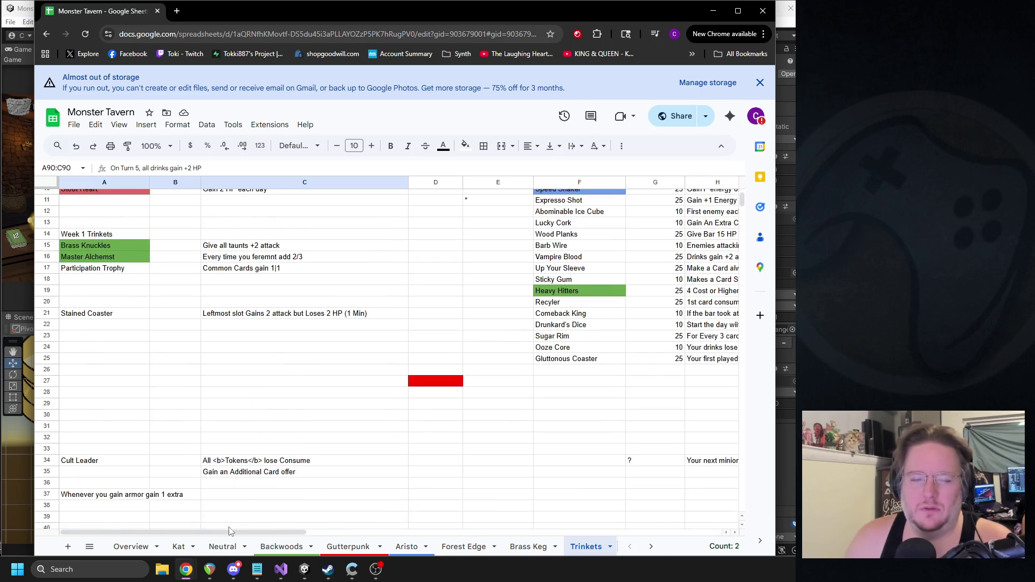
{"action": "mouse_move", "coordinate": [193, 530]}
{"action": "left_mouse_down"}
{"action": "mouse_move", "coordinate": [393, 529]}
{"action": "mouse_move", "coordinate": [283, 529]}
{"action": "left_mouse_up"}
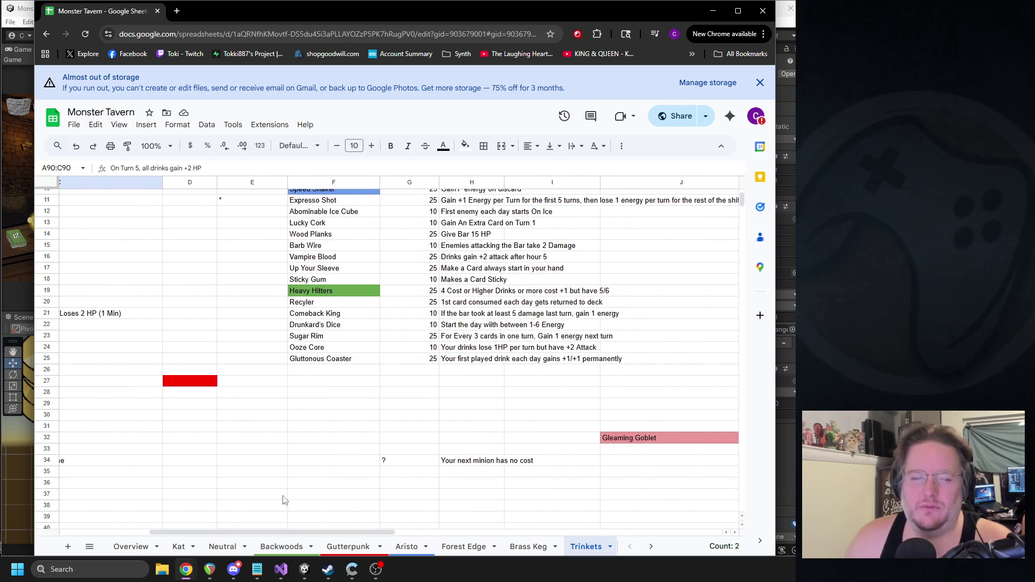
{"action": "left_click", "coordinate": [321, 371]}
{"action": "key", "text": "ctrl+v"}
Step: Relocate Midday Mug to row 22 below Stained Coaster, keeping its 'On Turn 5, all drinks gain +2 HP' effect
{"action": "left_click", "coordinate": [481, 372]}
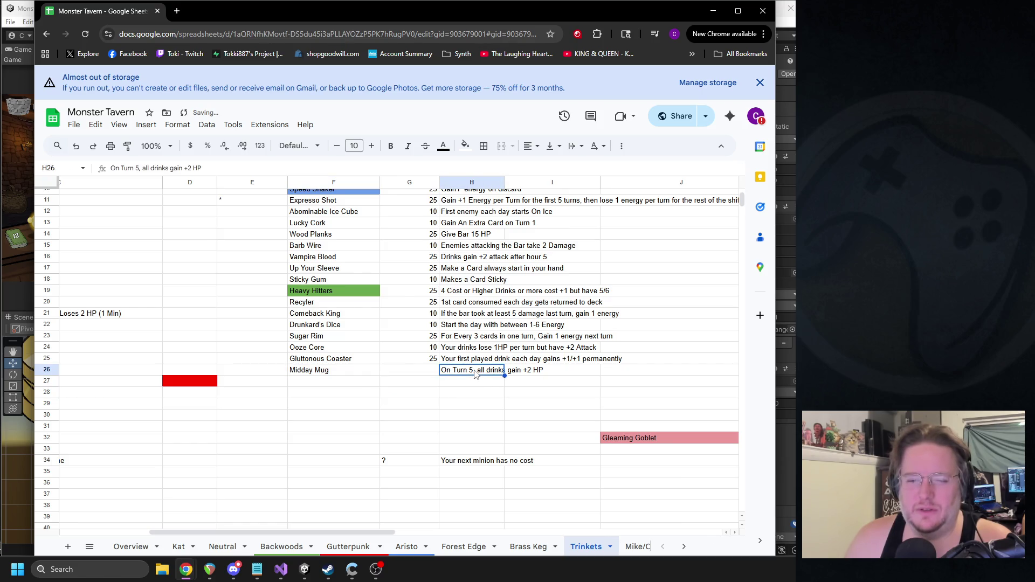
{"action": "left_click", "coordinate": [317, 372], "text": "shift"}
{"action": "key", "text": "ctrl+c"}
{"action": "left_click_drag", "start_coordinate": [345, 532], "coordinate": [256, 532]}
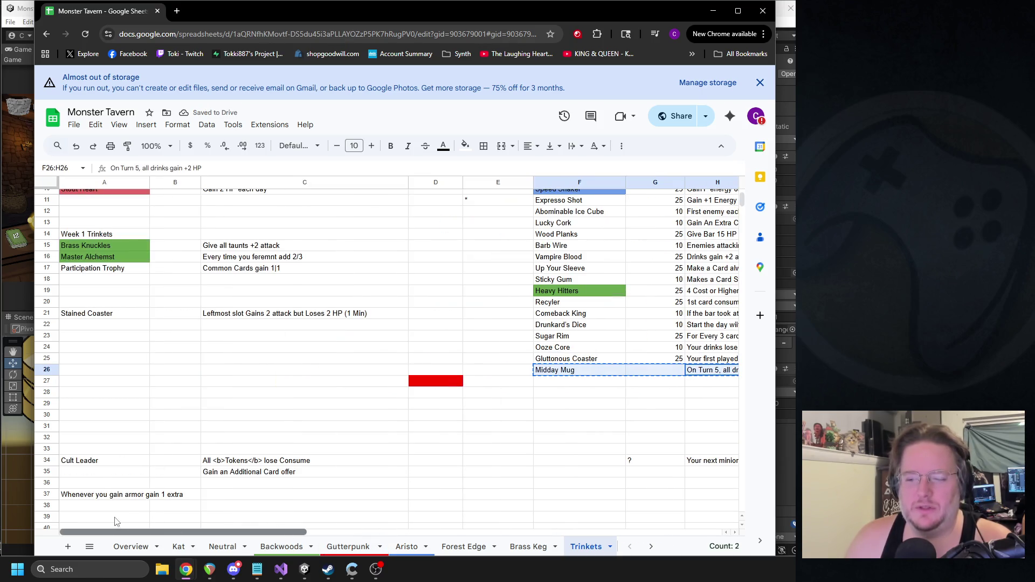
{"action": "left_click", "coordinate": [81, 326]}
{"action": "key", "text": "ctrl+v"}
{"action": "left_click", "coordinate": [186, 359]}
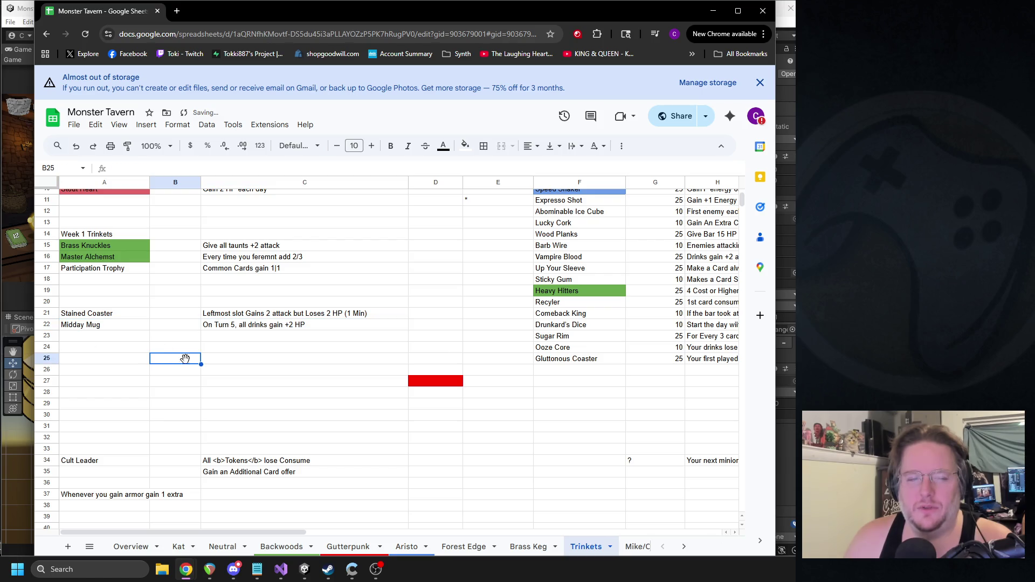
{"action": "left_click", "coordinate": [225, 327]}
{"action": "triple_click", "coordinate": [252, 326]}
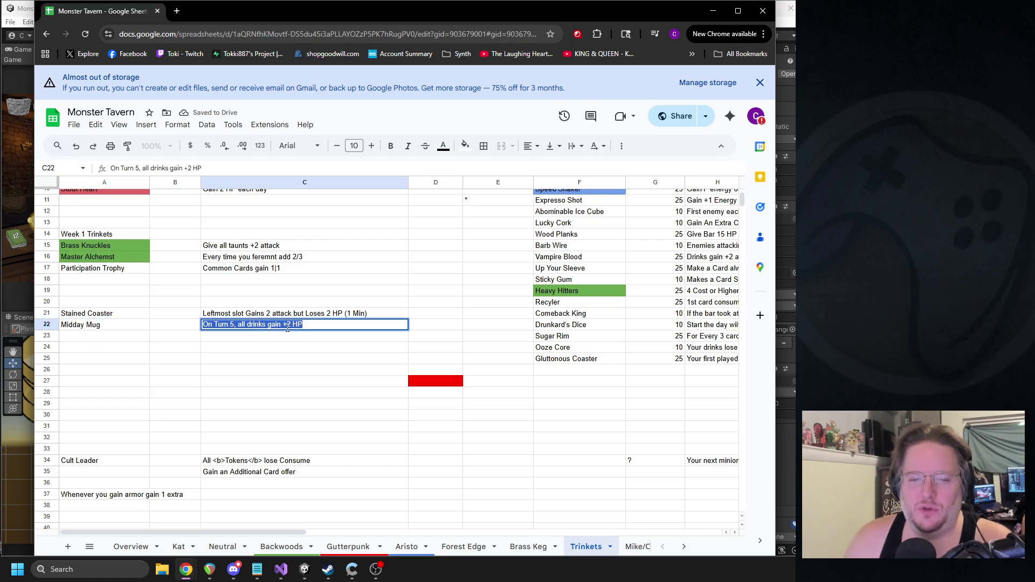
{"action": "left_click", "coordinate": [286, 348]}
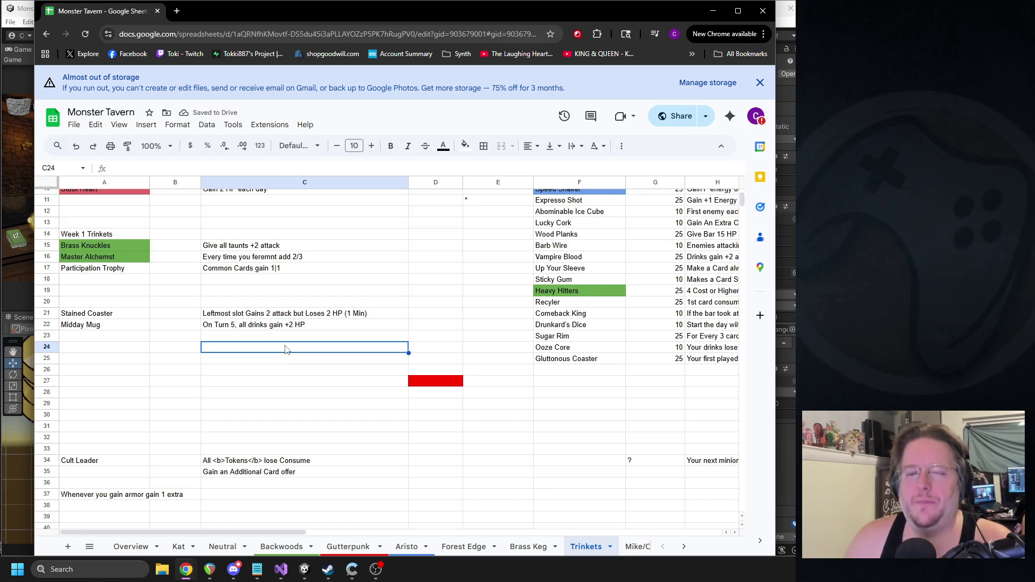
{"action": "left_click", "coordinate": [274, 327]}
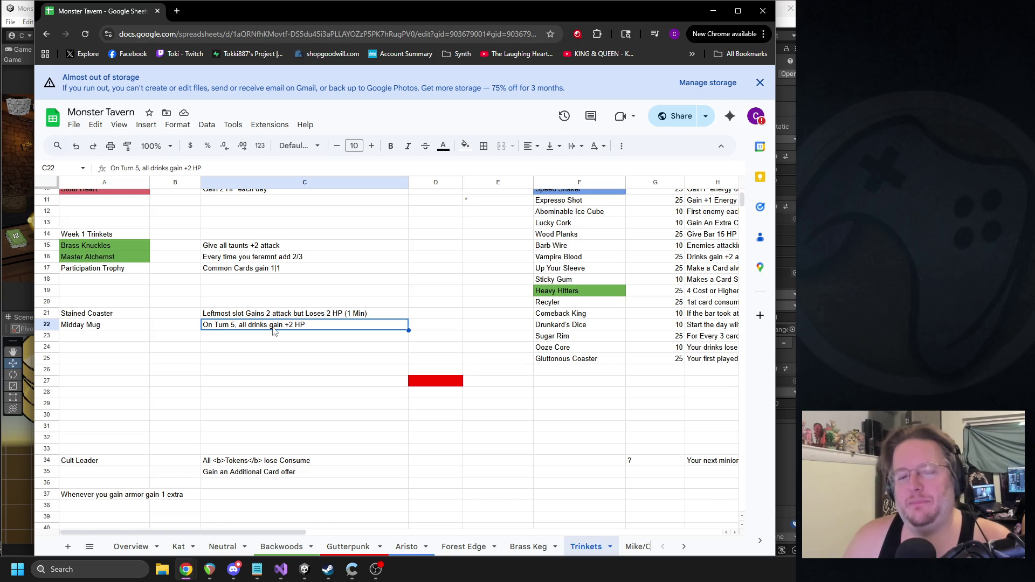
{"action": "triple_click", "coordinate": [274, 330]}
{"action": "left_click", "coordinate": [272, 335]}
{"action": "triple_click", "coordinate": [277, 329]}
{"action": "left_click_drag", "start_coordinate": [277, 329], "coordinate": [247, 339]}
{"action": "triple_click", "coordinate": [264, 330]}
{"action": "triple_click", "coordinate": [247, 323]}
{"action": "double_click", "coordinate": [260, 324]}
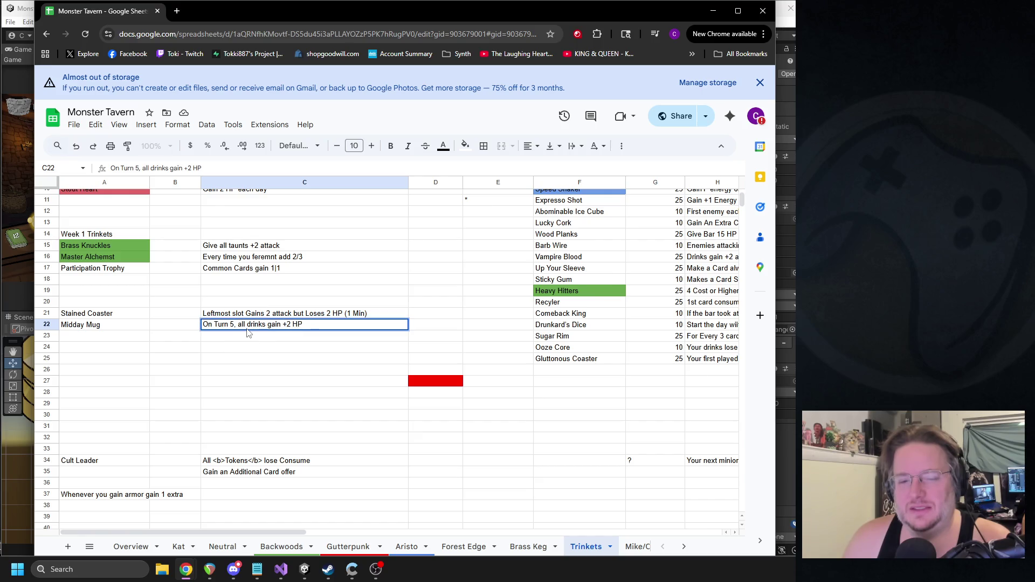
{"action": "triple_click", "coordinate": [260, 325]}
{"action": "left_click", "coordinate": [255, 339]}
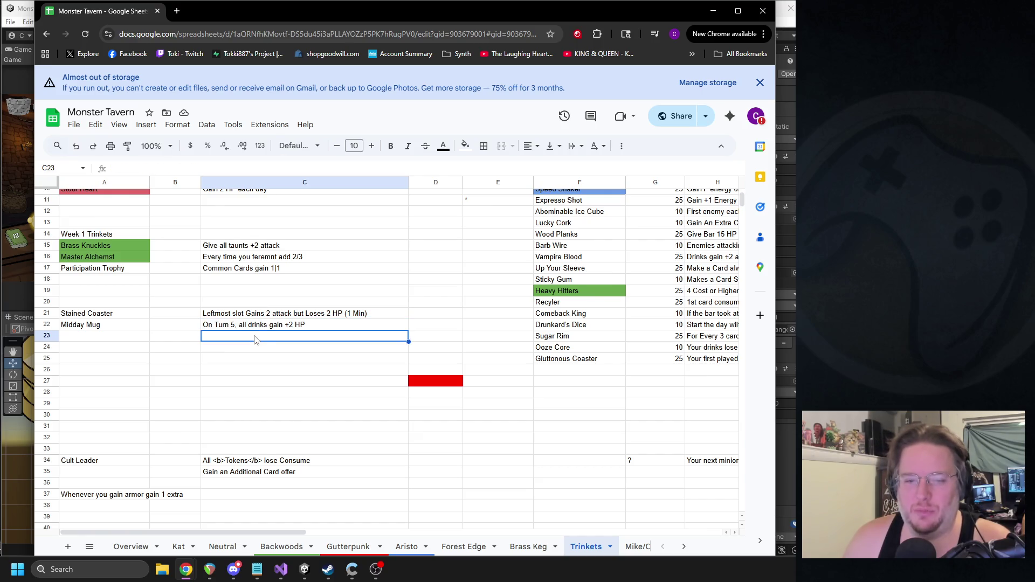
{"action": "triple_click", "coordinate": [253, 326]}
{"action": "left_click", "coordinate": [251, 337]}
{"action": "double_click", "coordinate": [250, 325]}
{"action": "triple_click", "coordinate": [251, 325]}
{"action": "left_click", "coordinate": [248, 336]}
{"action": "left_click", "coordinate": [244, 327]}
{"action": "triple_click", "coordinate": [244, 327]}
{"action": "left_click", "coordinate": [238, 339]}
{"action": "left_click", "coordinate": [239, 326]}
{"action": "triple_click", "coordinate": [240, 327]}
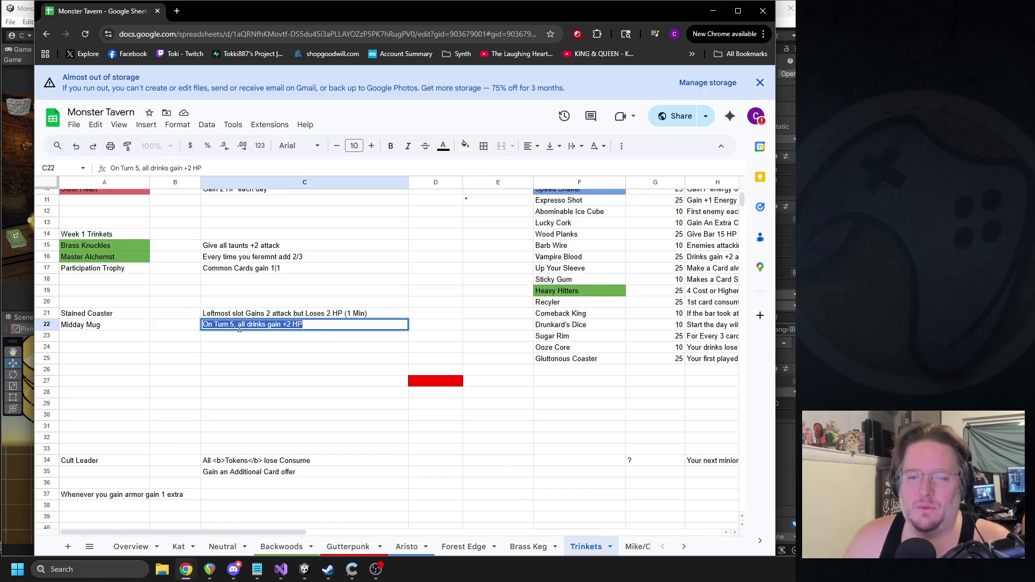
{"action": "scroll", "coordinate": [235, 342], "scroll_direction": "down", "scroll_amount": 10}
{"action": "left_click", "coordinate": [237, 371]}
{"action": "scroll", "coordinate": [223, 419], "scroll_direction": "down", "scroll_amount": 3}
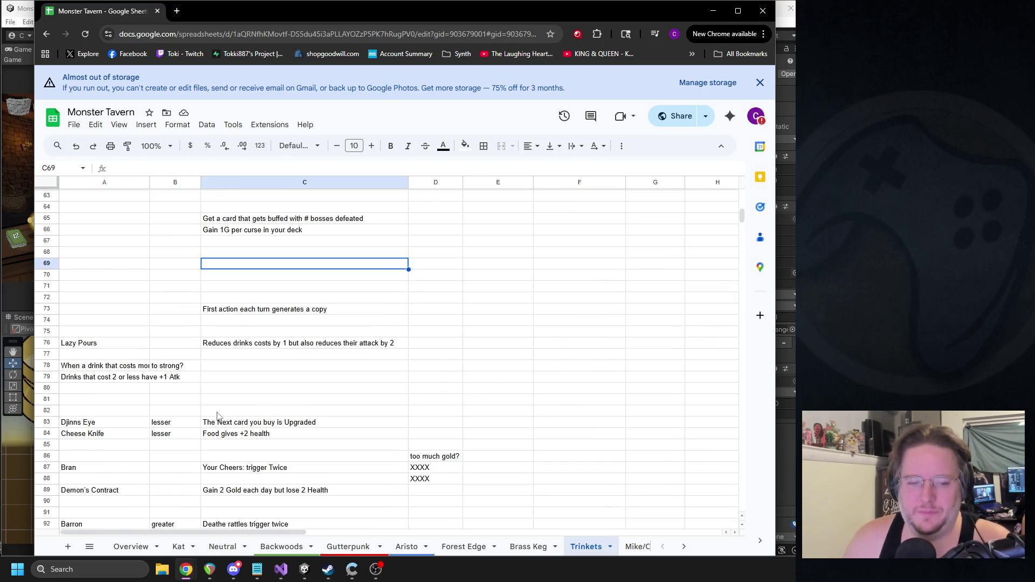
{"action": "left_click", "coordinate": [244, 345]}
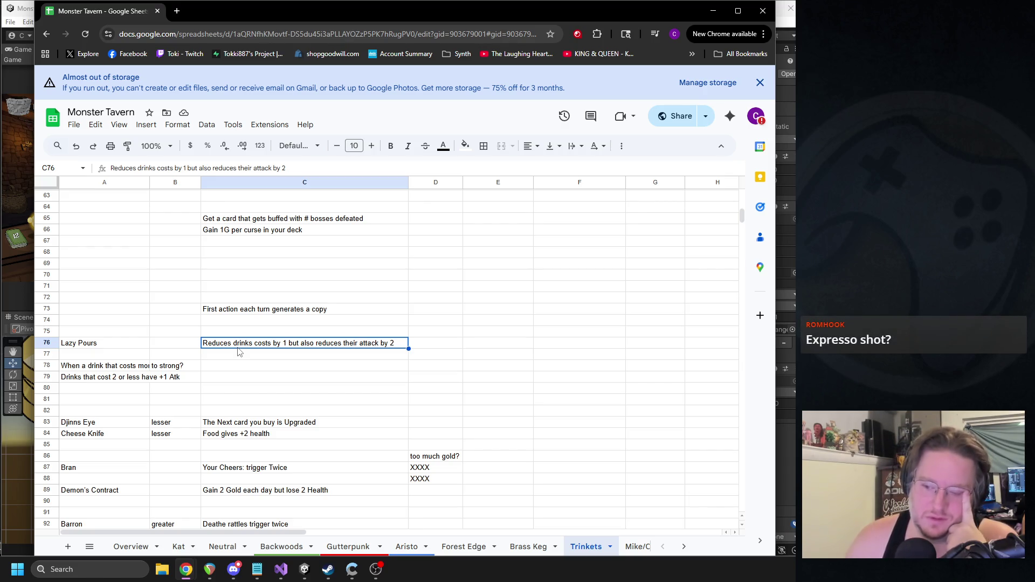
{"action": "scroll", "coordinate": [240, 351], "scroll_direction": "up", "scroll_amount": 12}
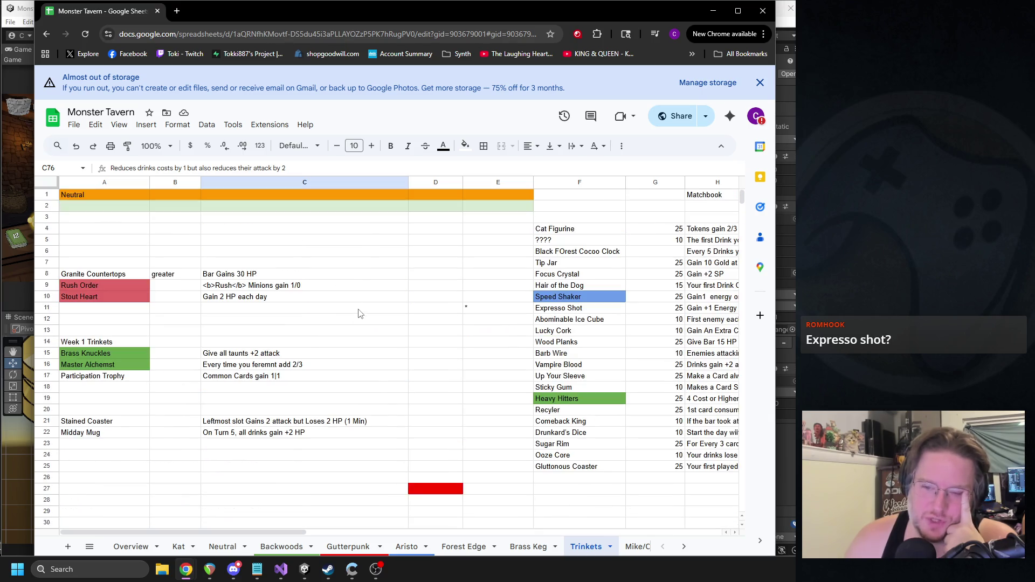
{"action": "left_click_drag", "start_coordinate": [283, 532], "coordinate": [355, 531]}
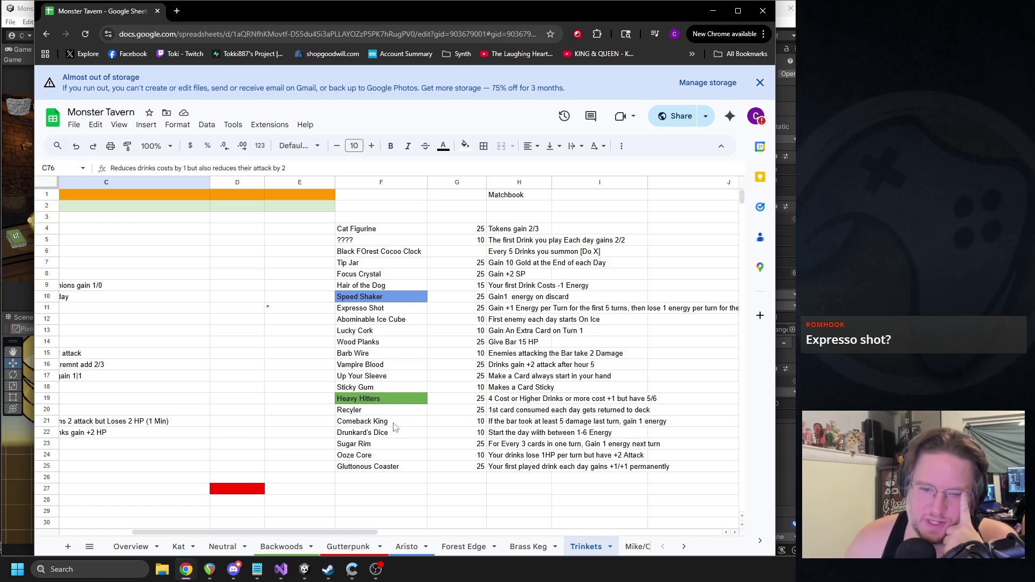
{"action": "left_click", "coordinate": [370, 309]}
{"action": "left_click", "coordinate": [536, 312]}
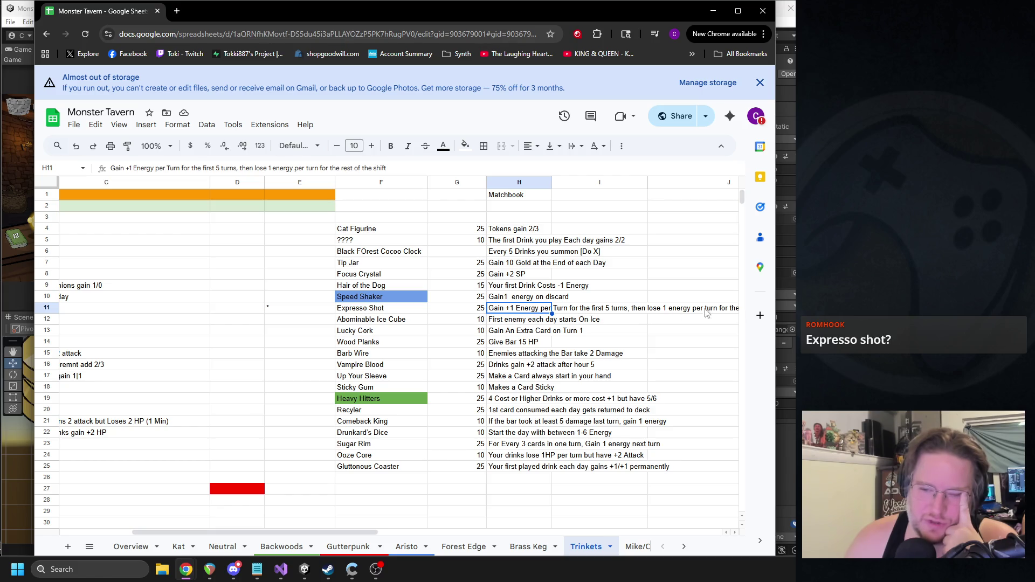
{"action": "scroll", "coordinate": [377, 537], "scroll_direction": "left", "scroll_amount": 5}
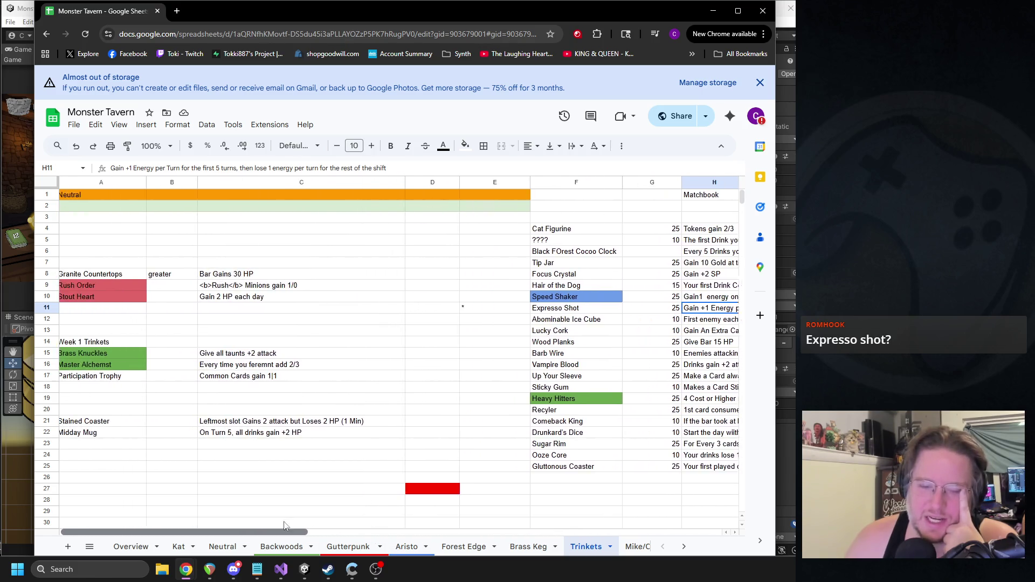
{"action": "scroll", "coordinate": [215, 512], "scroll_direction": "down", "scroll_amount": 5}
{"action": "scroll", "coordinate": [189, 405], "scroll_direction": "down", "scroll_amount": 10}
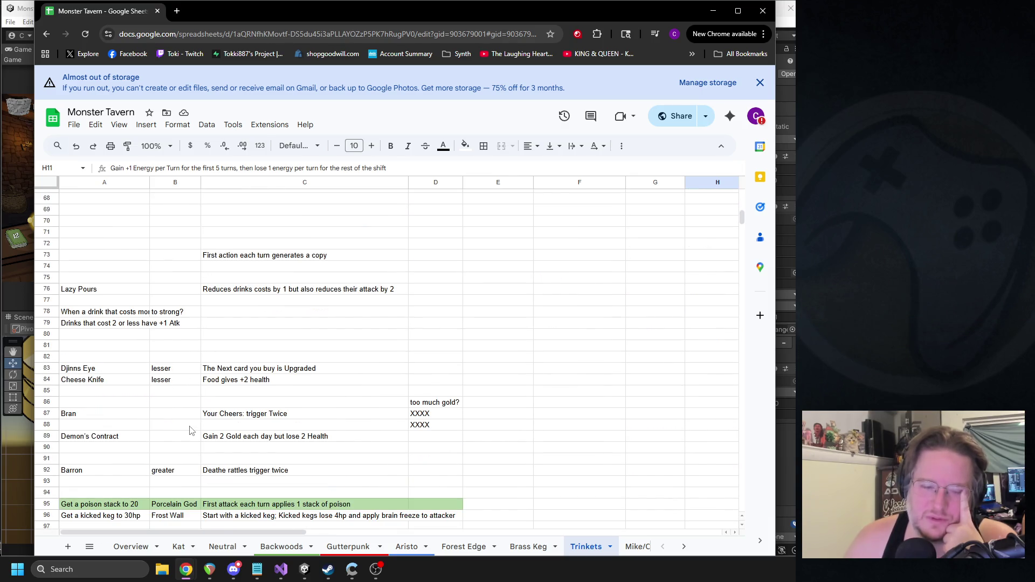
{"action": "scroll", "coordinate": [186, 418], "scroll_direction": "down", "scroll_amount": 3}
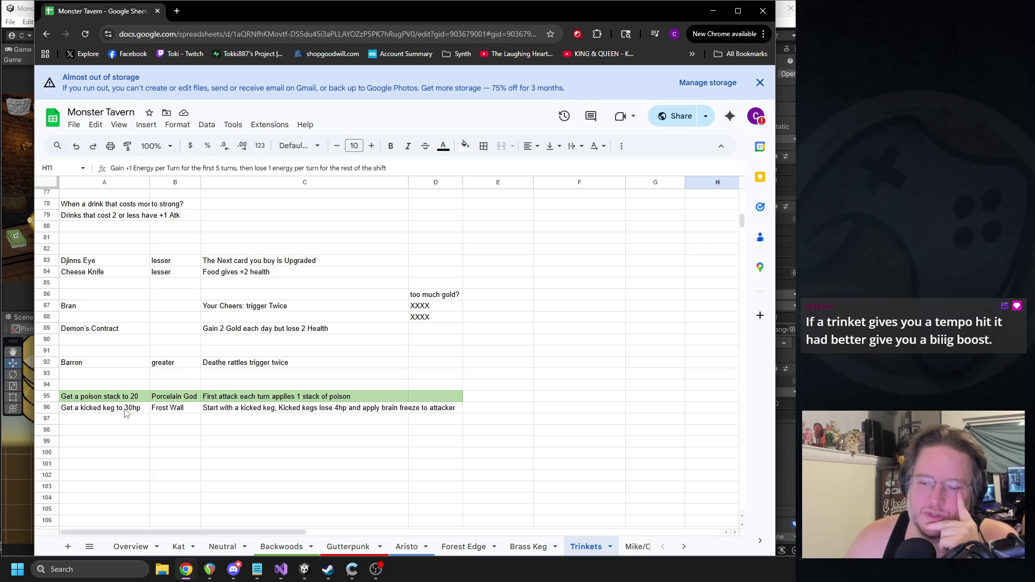
{"action": "scroll", "coordinate": [194, 345], "scroll_direction": "up", "scroll_amount": 2}
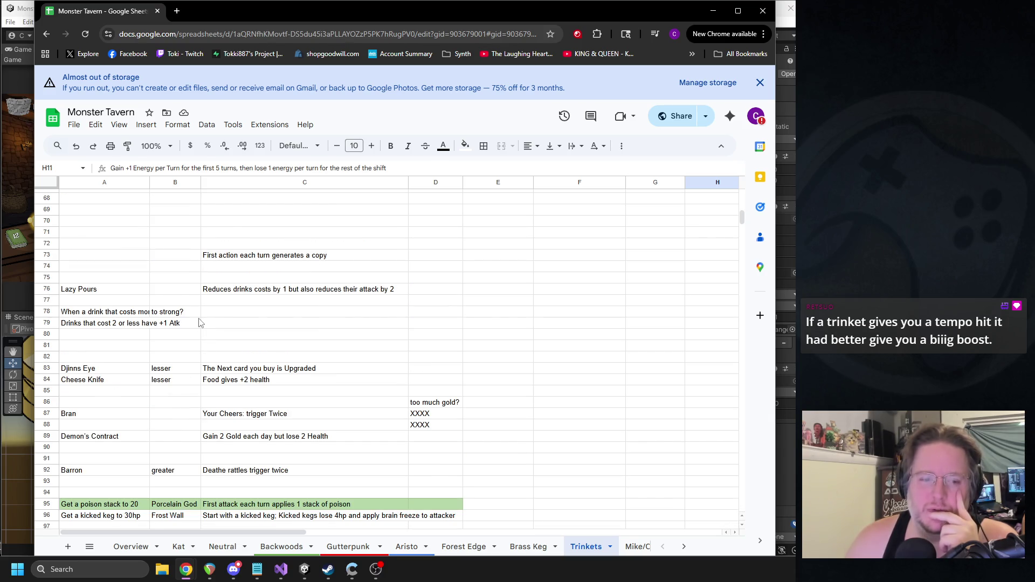
{"action": "scroll", "coordinate": [198, 322], "scroll_direction": "up", "scroll_amount": 5}
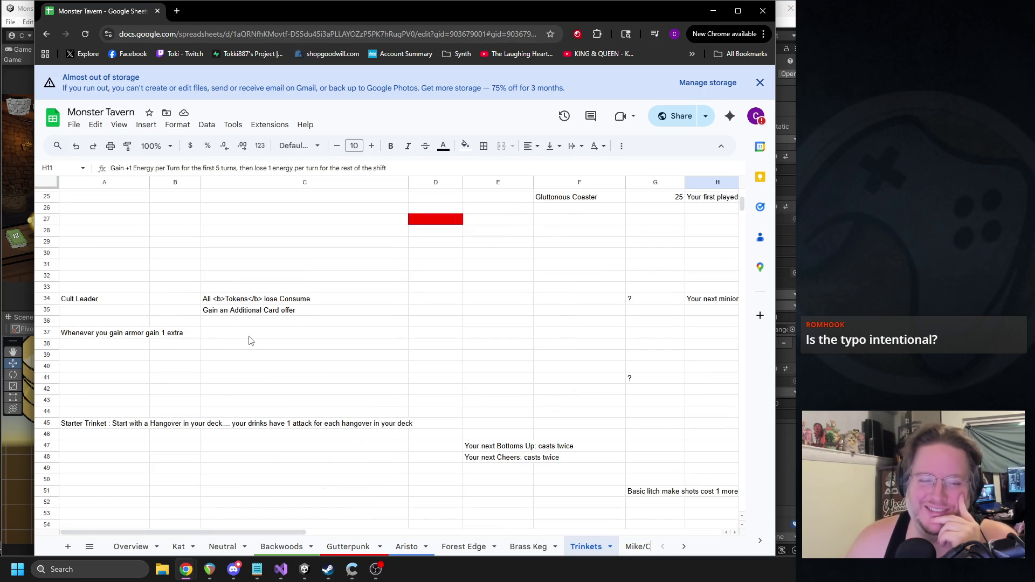
{"action": "scroll", "coordinate": [243, 339], "scroll_direction": "down", "scroll_amount": 13}
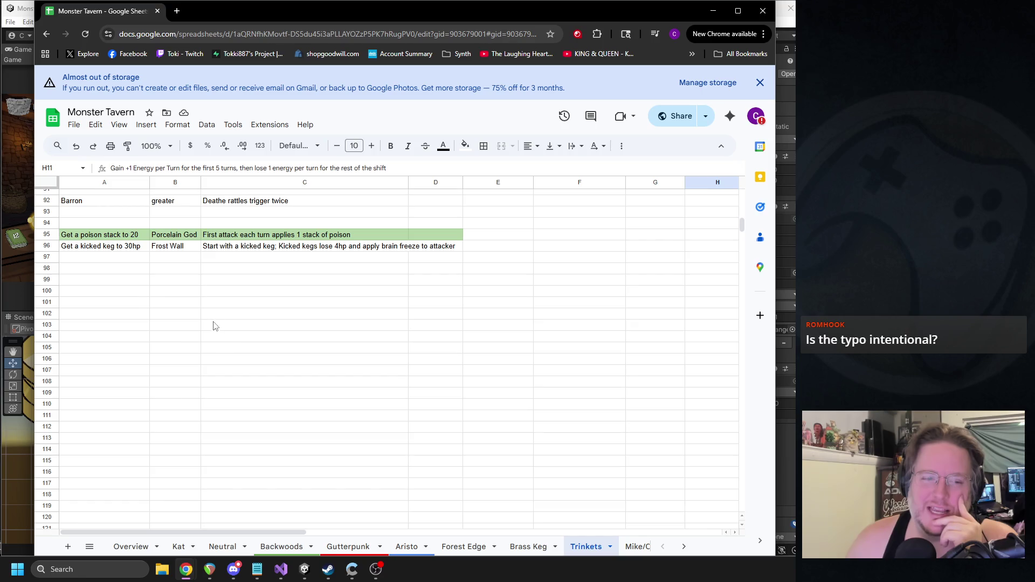
{"action": "scroll", "coordinate": [210, 323], "scroll_direction": "up", "scroll_amount": 2}
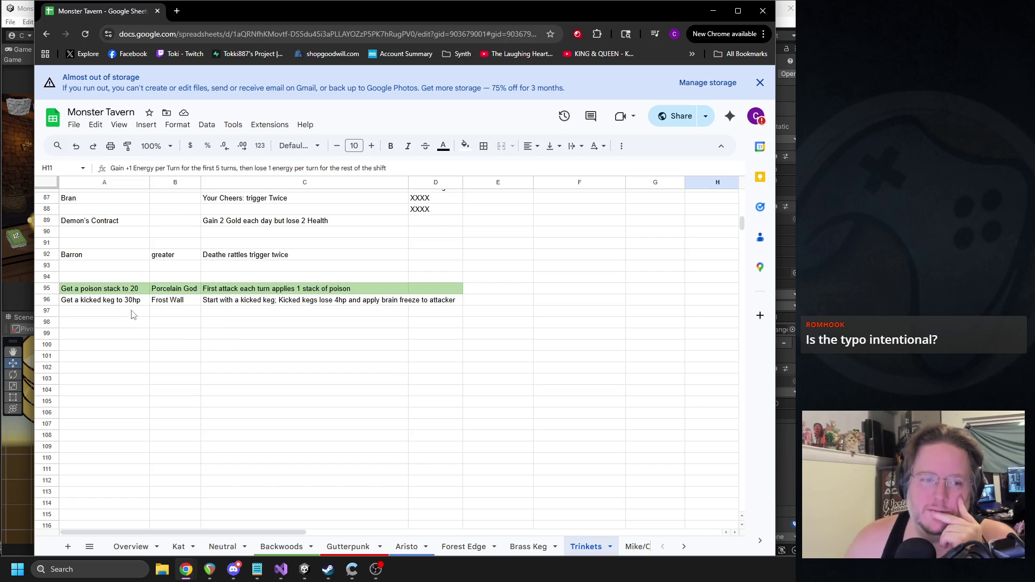
{"action": "left_click", "coordinate": [97, 302]}
{"action": "scroll", "coordinate": [208, 303], "scroll_direction": "up", "scroll_amount": 2}
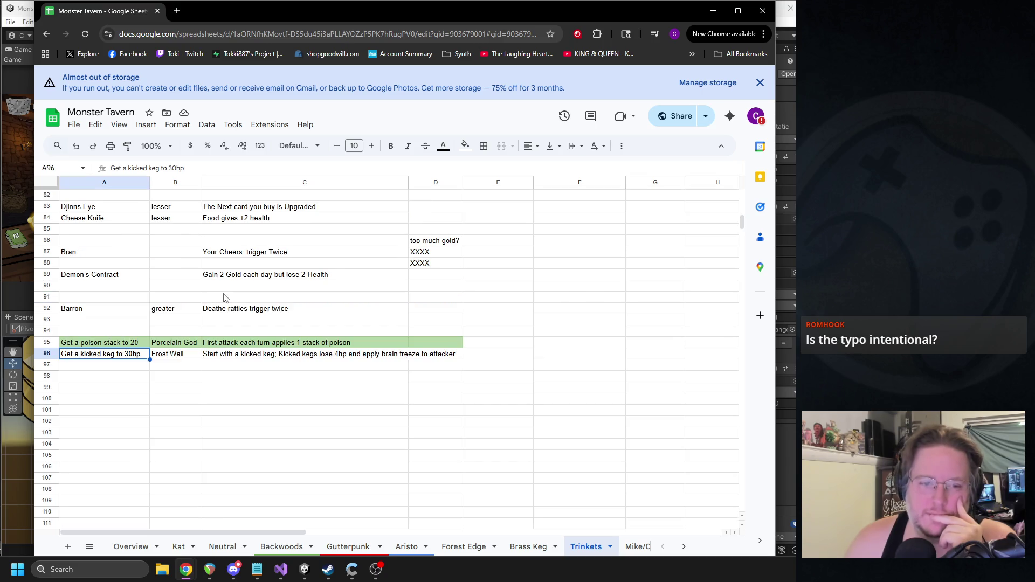
{"action": "left_click", "coordinate": [220, 354]}
{"action": "left_click", "coordinate": [96, 346]}
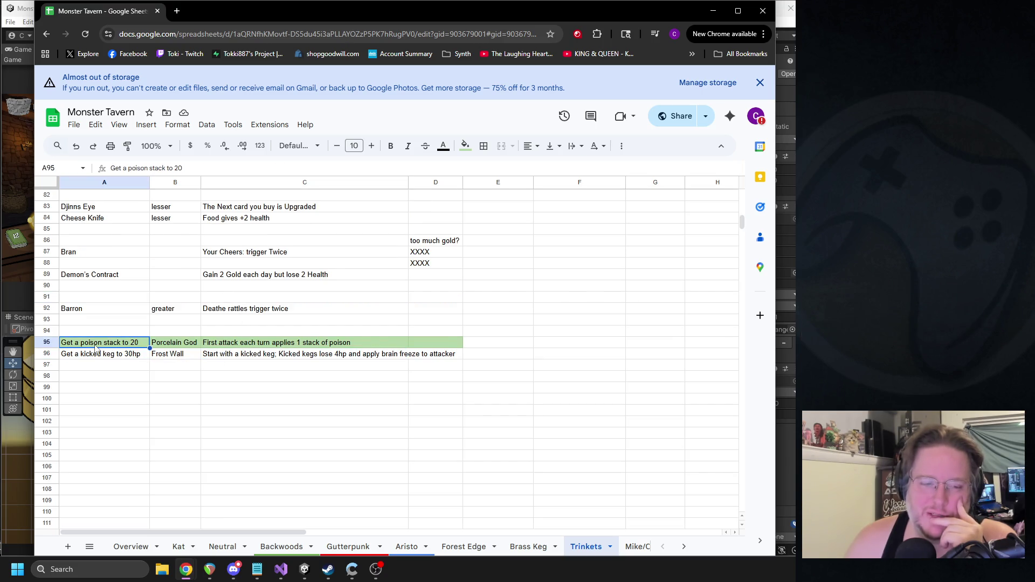
{"action": "scroll", "coordinate": [192, 328], "scroll_direction": "up", "scroll_amount": 15}
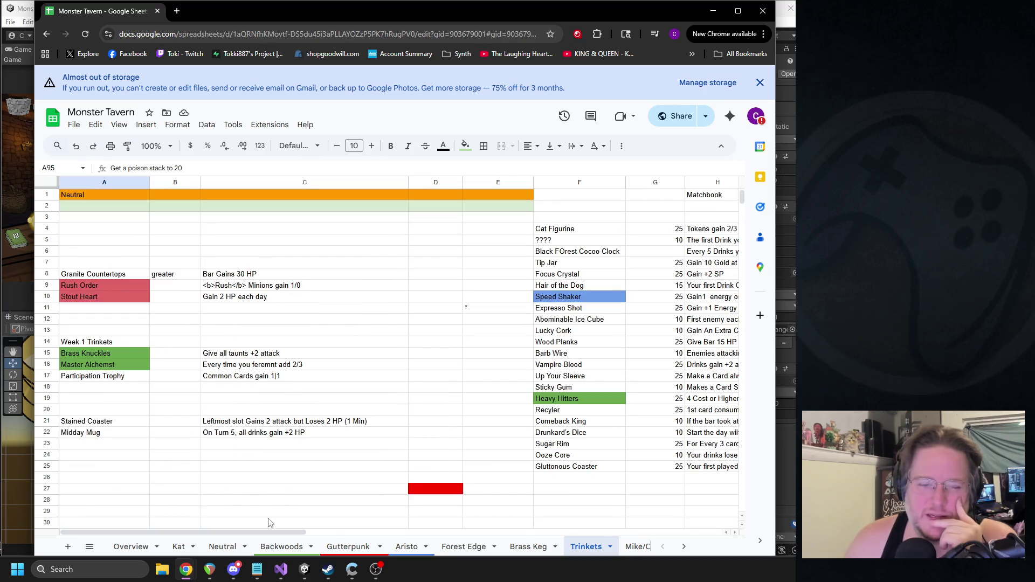
{"action": "scroll", "coordinate": [286, 540], "scroll_direction": "right", "scroll_amount": 5}
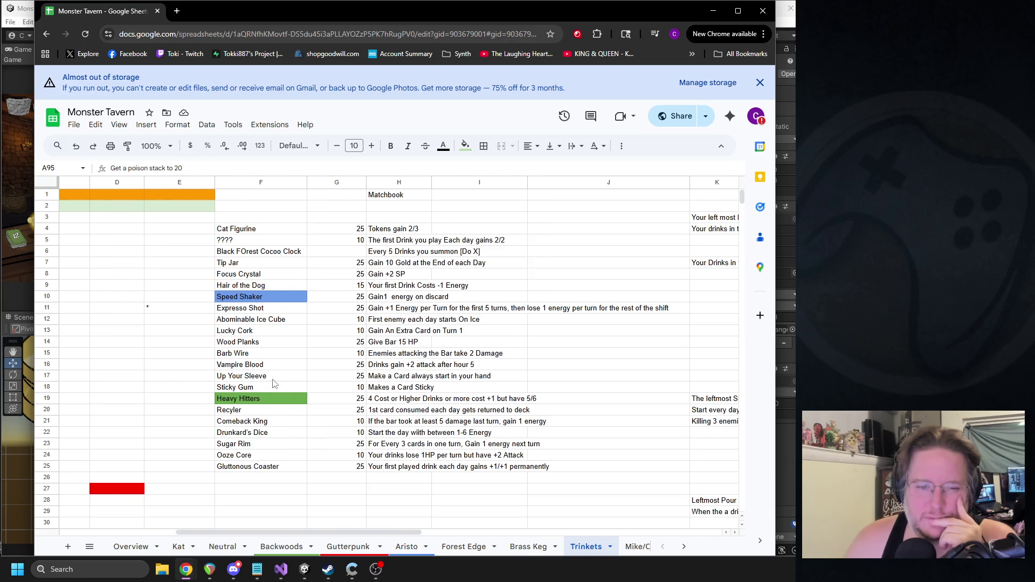
{"action": "left_click", "coordinate": [378, 366]}
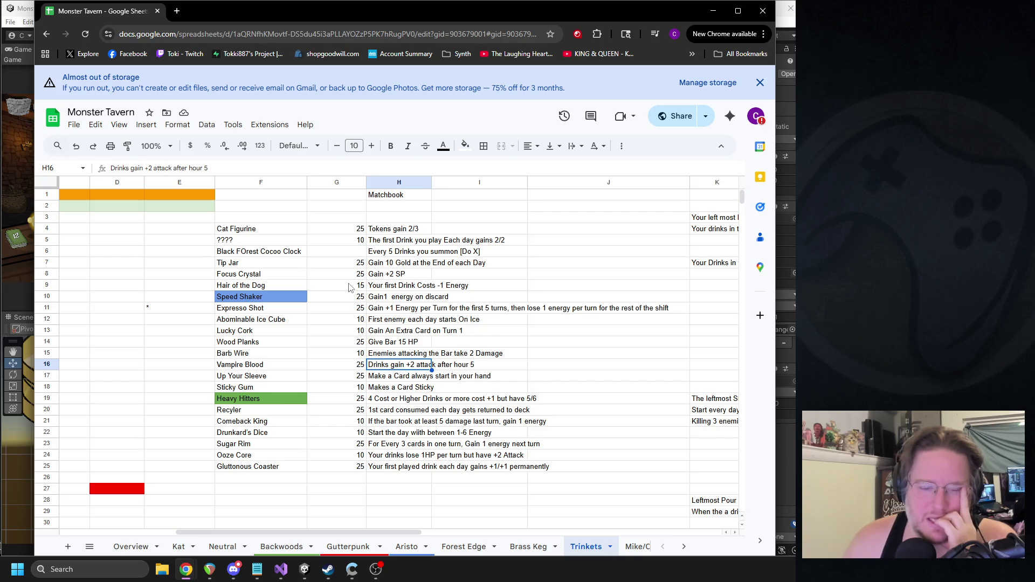
{"action": "left_click", "coordinate": [276, 231]}
{"action": "left_click", "coordinate": [378, 230]}
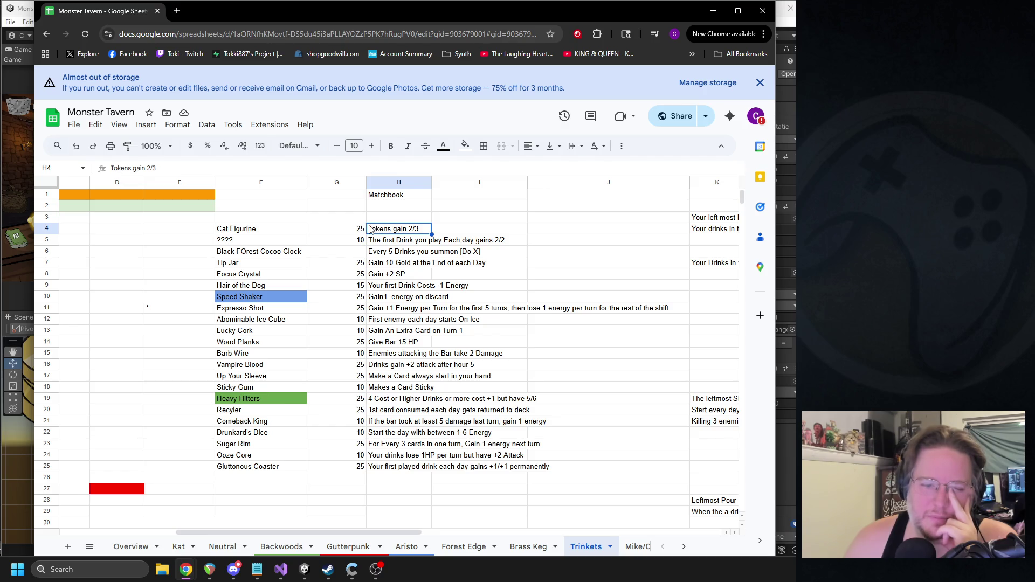
{"action": "left_click", "coordinate": [258, 448]}
{"action": "left_click", "coordinate": [253, 455]}
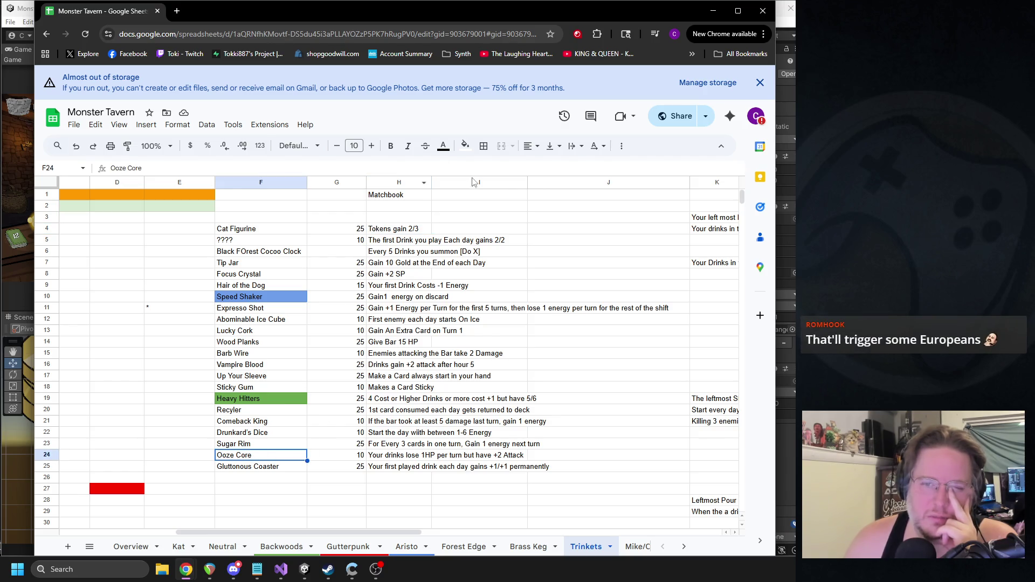
{"action": "left_click", "coordinate": [176, 460]}
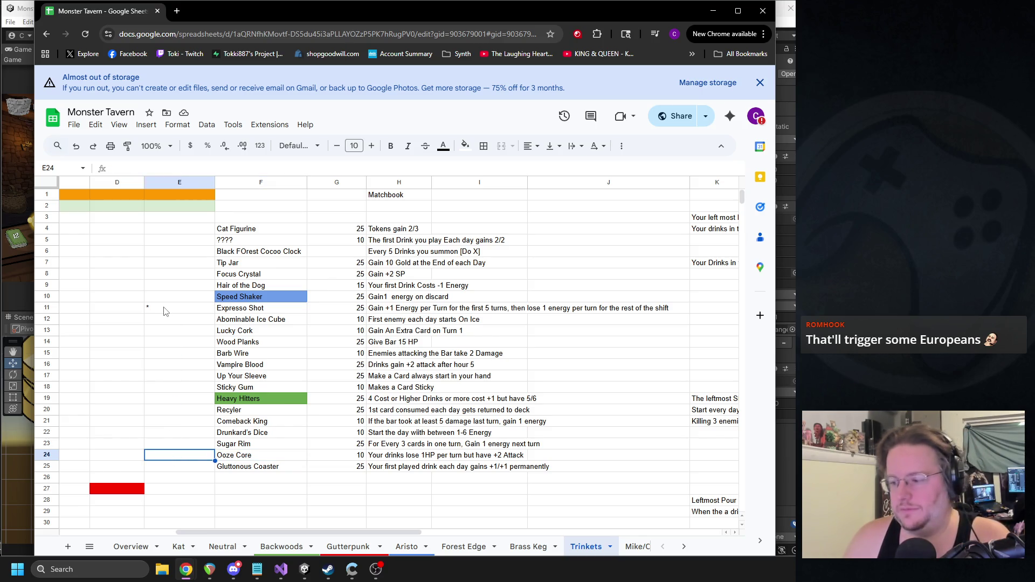
{"action": "double_click", "coordinate": [233, 308]}
{"action": "double_click", "coordinate": [231, 309]}
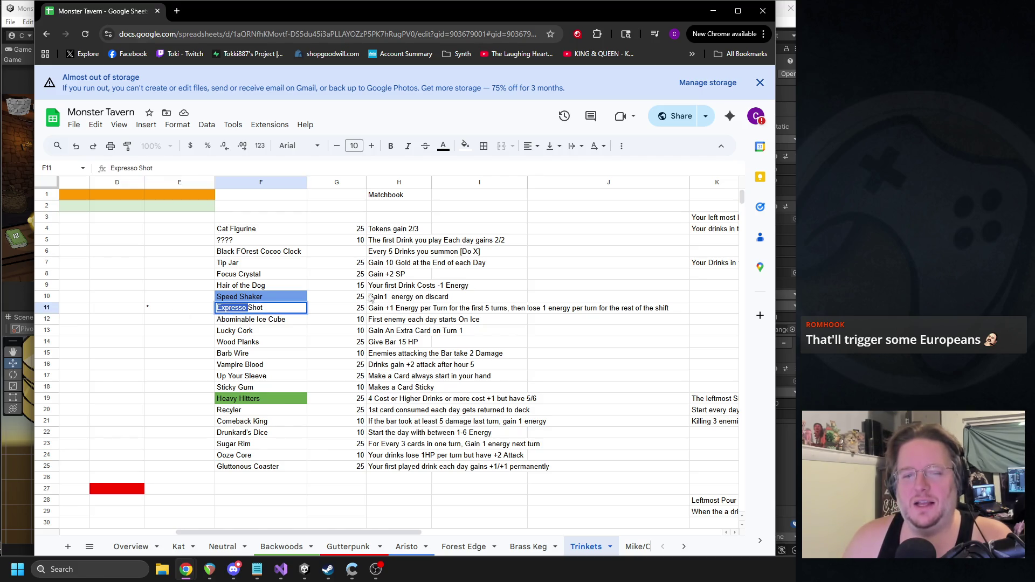
{"action": "left_click", "coordinate": [177, 12]}
{"action": "type", "text": "Expresso"}
{"action": "key", "text": "Return"}
{"action": "scroll", "coordinate": [232, 215], "scroll_direction": "down", "scroll_amount": 5}
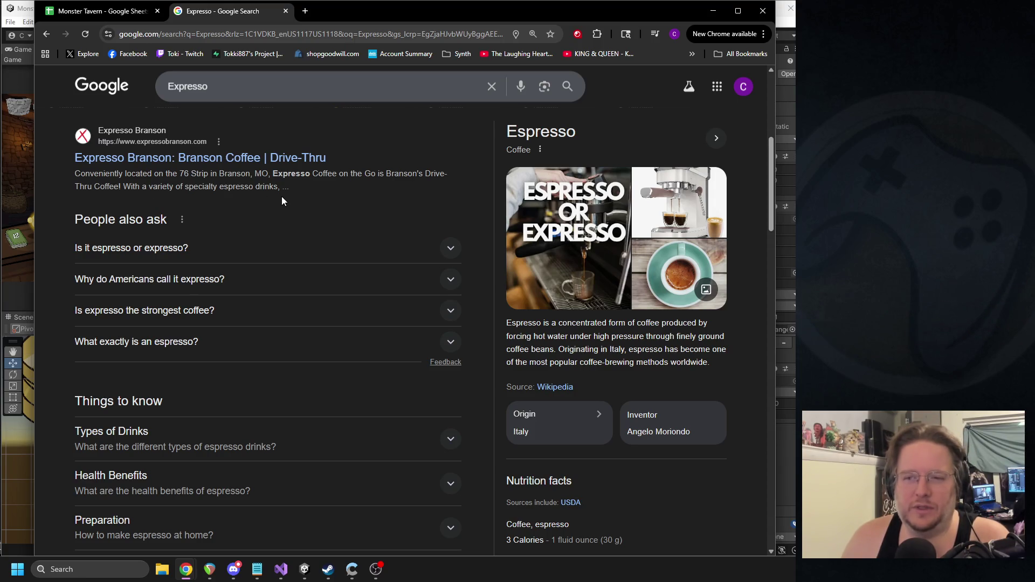
{"action": "left_click", "coordinate": [285, 12]}
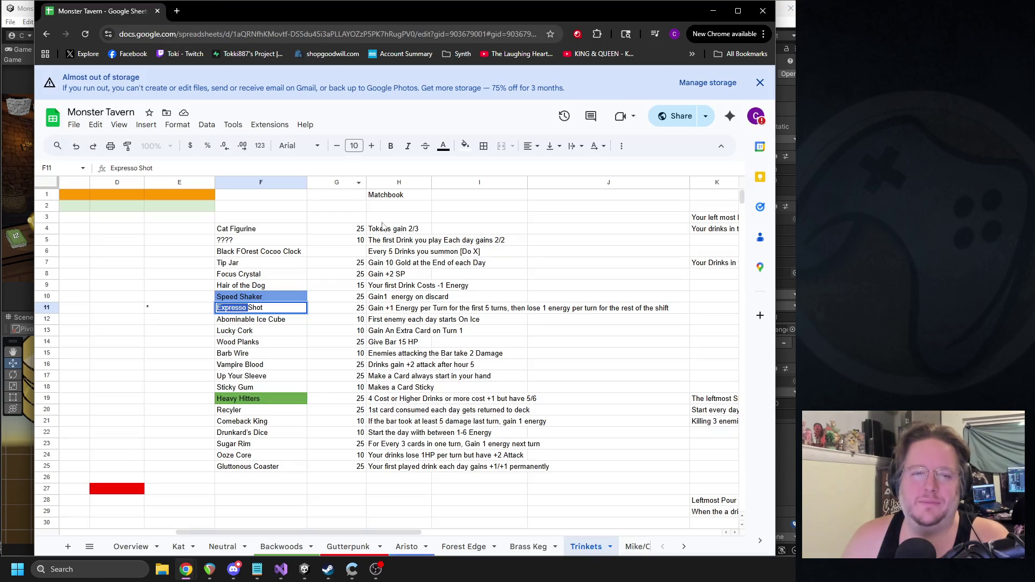
Step: Type X beside Gluttonous Coaster, Ooze Core and Sticky Gum
{"action": "left_click", "coordinate": [235, 327]}
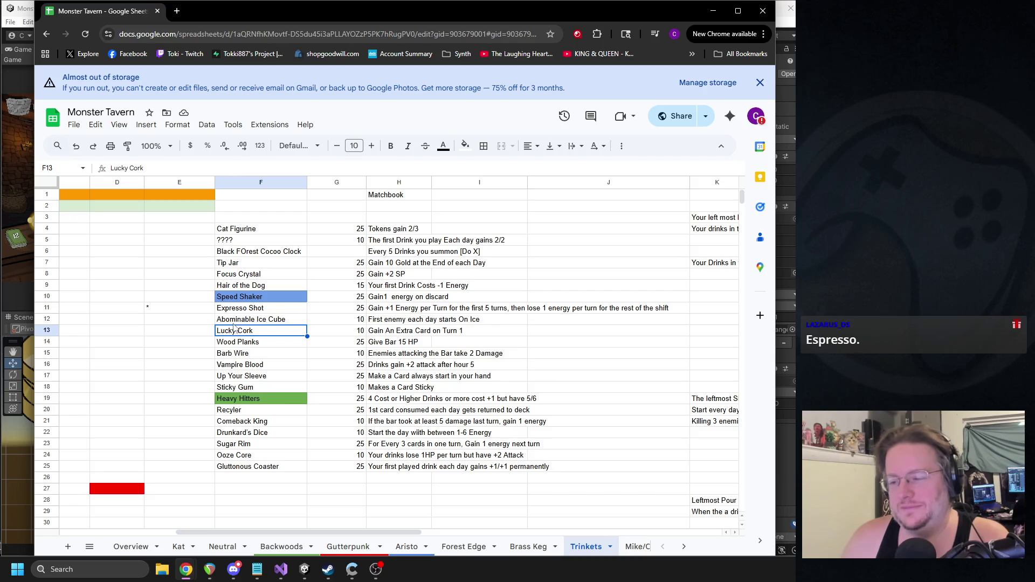
{"action": "left_click", "coordinate": [223, 311]}
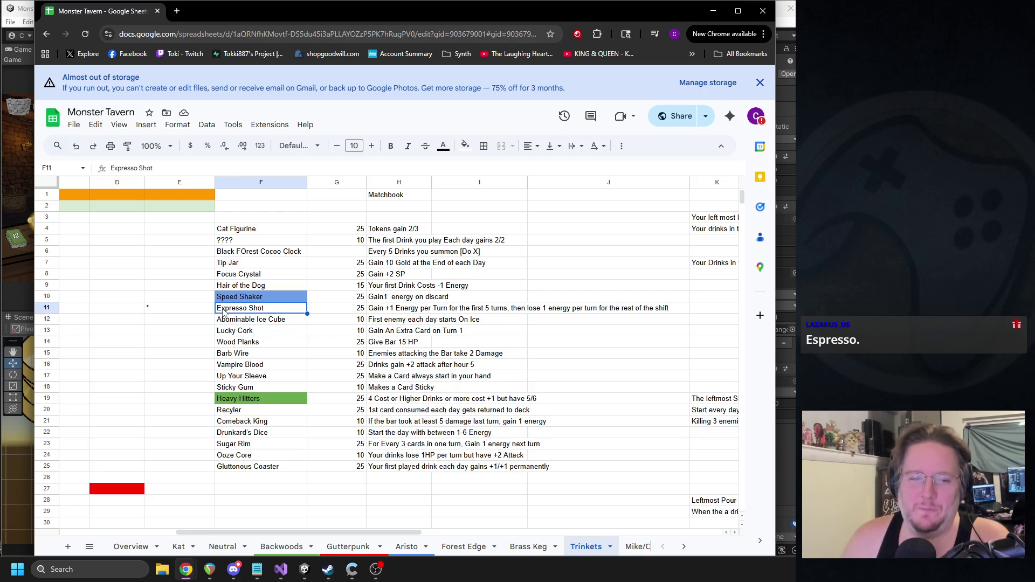
{"action": "left_click", "coordinate": [195, 468]}
{"action": "type", "text": "X"}
{"action": "key", "text": "Up"}
{"action": "type", "text": "X"}
{"action": "left_click", "coordinate": [181, 432]}
{"action": "left_click", "coordinate": [175, 400]}
{"action": "left_click", "coordinate": [175, 388]}
{"action": "type", "text": "X"}
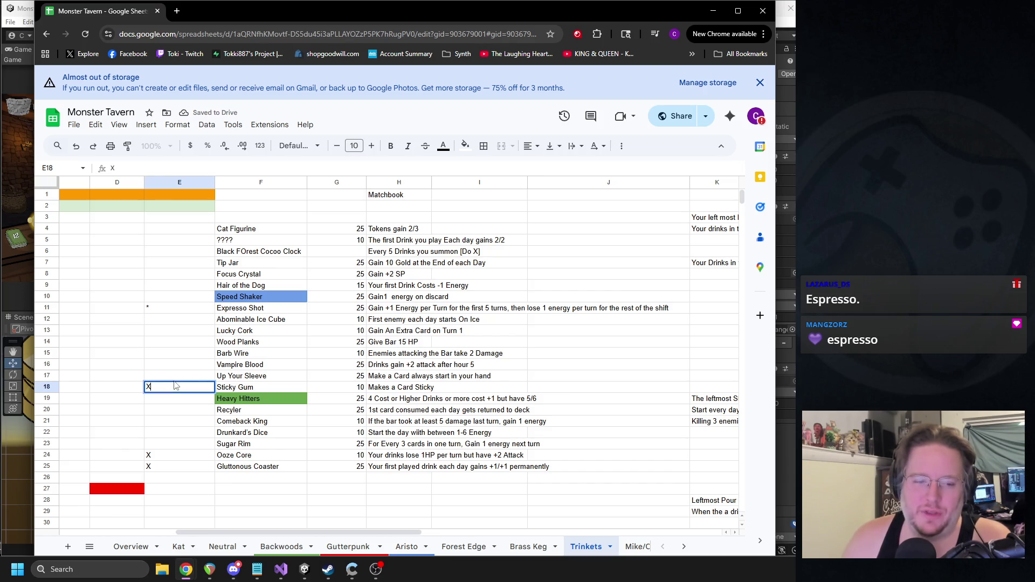
Step: Change cell D27's fill from red to white
{"action": "left_click", "coordinate": [132, 492]}
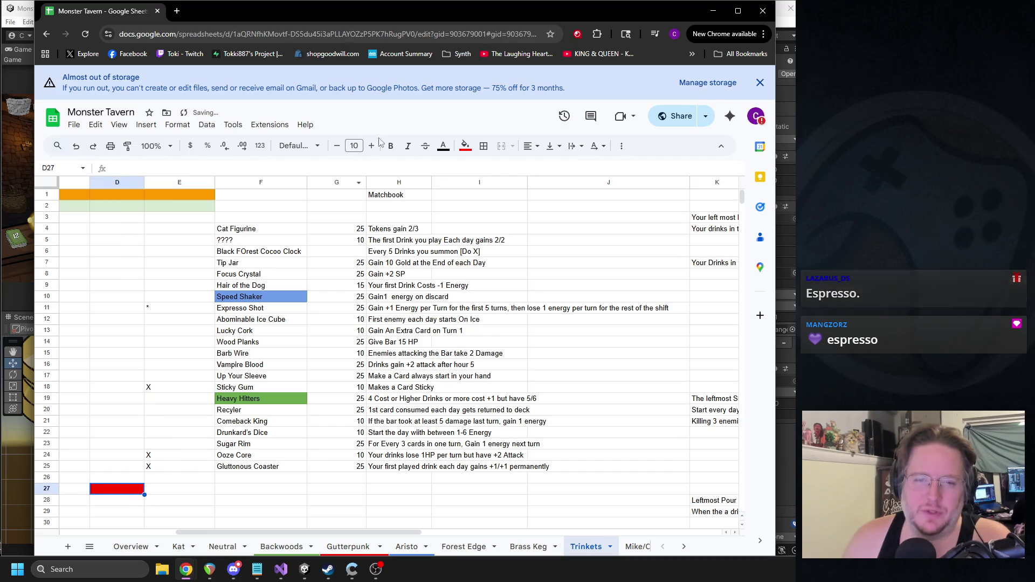
{"action": "left_click", "coordinate": [465, 145]}
{"action": "left_click", "coordinate": [575, 184]}
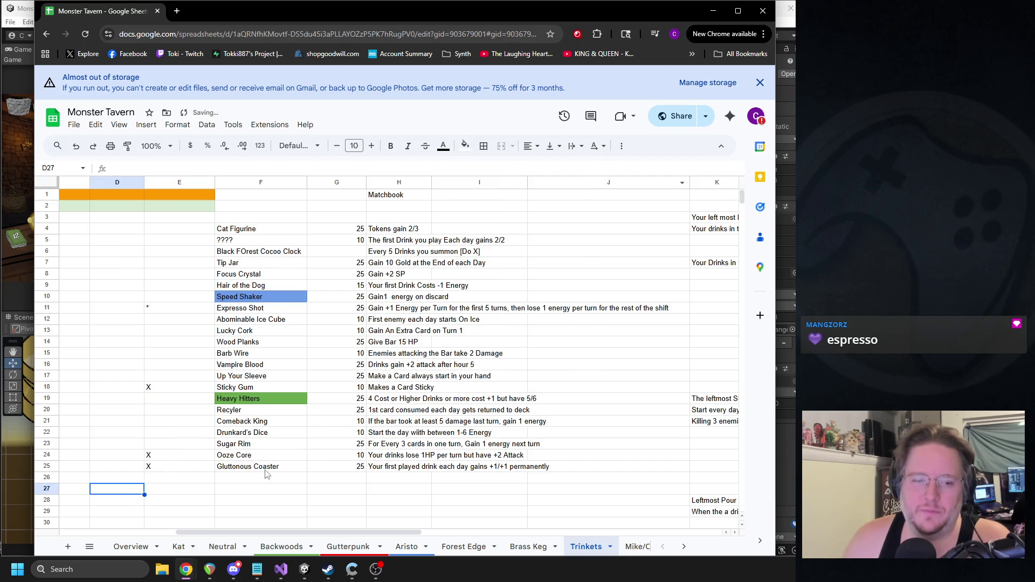
{"action": "left_click", "coordinate": [251, 480]}
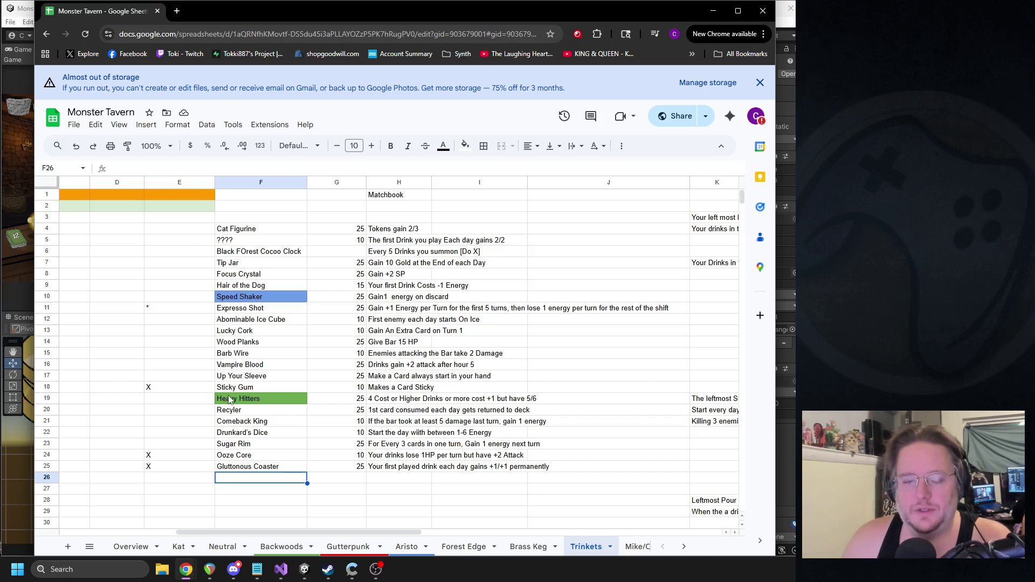
{"action": "mouse_move", "coordinate": [263, 531]}
{"action": "left_mouse_down"}
{"action": "mouse_move", "coordinate": [168, 531]}
{"action": "mouse_move", "coordinate": [110, 516]}
{"action": "left_mouse_up"}
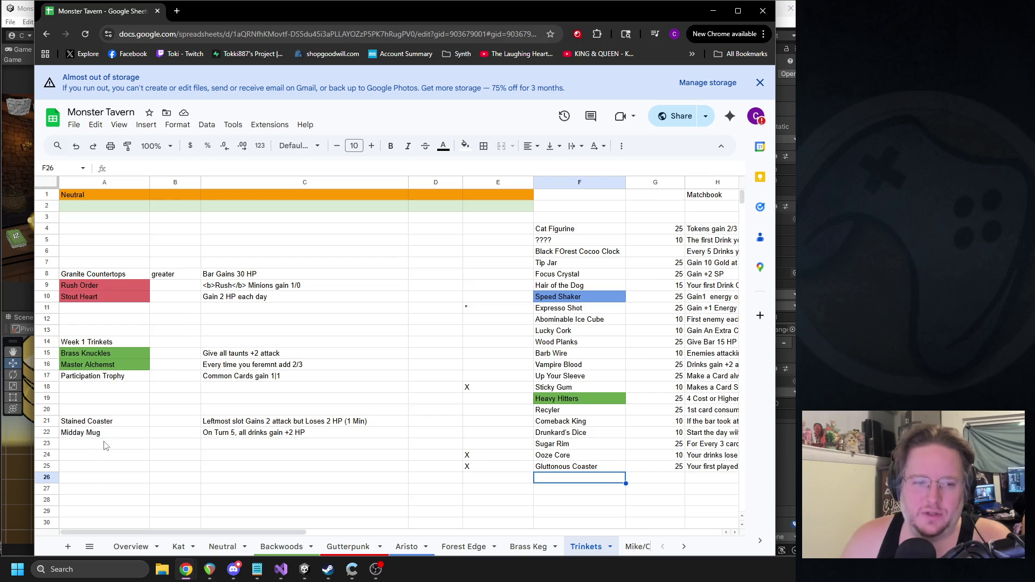
{"action": "mouse_move", "coordinate": [279, 531]}
{"action": "left_mouse_down"}
{"action": "mouse_move", "coordinate": [381, 534]}
{"action": "mouse_move", "coordinate": [213, 531]}
{"action": "left_mouse_up"}
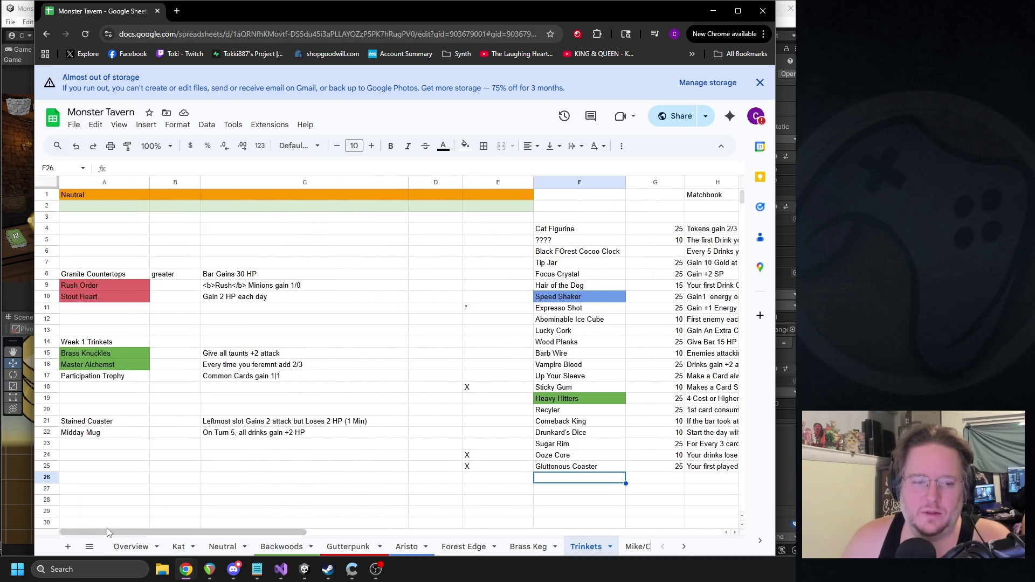
Step: Complete Irrisistable Diamond in row 26: cost 25, effect 'Pick a Drink, add Taunt & Consume'
{"action": "left_click", "coordinate": [89, 482]}
{"action": "left_click", "coordinate": [84, 469]}
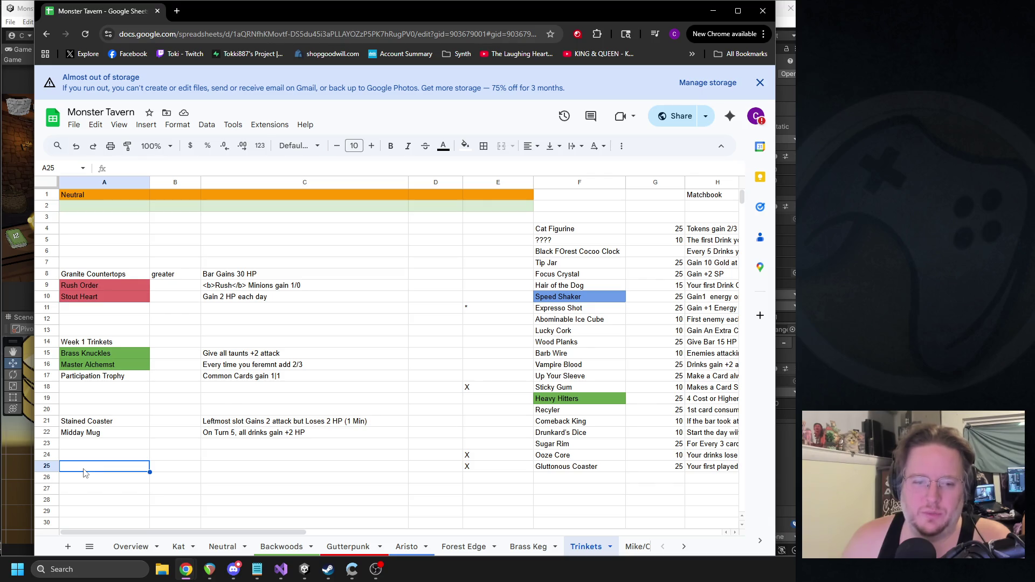
{"action": "left_click_drag", "start_coordinate": [295, 531], "coordinate": [399, 539]}
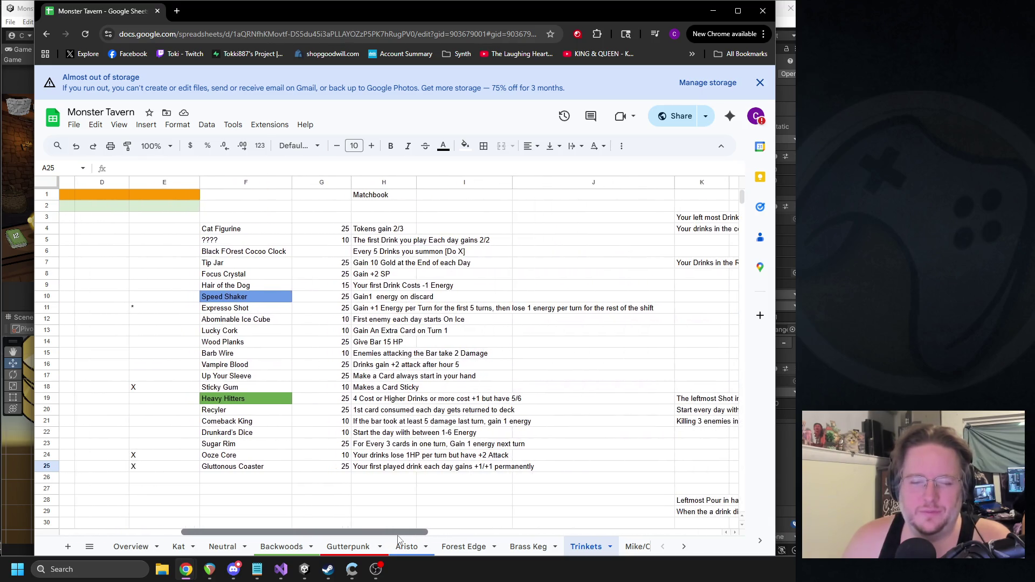
{"action": "left_click", "coordinate": [221, 479]}
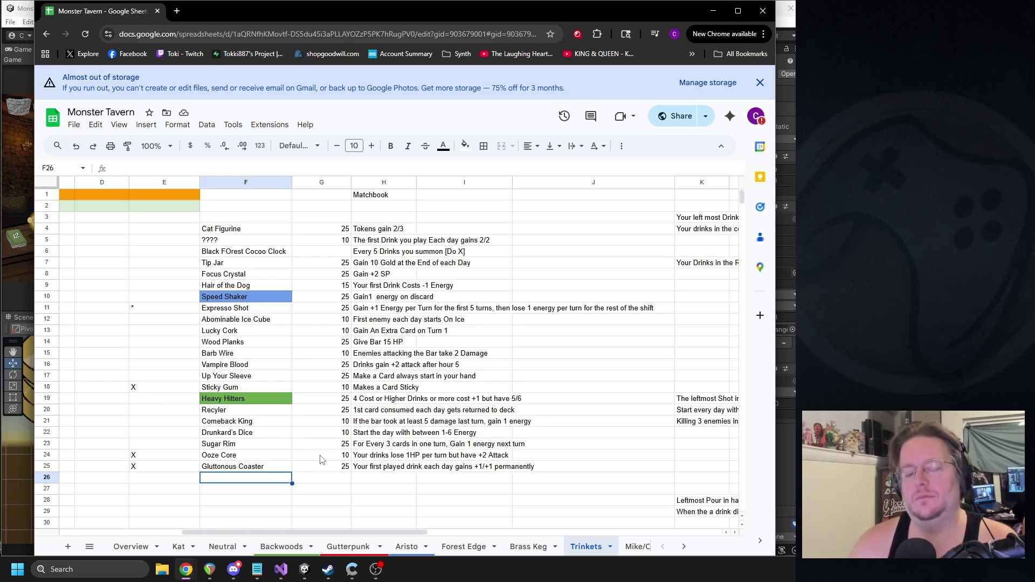
{"action": "key", "text": "Return"}
{"action": "type", "text": "Irrisistable"}
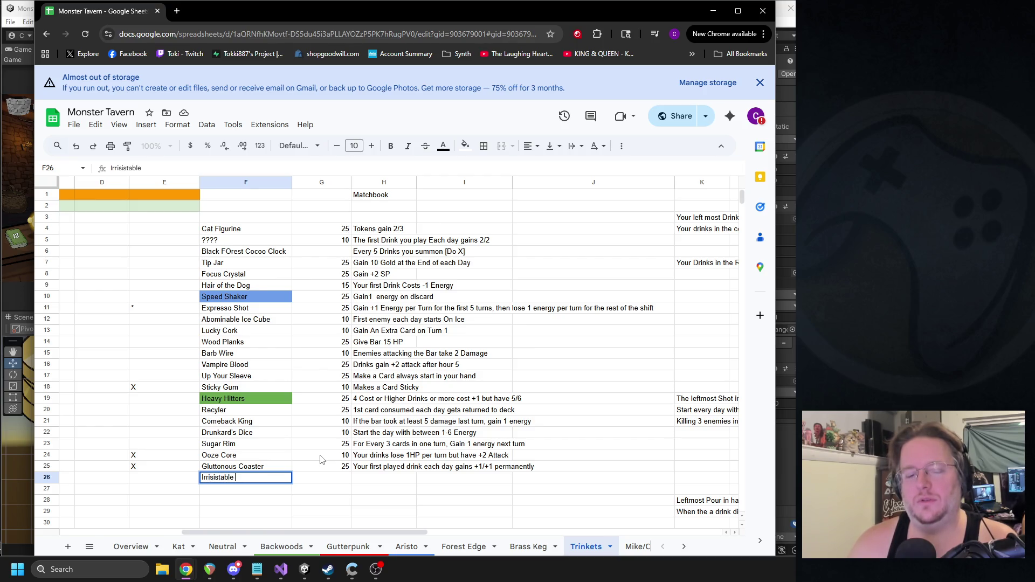
{"action": "type", "text": "Diamond"}
{"action": "key", "text": "Tab"}
{"action": "key", "text": "Tab"}
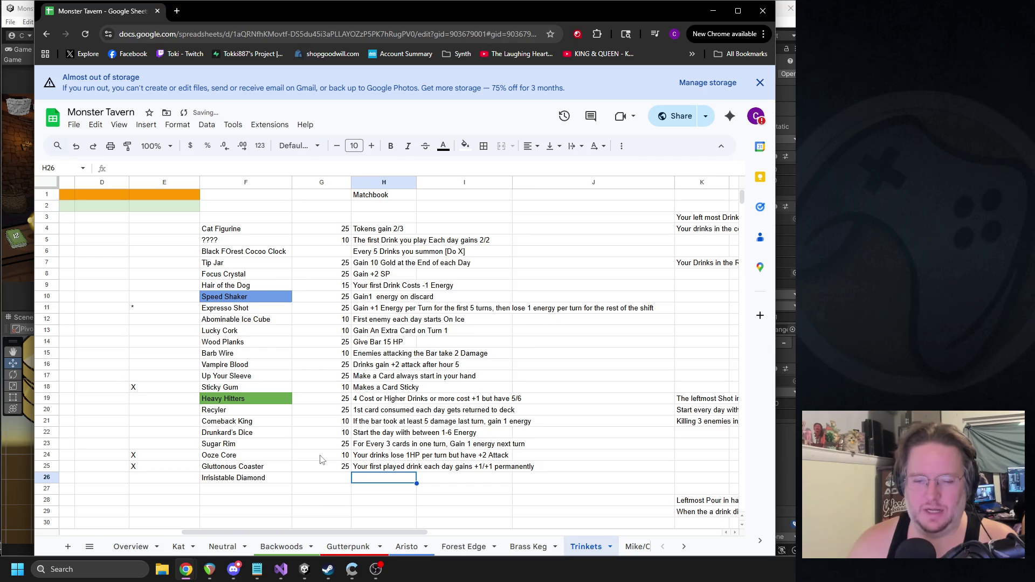
{"action": "left_click", "coordinate": [337, 478]}
{"action": "type", "text": "25"}
{"action": "key", "text": "Tab"}
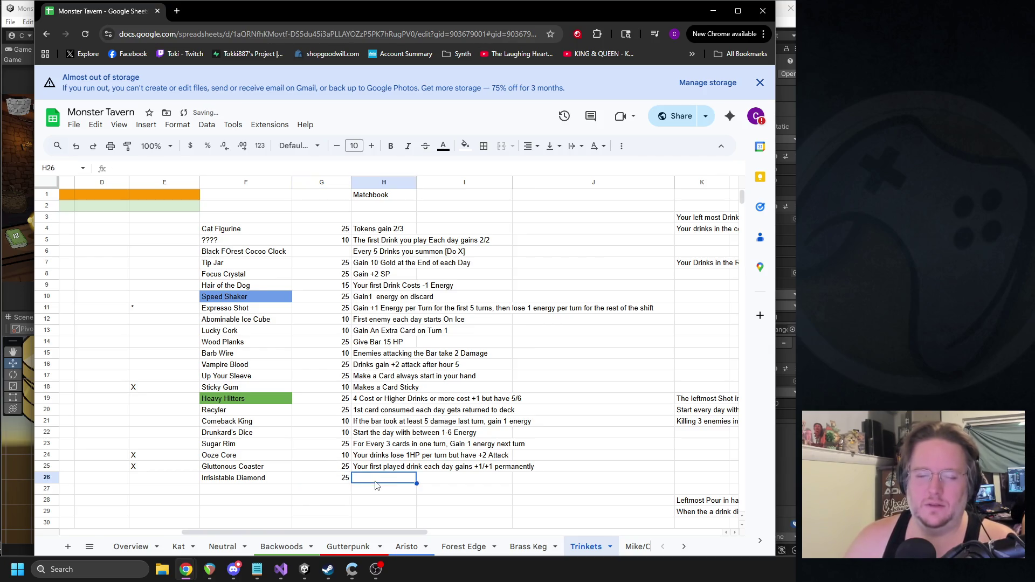
{"action": "type", "text": "Pick a Drink, add Taunt & "}
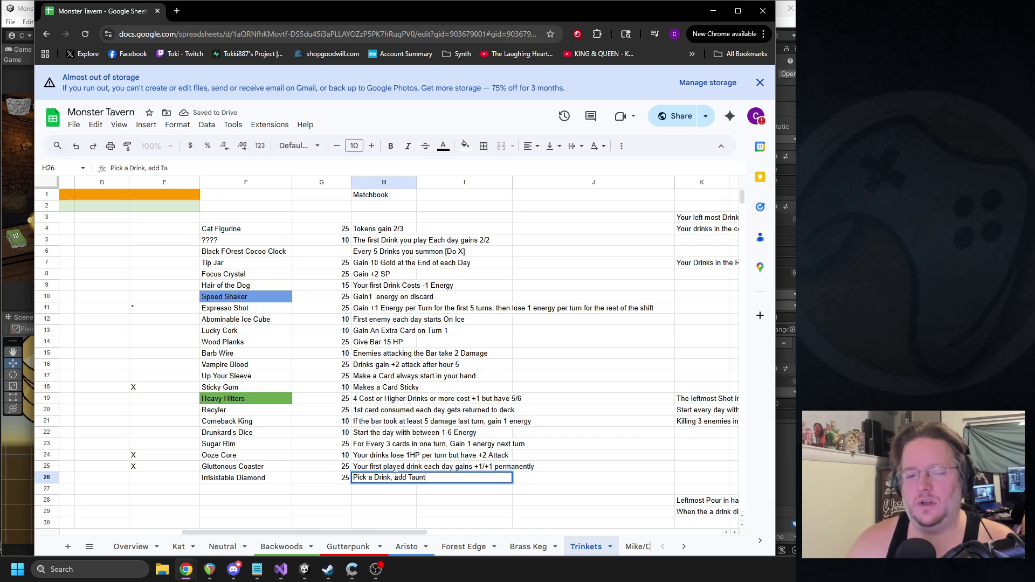
{"action": "type", "text": "Consume"}
{"action": "key", "text": "Return"}
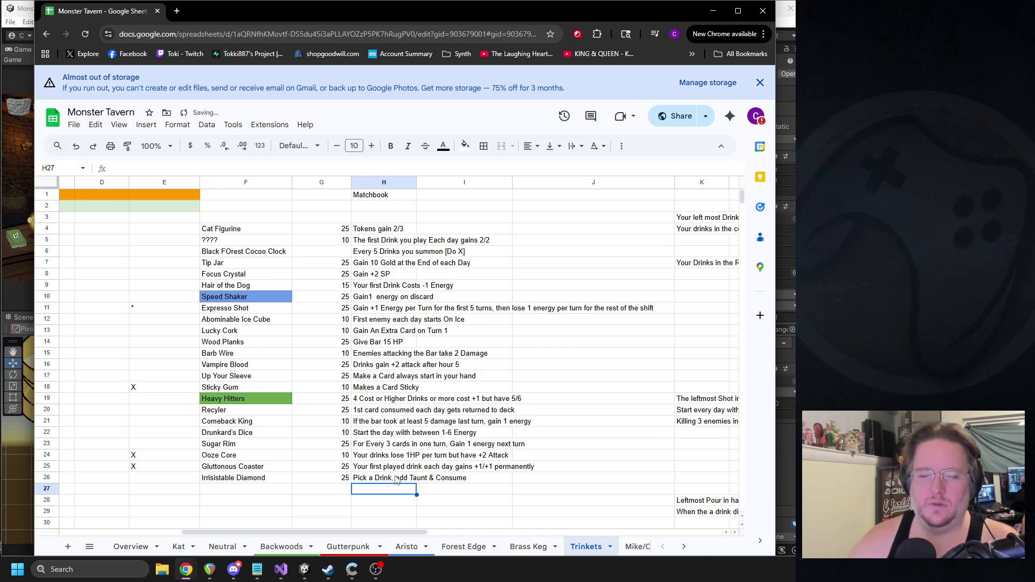
Step: Mark Irrisistable Diamond with an X and switch to the Backwoods sheet
{"action": "left_click", "coordinate": [146, 477]}
{"action": "type", "text": "X"}
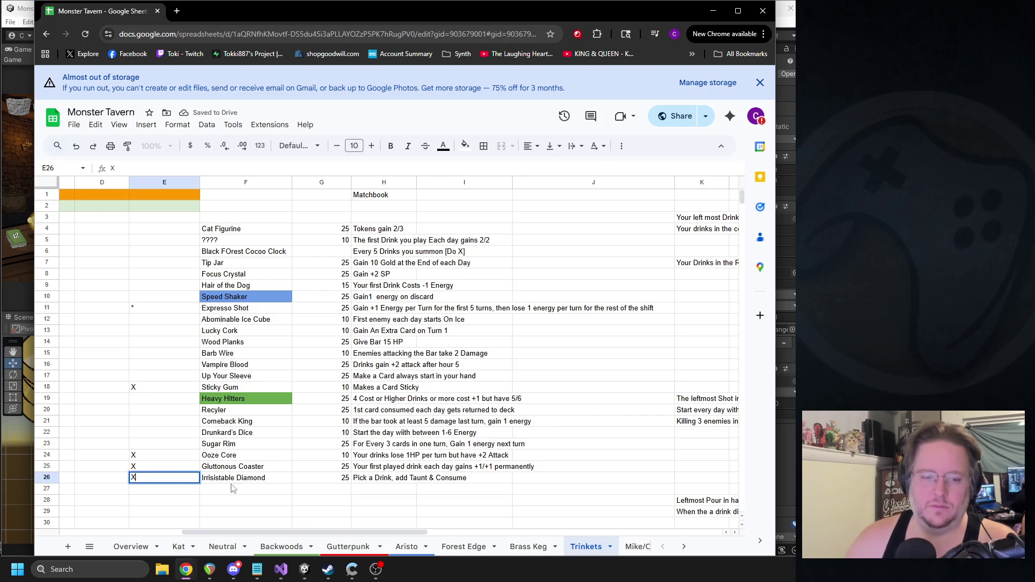
{"action": "key", "text": "Tab"}
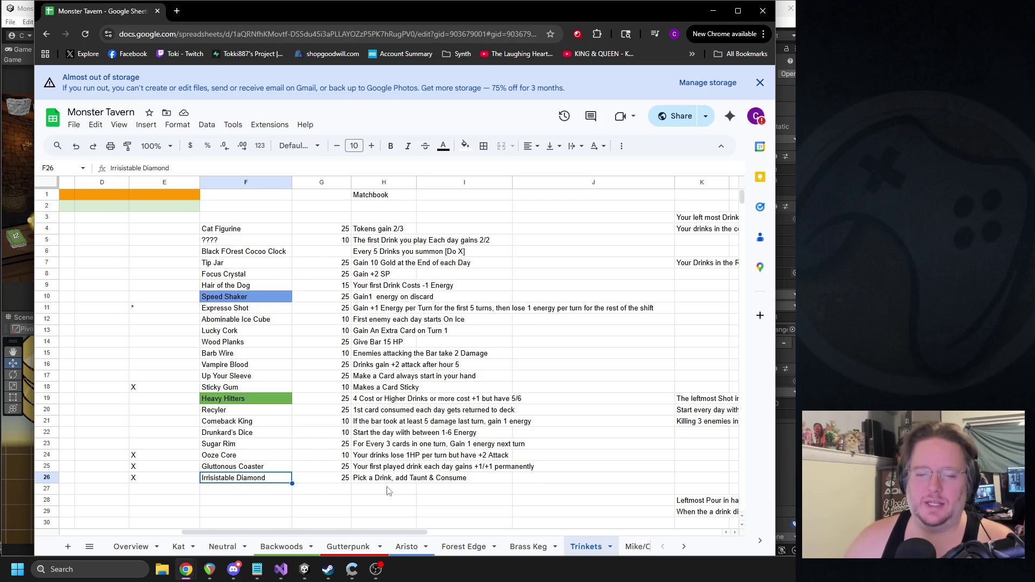
{"action": "left_click_drag", "start_coordinate": [325, 532], "coordinate": [203, 533]}
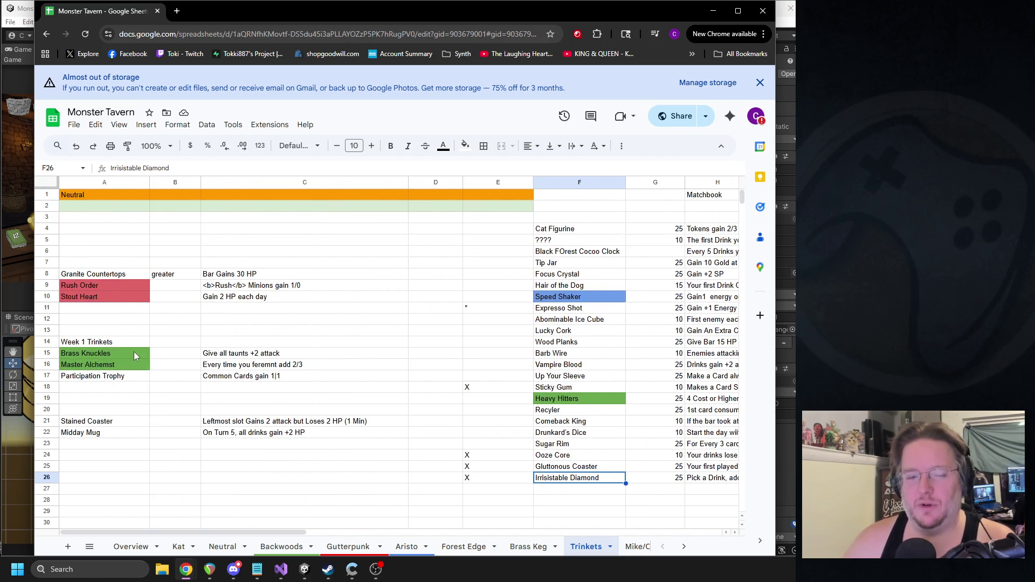
{"action": "left_click_drag", "start_coordinate": [269, 533], "coordinate": [371, 531]}
{"action": "left_click", "coordinate": [440, 476]}
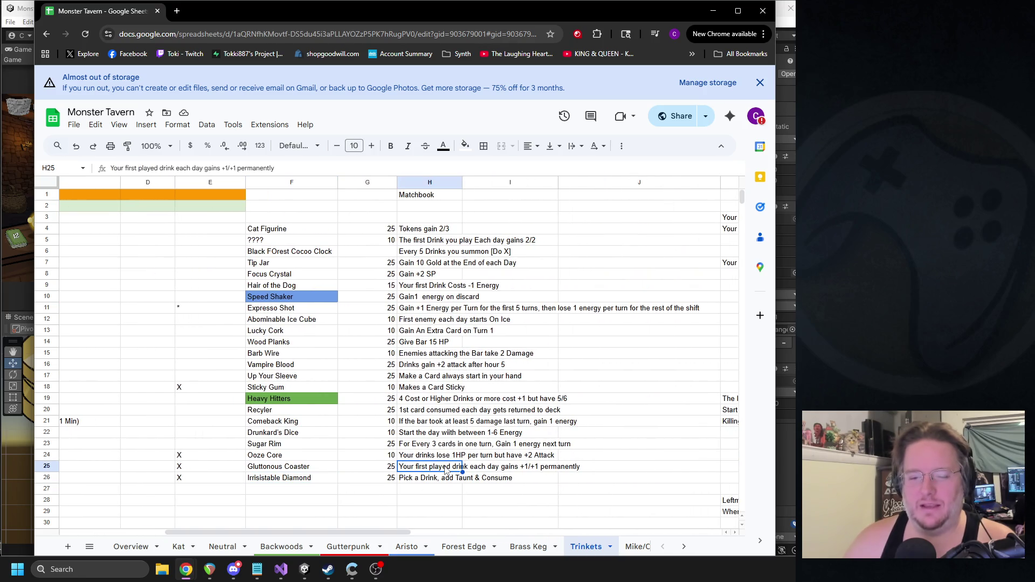
{"action": "left_click", "coordinate": [282, 546]}
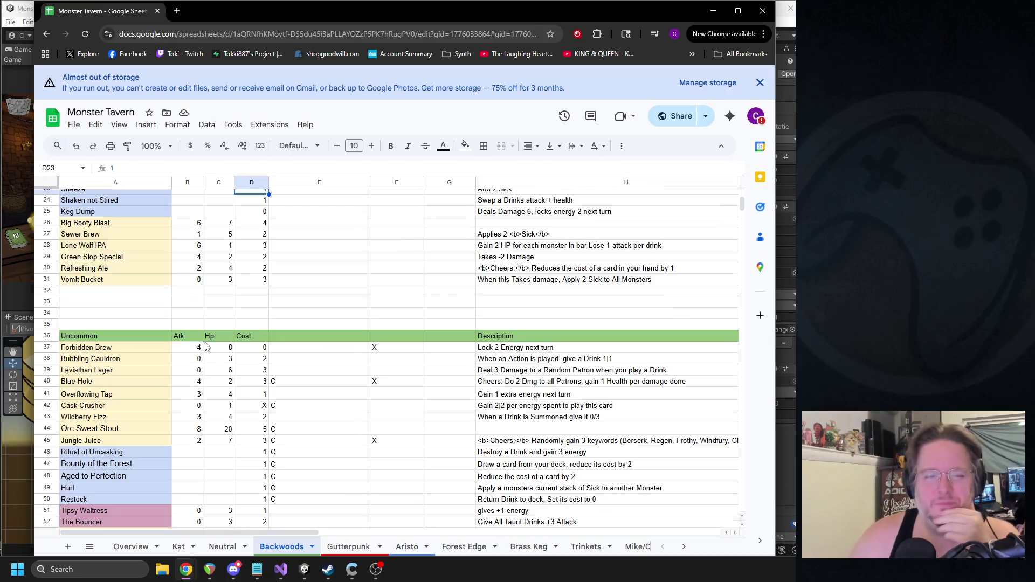
Step: Fill Warbringer's Horn's Atk cell B55 green, matching Avalanche Ale and Beer-a-Mid
{"action": "scroll", "coordinate": [198, 336], "scroll_direction": "down", "scroll_amount": 5}
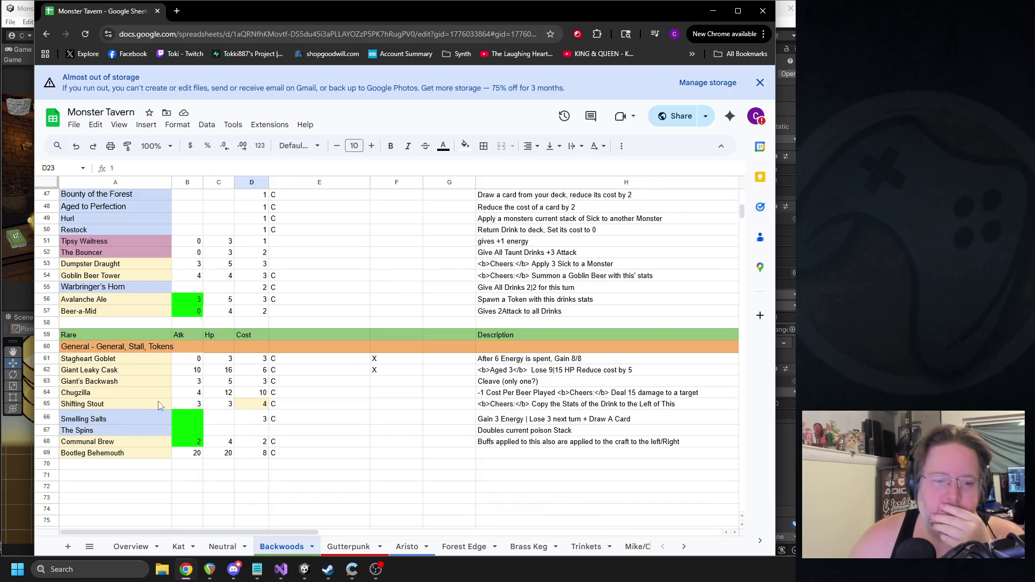
{"action": "left_click", "coordinate": [97, 454]}
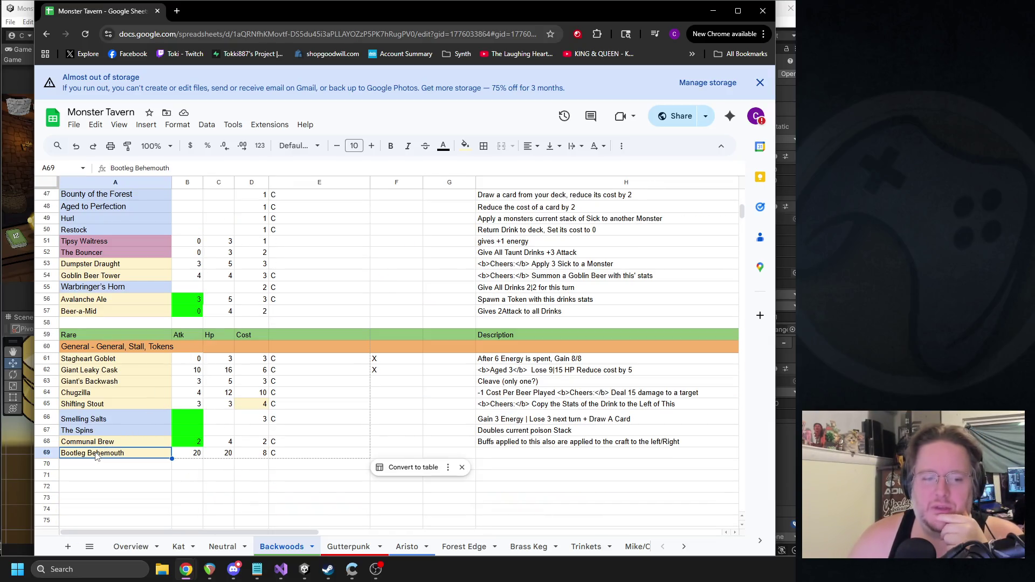
{"action": "left_click", "coordinate": [294, 478]}
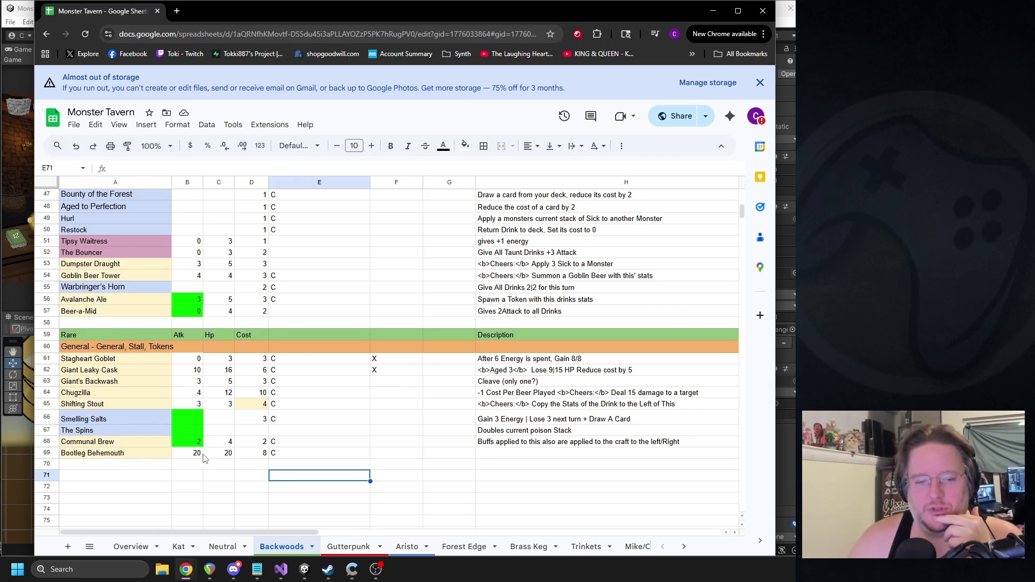
{"action": "left_click", "coordinate": [257, 454]}
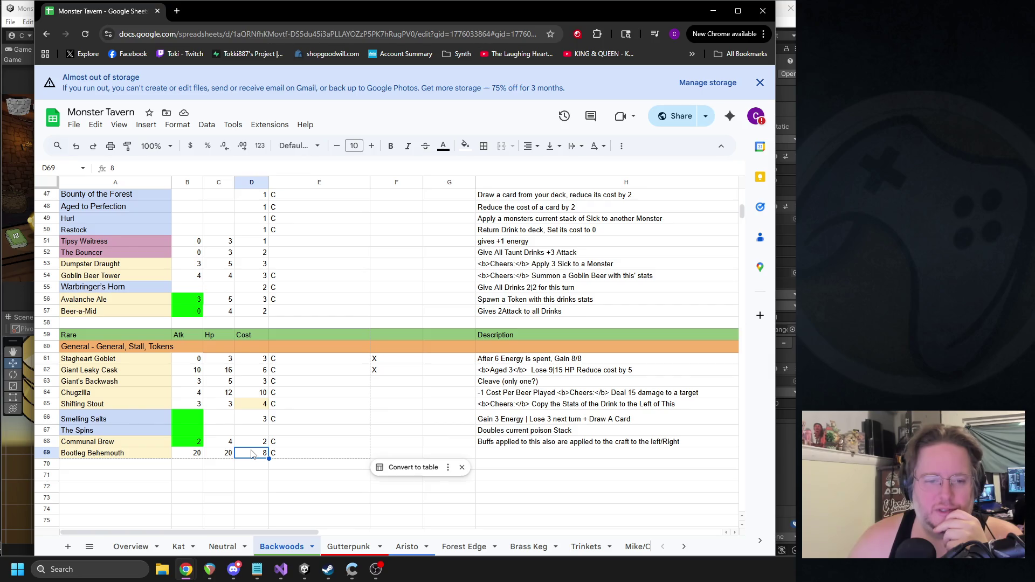
{"action": "left_click", "coordinate": [254, 395]}
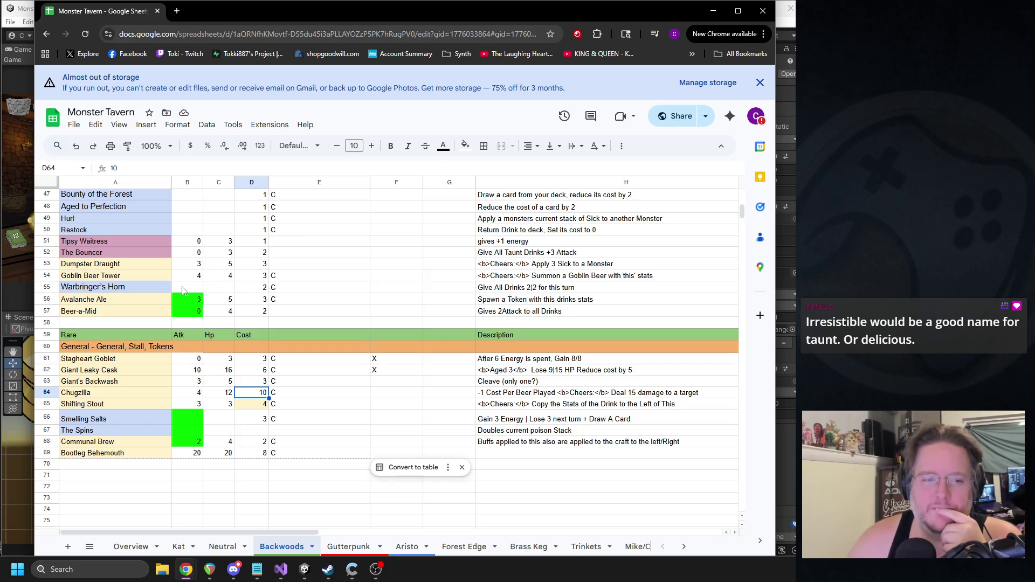
{"action": "left_click", "coordinate": [184, 303]}
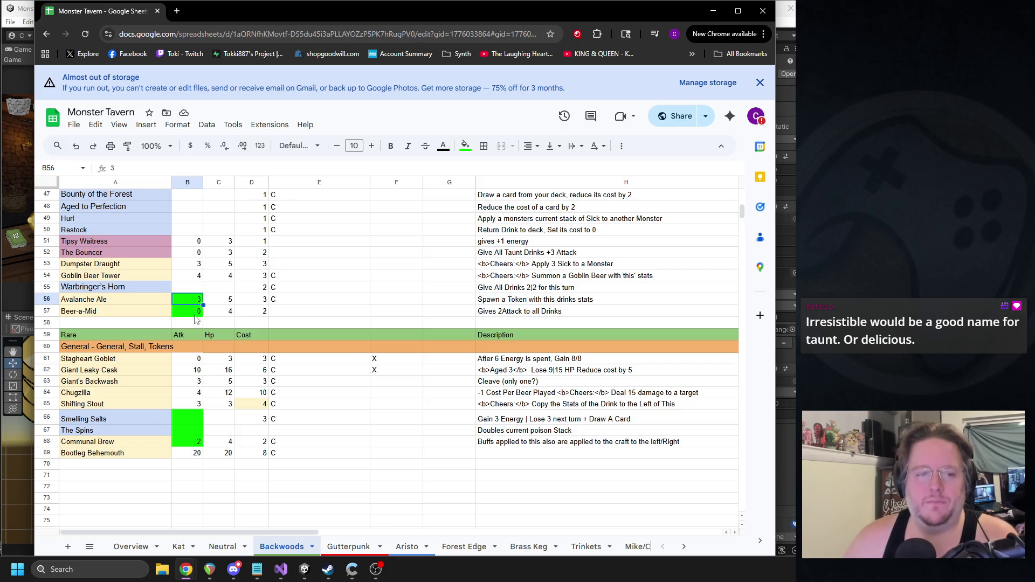
{"action": "left_click", "coordinate": [195, 315], "text": "shift"}
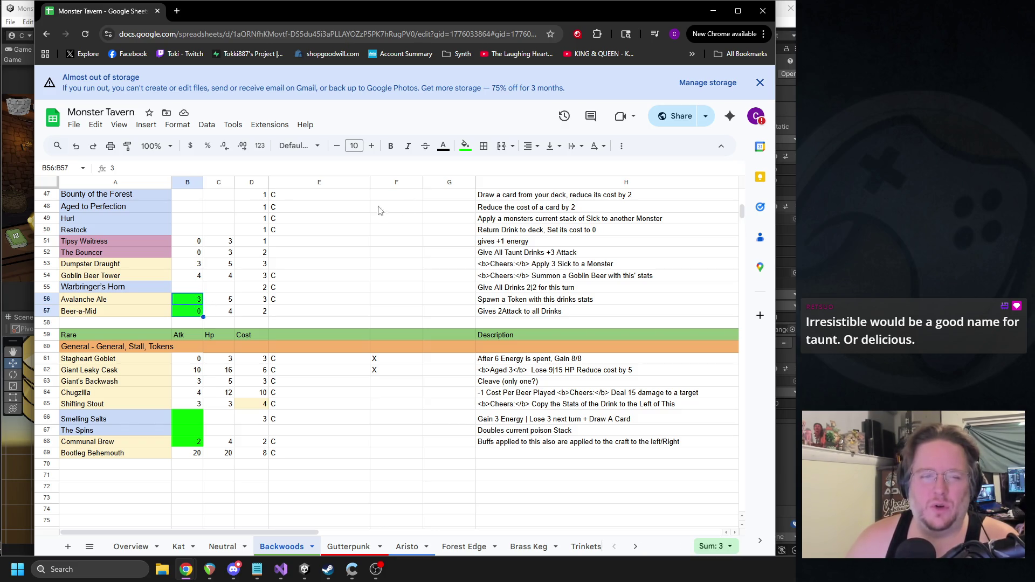
{"action": "left_click", "coordinate": [185, 291]}
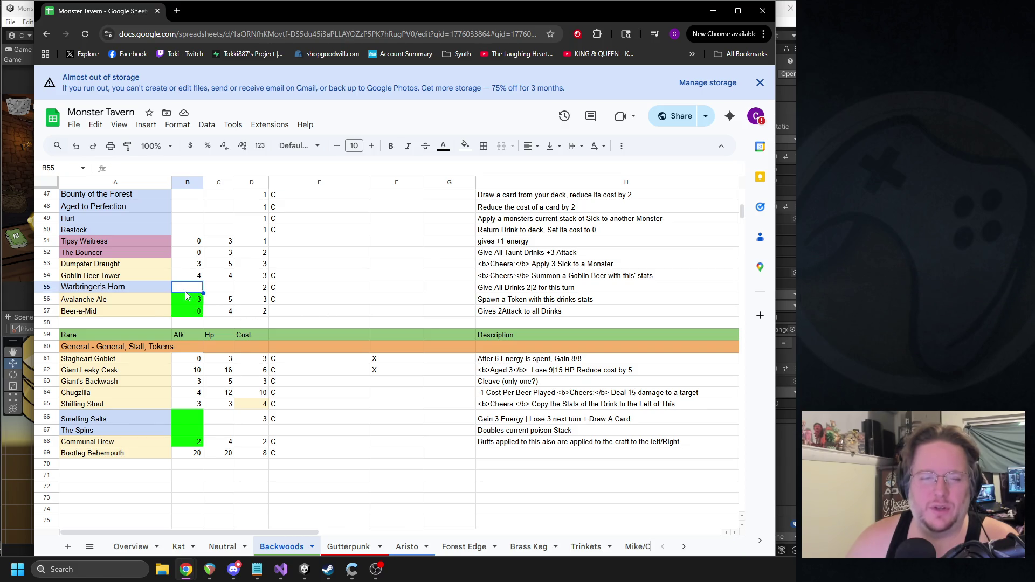
{"action": "left_click", "coordinate": [465, 145]}
{"action": "left_click", "coordinate": [516, 197]}
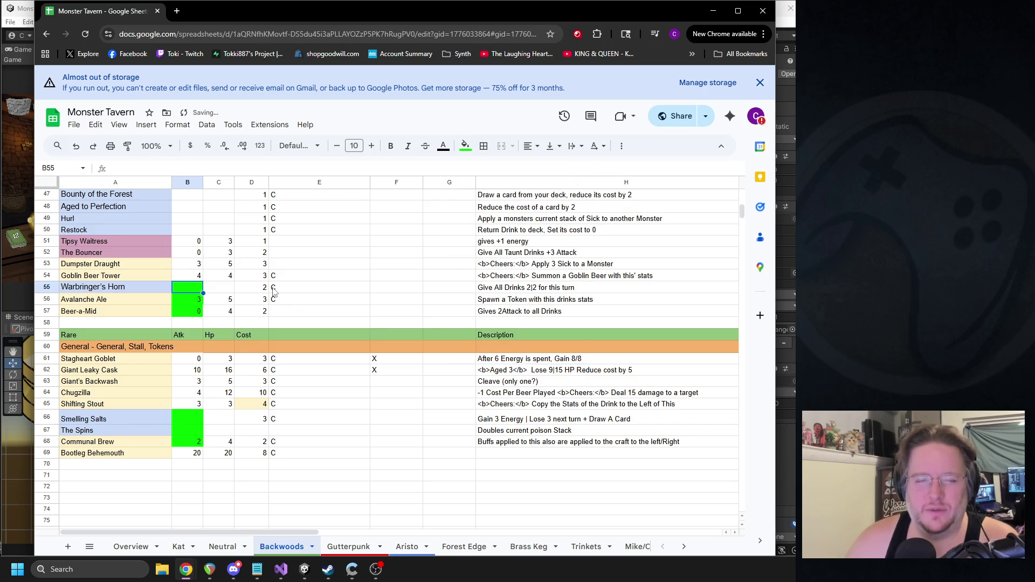
Step: Set Warbringer's Horn's cost to 1 and its effect to 'Give All Drinks 2|0 for this turn'
{"action": "left_click", "coordinate": [555, 292]}
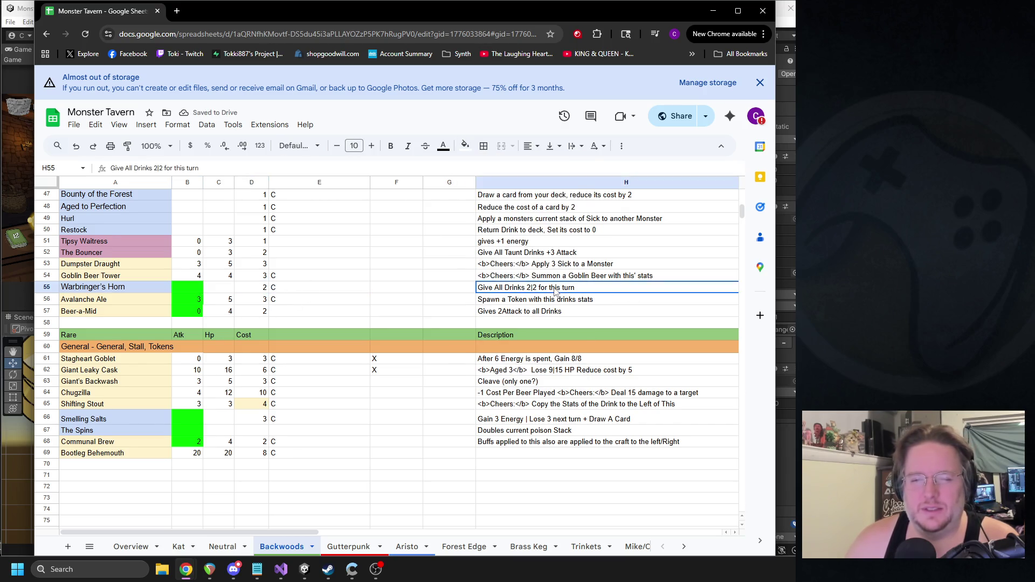
{"action": "double_click", "coordinate": [556, 292]}
{"action": "left_click", "coordinate": [219, 290]}
{"action": "type", "text": "1"}
{"action": "left_click", "coordinate": [497, 288]}
{"action": "double_click", "coordinate": [497, 292]}
{"action": "double_click", "coordinate": [495, 288]}
{"action": "type", "text": "0"}
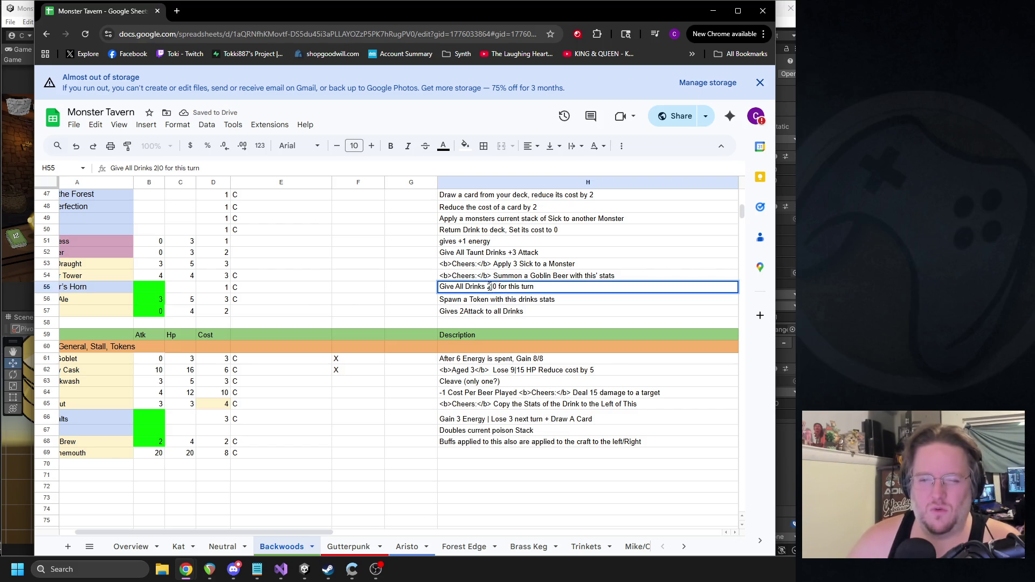
{"action": "left_click", "coordinate": [474, 362]}
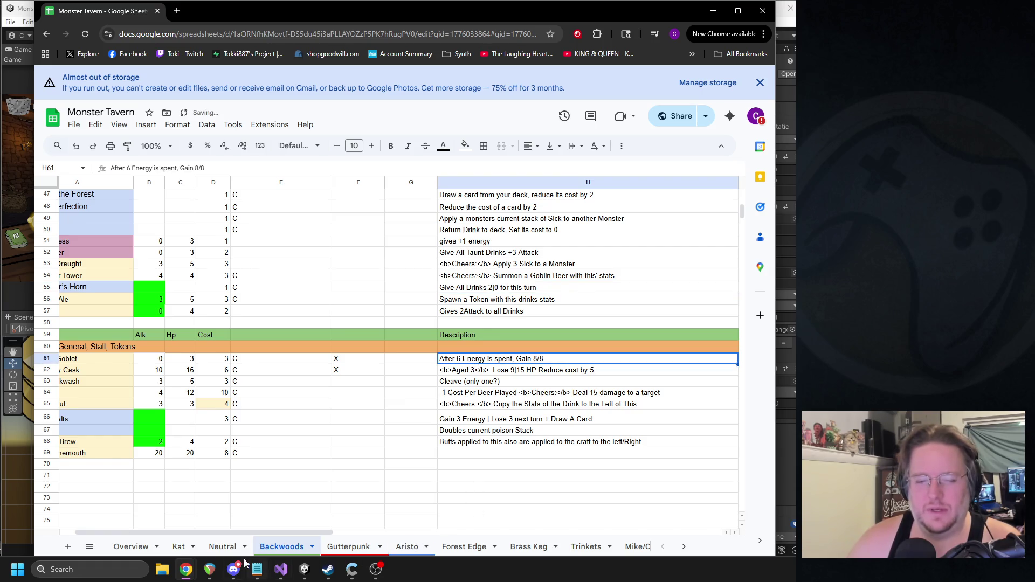
{"action": "left_click_drag", "start_coordinate": [144, 290], "coordinate": [511, 290]}
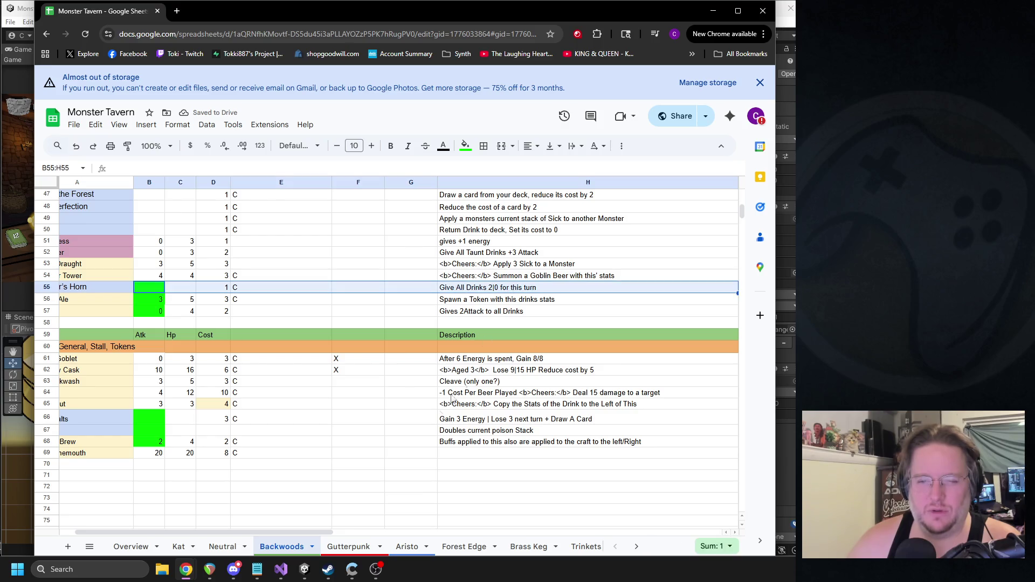
{"action": "left_click_drag", "start_coordinate": [278, 531], "coordinate": [201, 527]}
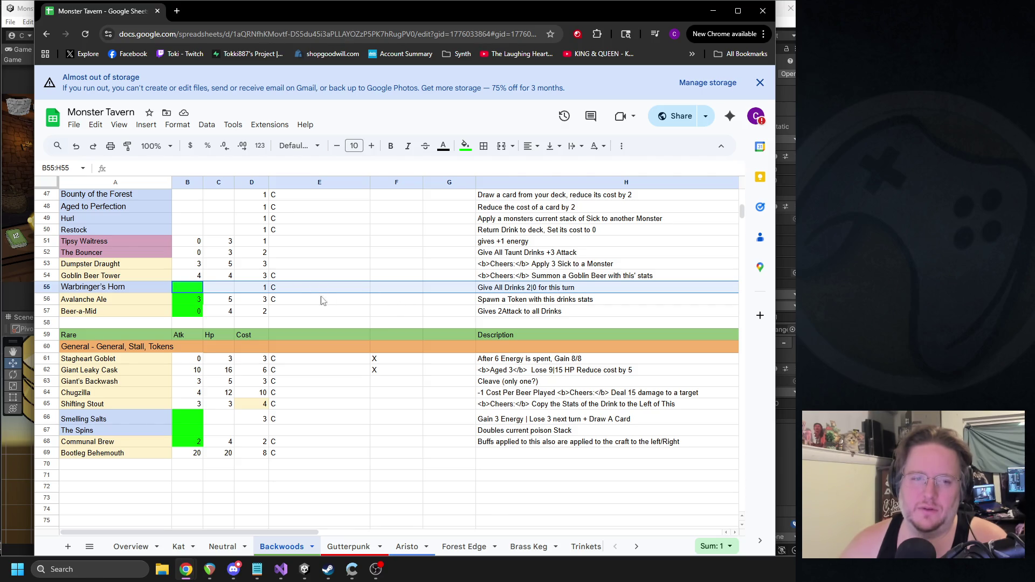
Step: On the Trinkets sheet, mark Black FOrest Cocoo Clock, ???? and Hair of the Dog with X
{"action": "left_click", "coordinate": [581, 548]}
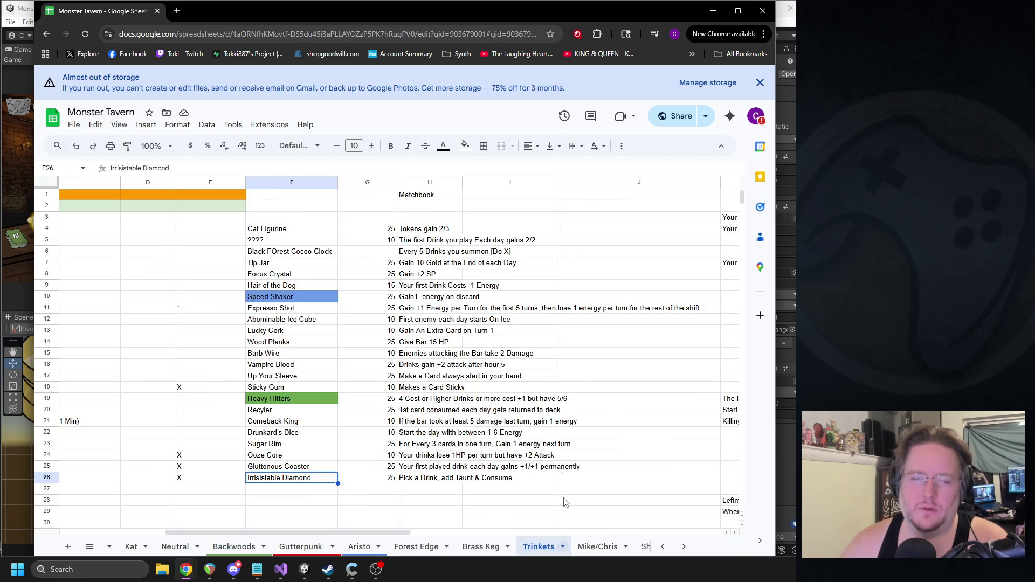
{"action": "left_click", "coordinate": [206, 251]}
{"action": "type", "text": "X"}
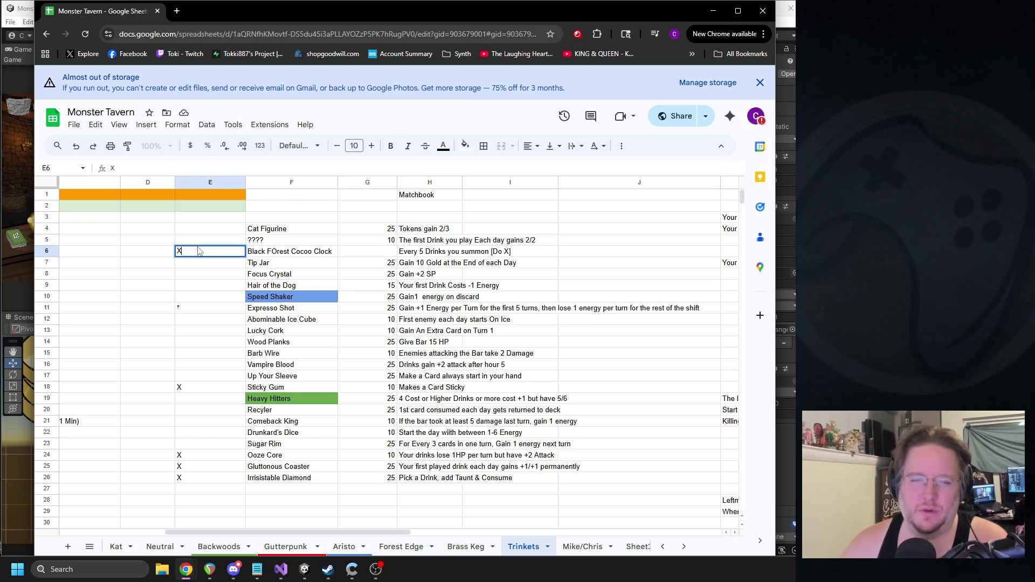
{"action": "left_click", "coordinate": [205, 240]}
{"action": "type", "text": "X"}
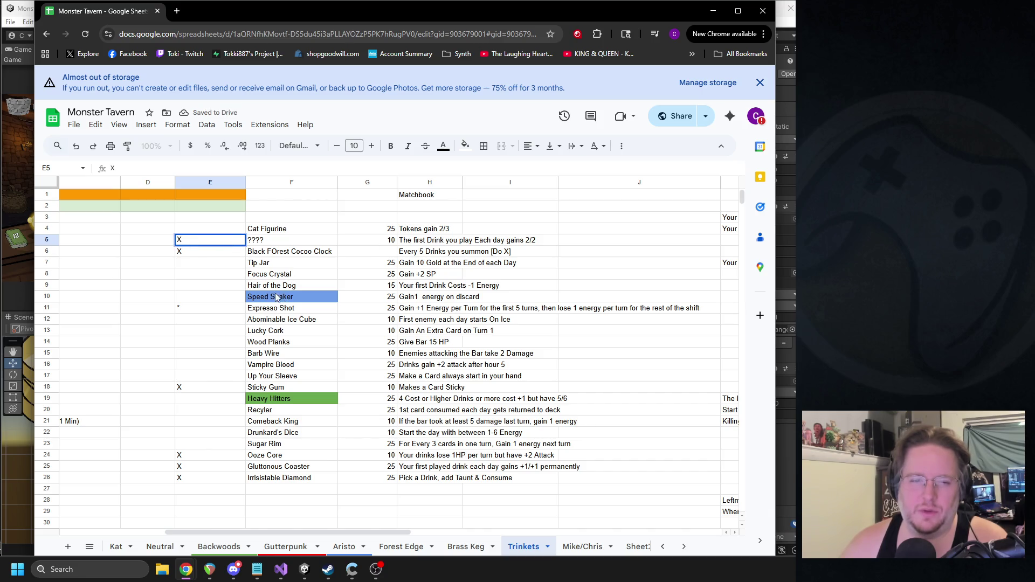
{"action": "left_click", "coordinate": [306, 286]}
{"action": "left_click", "coordinate": [212, 289]}
{"action": "type", "text": "X"}
{"action": "left_click", "coordinate": [288, 284]}
Step: Review the priced trinket names from Tip Jar down to Irrisistable Diamond
{"action": "left_click", "coordinate": [270, 264]}
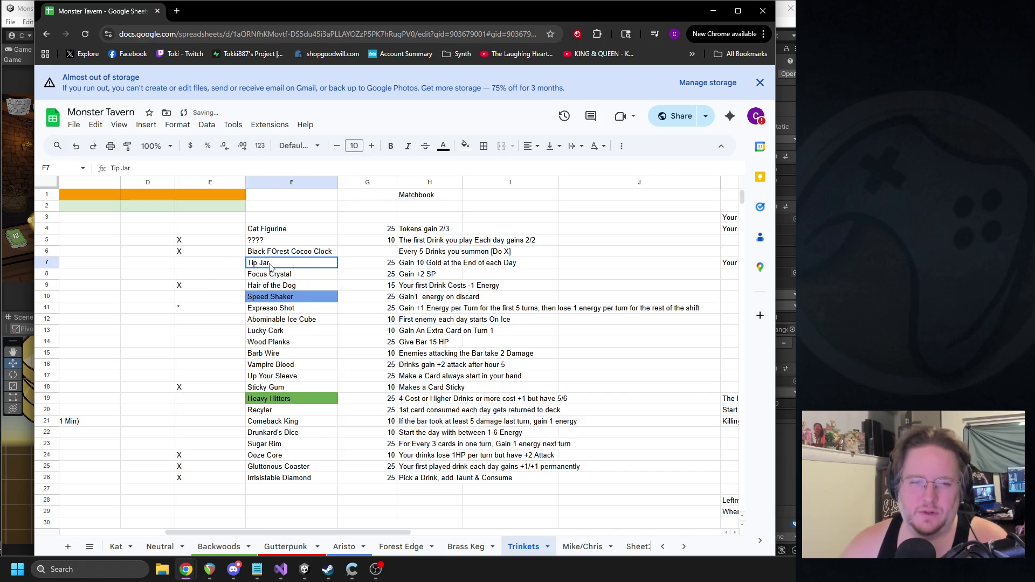
{"action": "left_click", "coordinate": [263, 355]}
{"action": "left_click", "coordinate": [265, 387]}
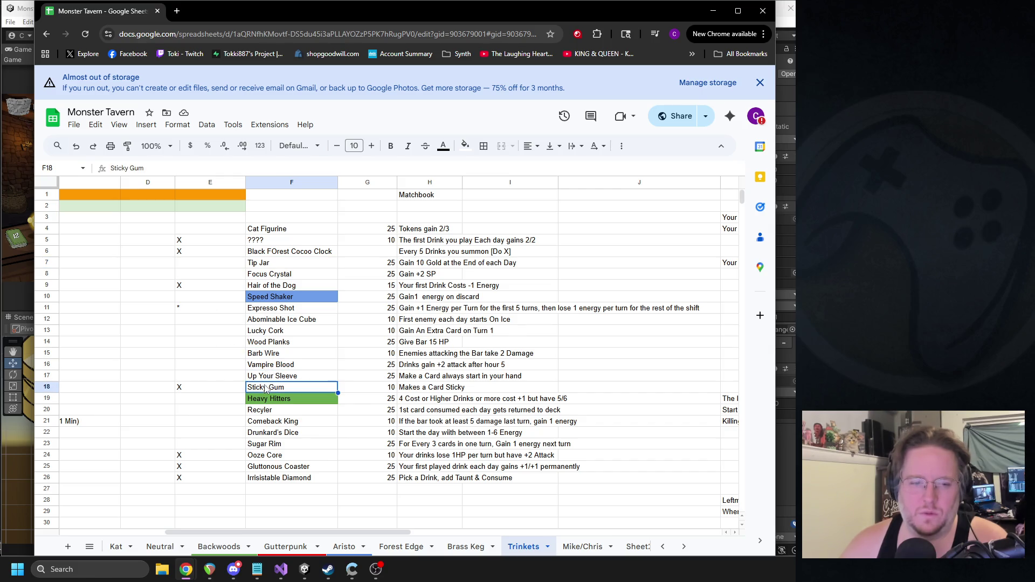
{"action": "left_click", "coordinate": [265, 423]}
{"action": "left_click", "coordinate": [263, 468]}
{"action": "left_click", "coordinate": [264, 479]}
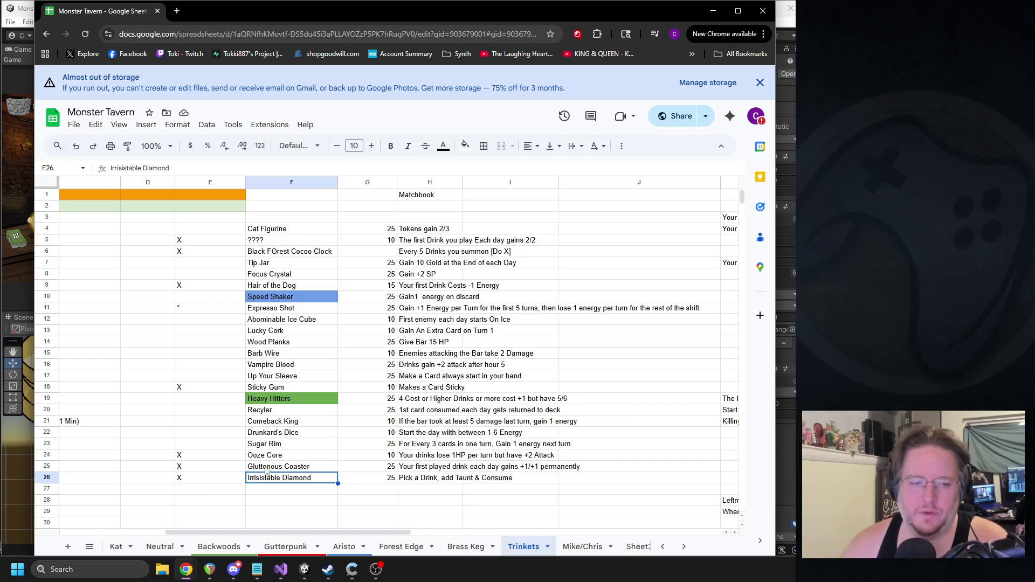
{"action": "left_click", "coordinate": [257, 233], "text": "shift"}
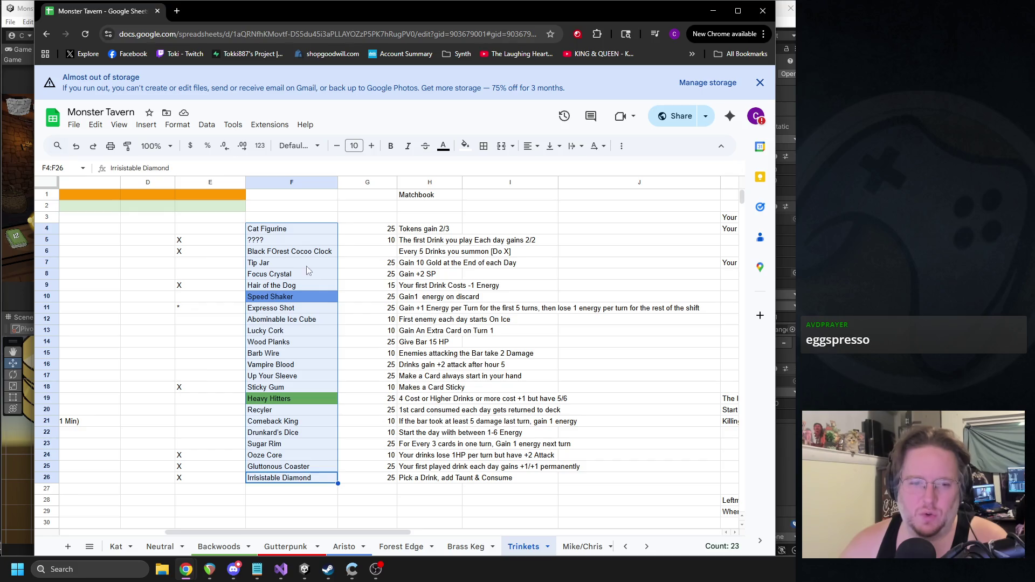
{"action": "left_click", "coordinate": [276, 299]}
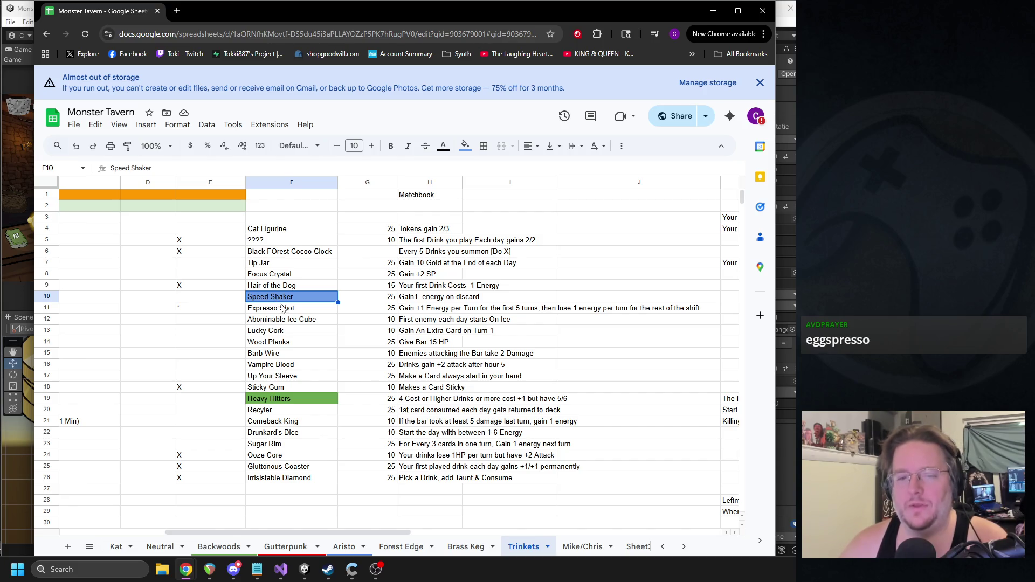
{"action": "left_click_drag", "start_coordinate": [312, 531], "coordinate": [167, 516]}
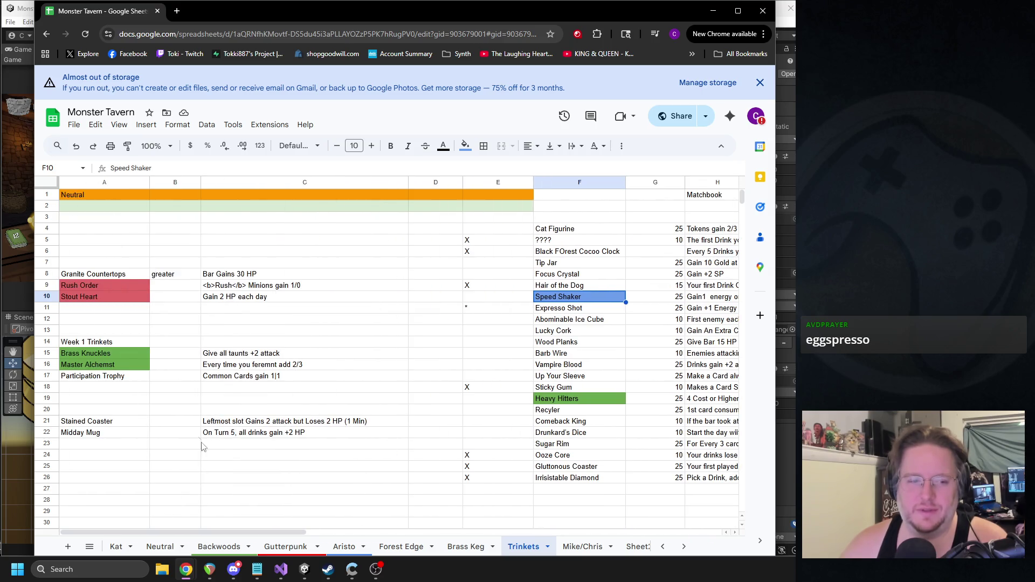
Step: Clear the Cult Leader row and the additional card offer line beneath it
{"action": "mouse_move", "coordinate": [88, 356]}
{"action": "left_mouse_down"}
{"action": "mouse_move", "coordinate": [224, 365]}
{"action": "mouse_move", "coordinate": [246, 383]}
{"action": "left_mouse_up"}
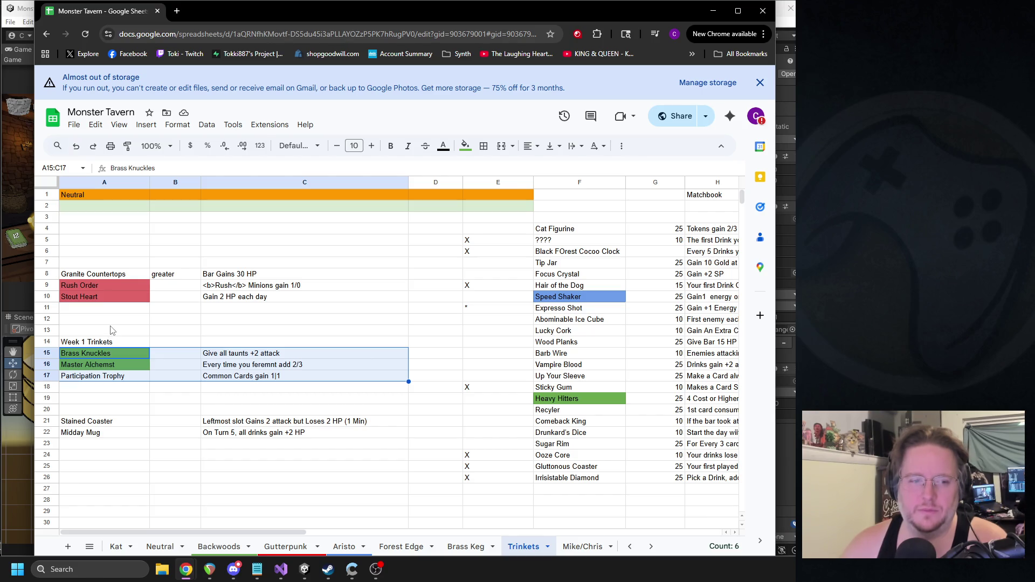
{"action": "scroll", "coordinate": [112, 331], "scroll_direction": "down", "scroll_amount": 2}
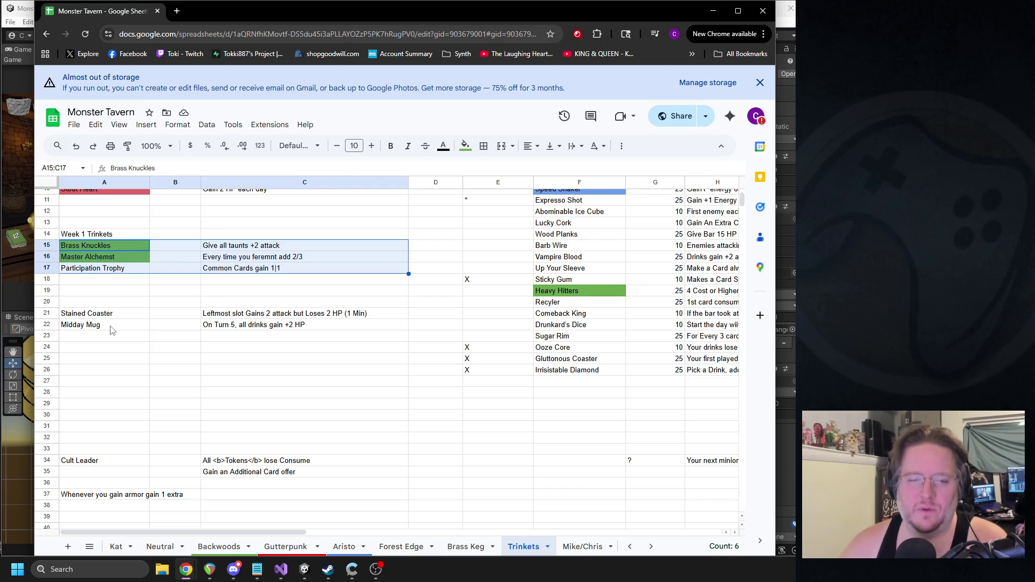
{"action": "left_click_drag", "start_coordinate": [231, 330], "coordinate": [112, 330]}
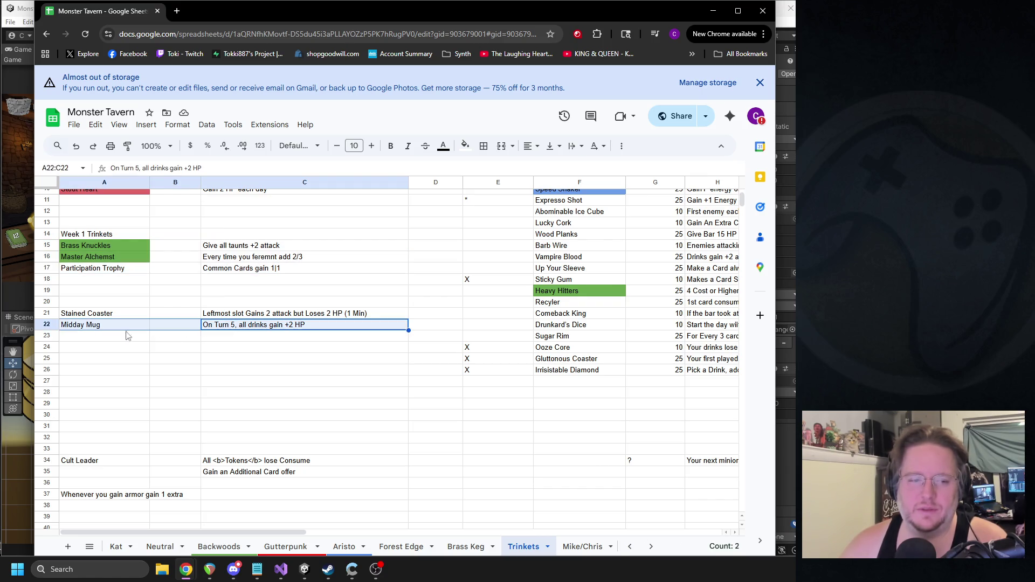
{"action": "left_click_drag", "start_coordinate": [84, 461], "coordinate": [259, 462]}
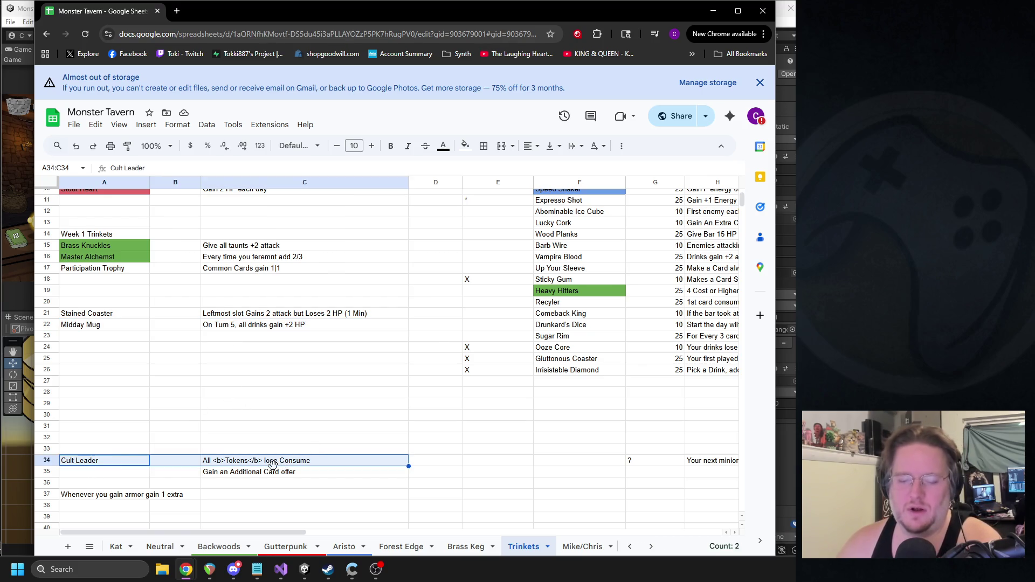
{"action": "key", "text": "Delete"}
{"action": "left_click", "coordinate": [237, 472]}
{"action": "key", "text": "Delete"}
Step: Review the armor gain and Starter Trinket notes, then select the 'Gain a Random Shot Turn 1' text
{"action": "scroll", "coordinate": [257, 443], "scroll_direction": "down", "scroll_amount": 3}
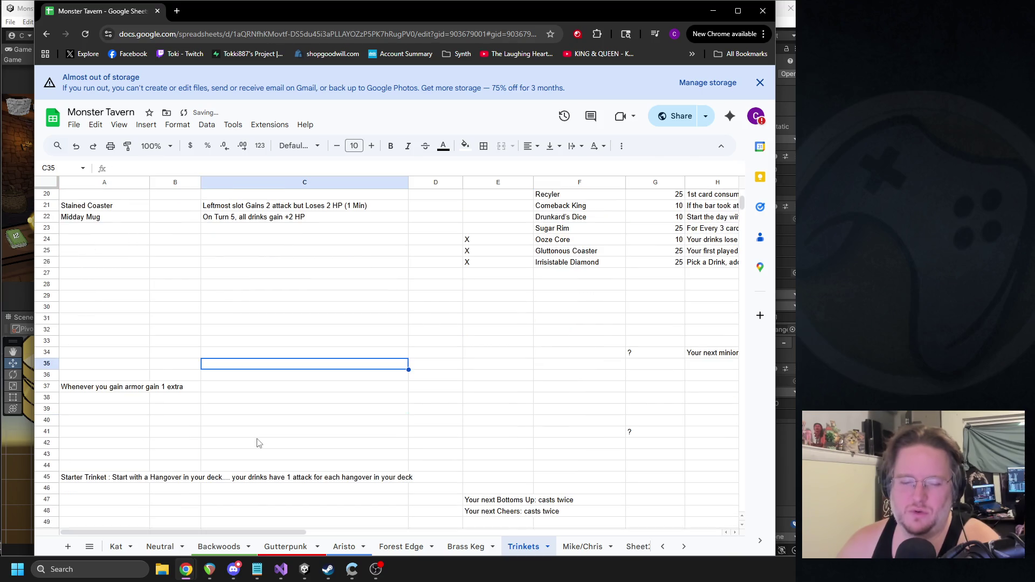
{"action": "left_click", "coordinate": [75, 387]}
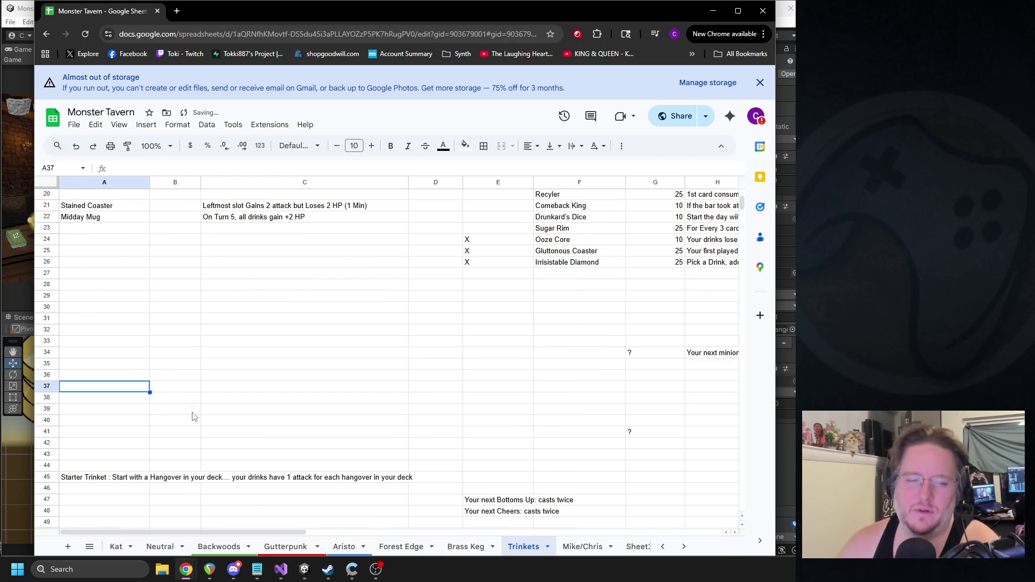
{"action": "scroll", "coordinate": [194, 416], "scroll_direction": "down", "scroll_amount": 3}
{"action": "left_click", "coordinate": [137, 371]}
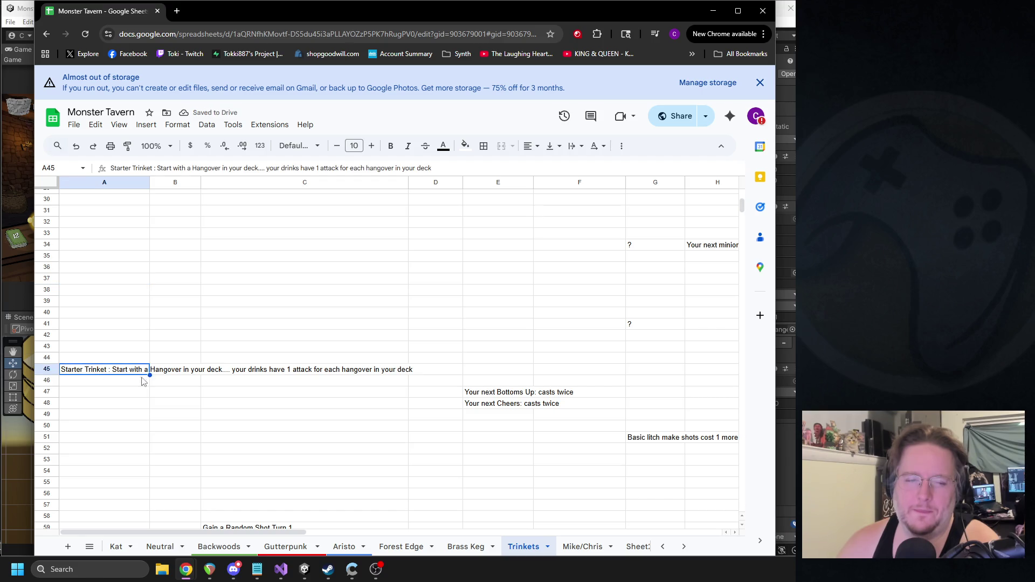
{"action": "scroll", "coordinate": [222, 382], "scroll_direction": "down", "scroll_amount": 4}
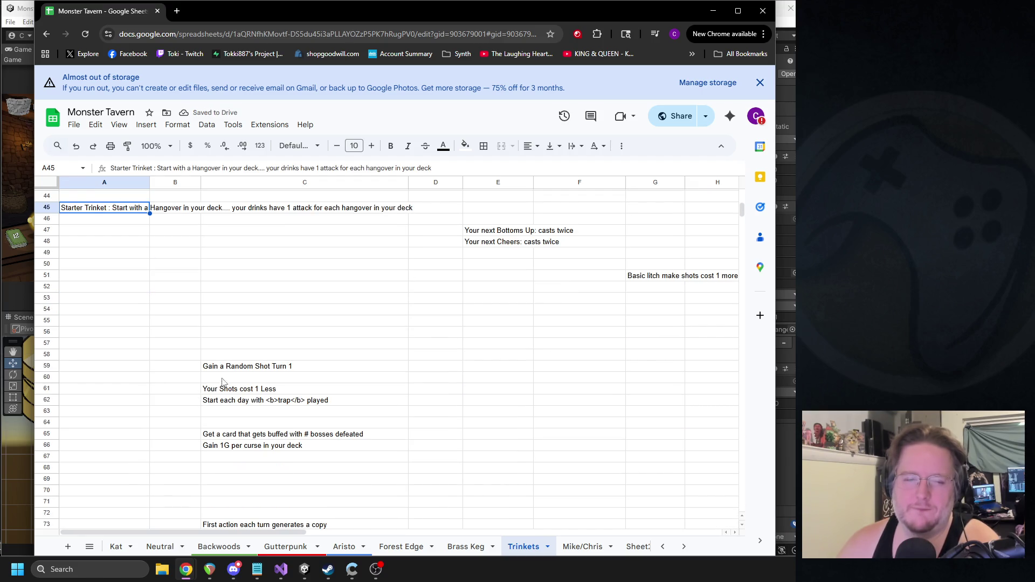
{"action": "left_click", "coordinate": [234, 370]}
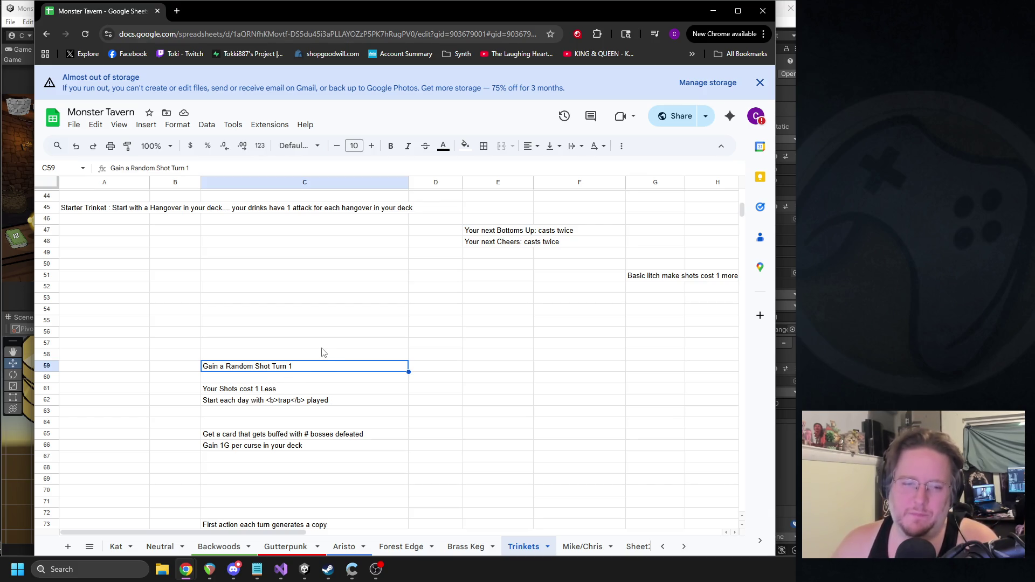
{"action": "scroll", "coordinate": [240, 362], "scroll_direction": "up", "scroll_amount": 15}
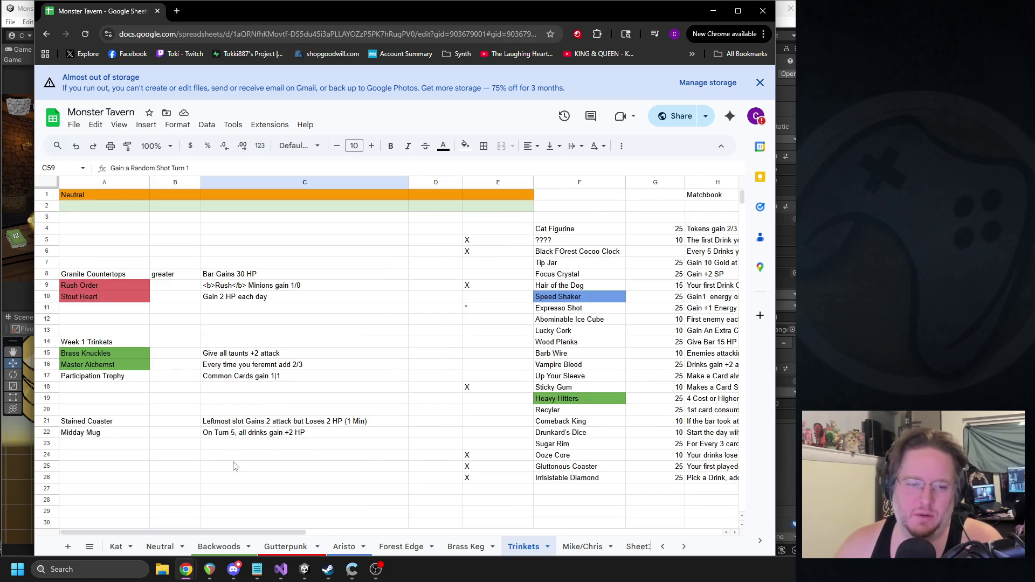
Step: Paste 'Gain a Random Shot Turn 1' into C25 and fill A25 with the sampled Rush Order red
{"action": "left_click", "coordinate": [217, 472]}
{"action": "type", "text": "Gain a Random Shot Turn 1"}
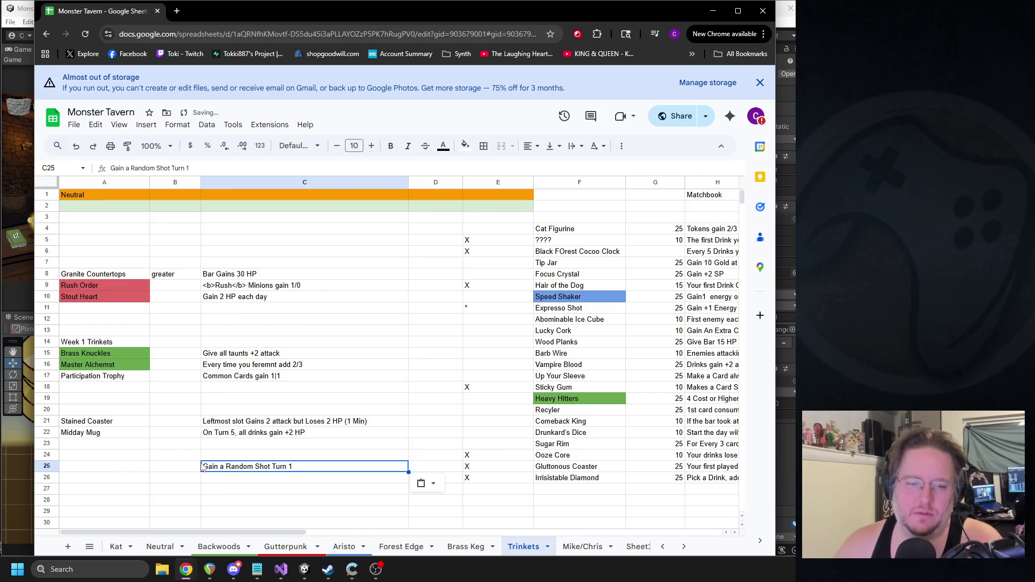
{"action": "left_click", "coordinate": [111, 467]}
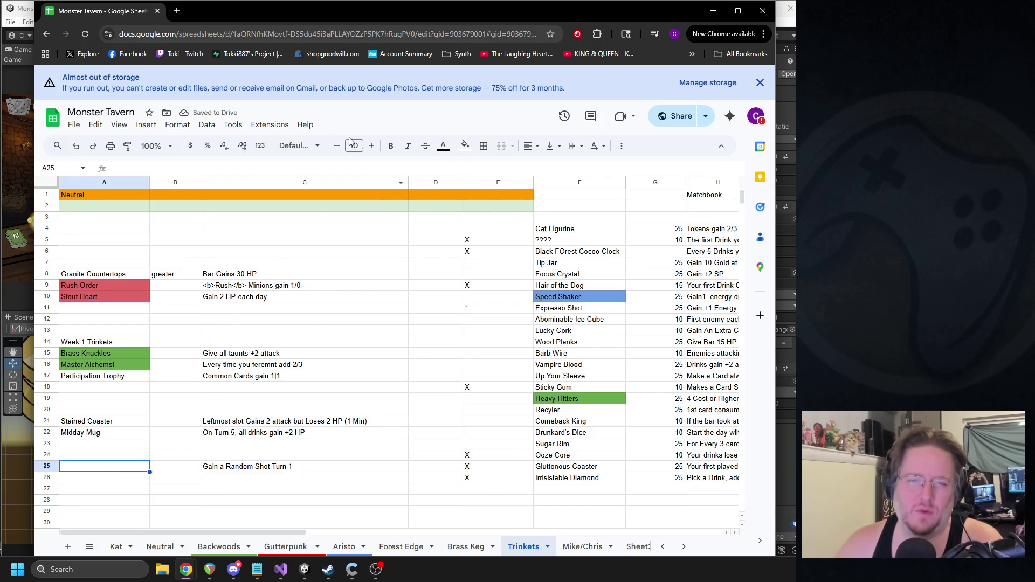
{"action": "left_click", "coordinate": [468, 153]}
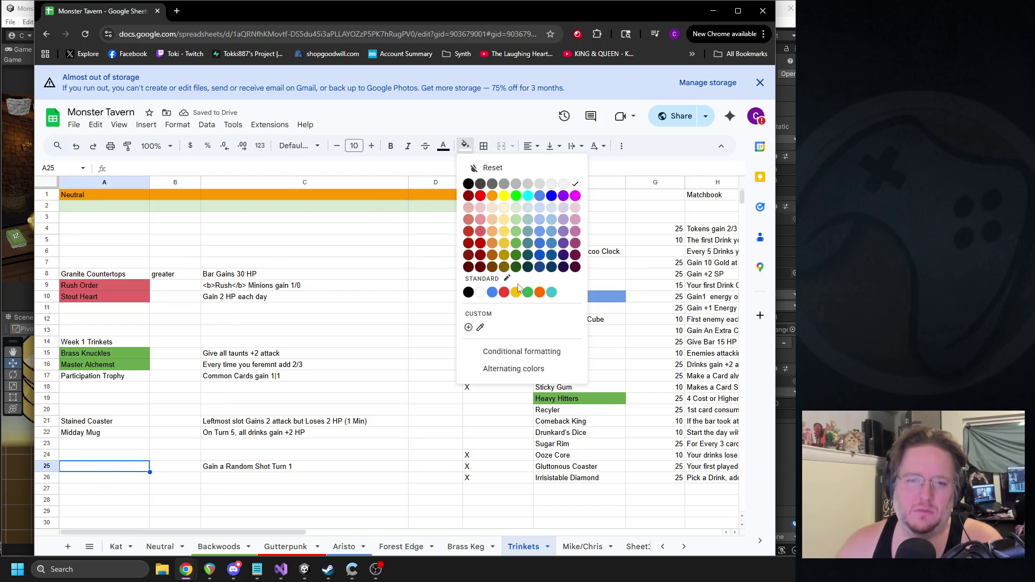
{"action": "left_click", "coordinate": [480, 329]}
{"action": "left_click", "coordinate": [485, 153]}
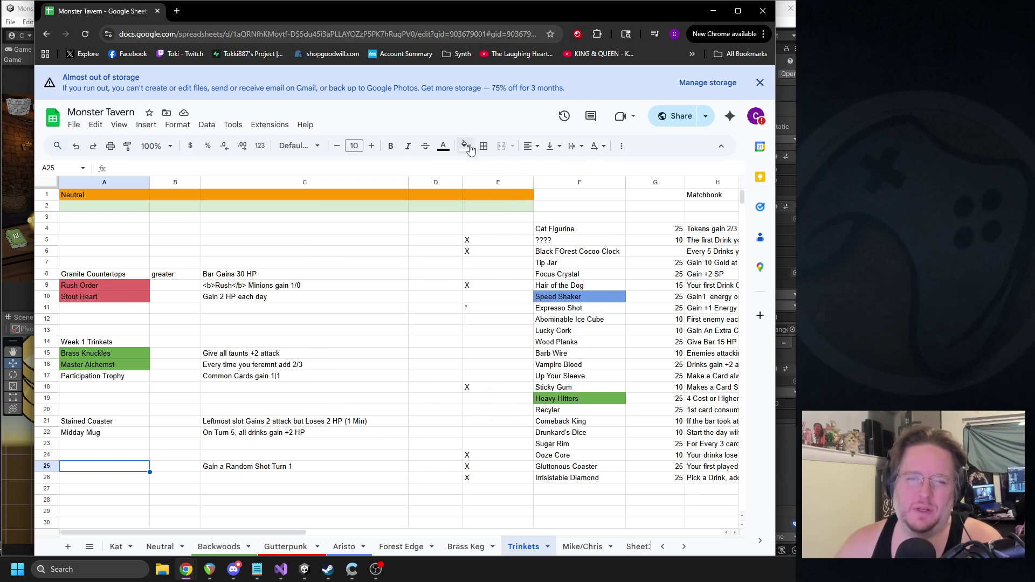
{"action": "left_click", "coordinate": [468, 147]}
{"action": "left_click", "coordinate": [481, 328]}
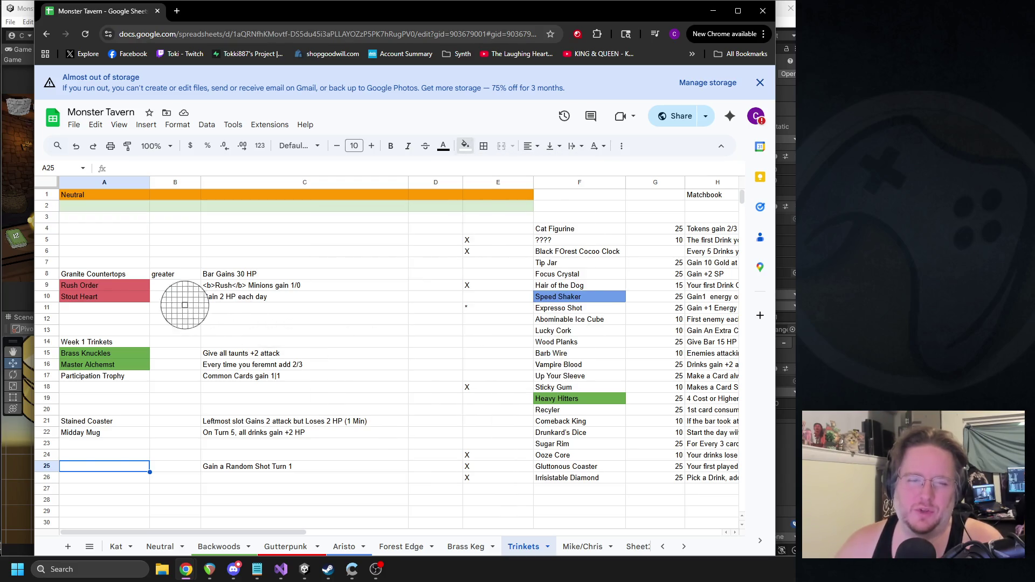
{"action": "left_click", "coordinate": [141, 296]}
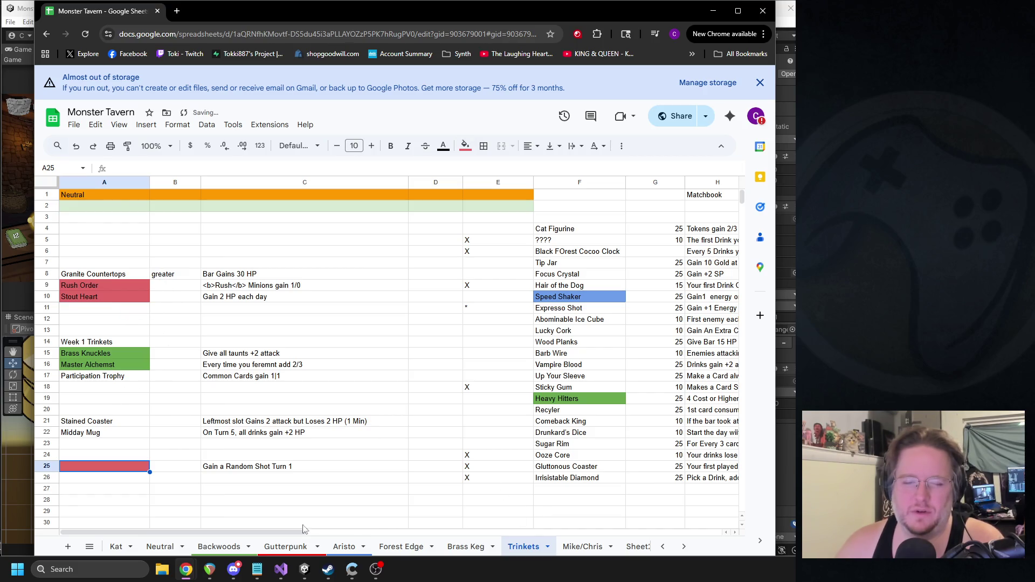
{"action": "left_click_drag", "start_coordinate": [288, 533], "coordinate": [394, 537]}
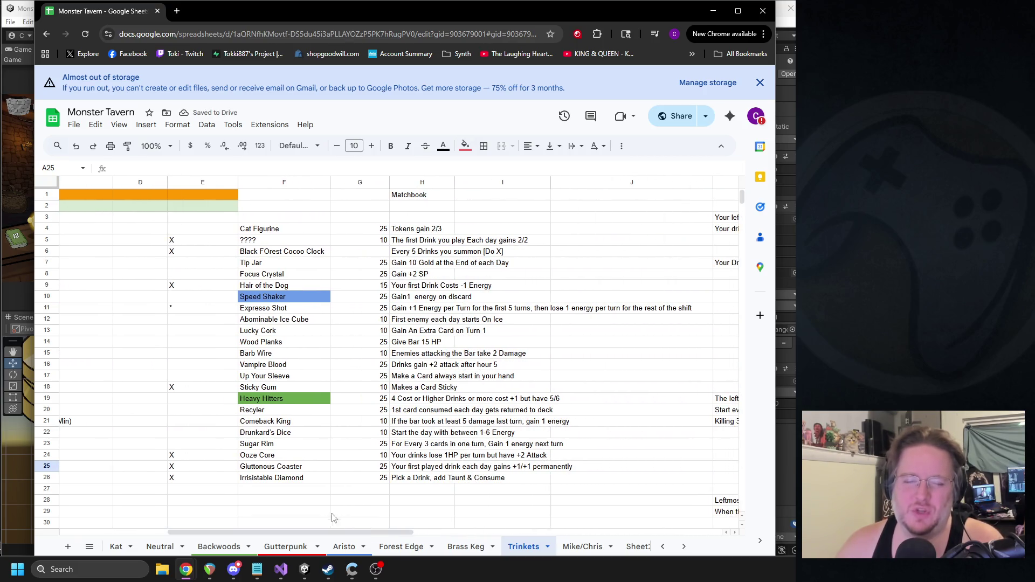
Step: Try changing Tip Jar to cost 15 with a per-Turn effect, then undo back to 25 and end-of-day
{"action": "left_click", "coordinate": [272, 490]}
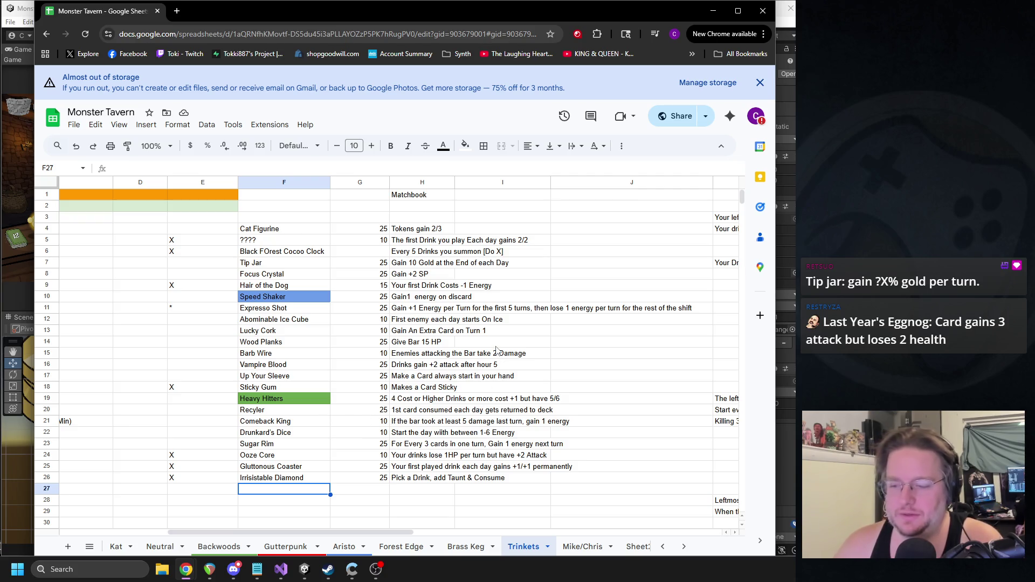
{"action": "left_click", "coordinate": [425, 265]}
{"action": "double_click", "coordinate": [424, 265]}
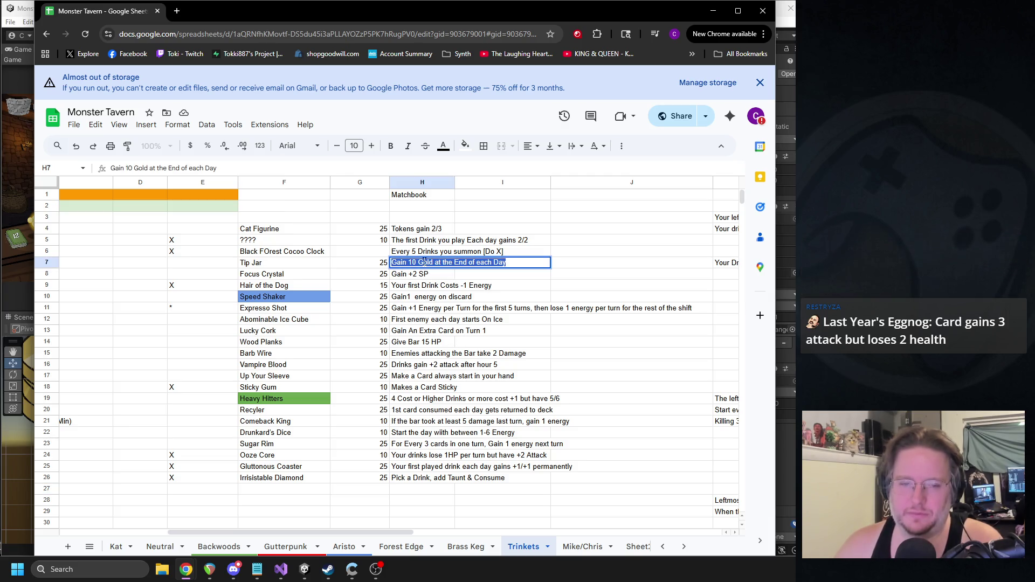
{"action": "left_click", "coordinate": [423, 263]}
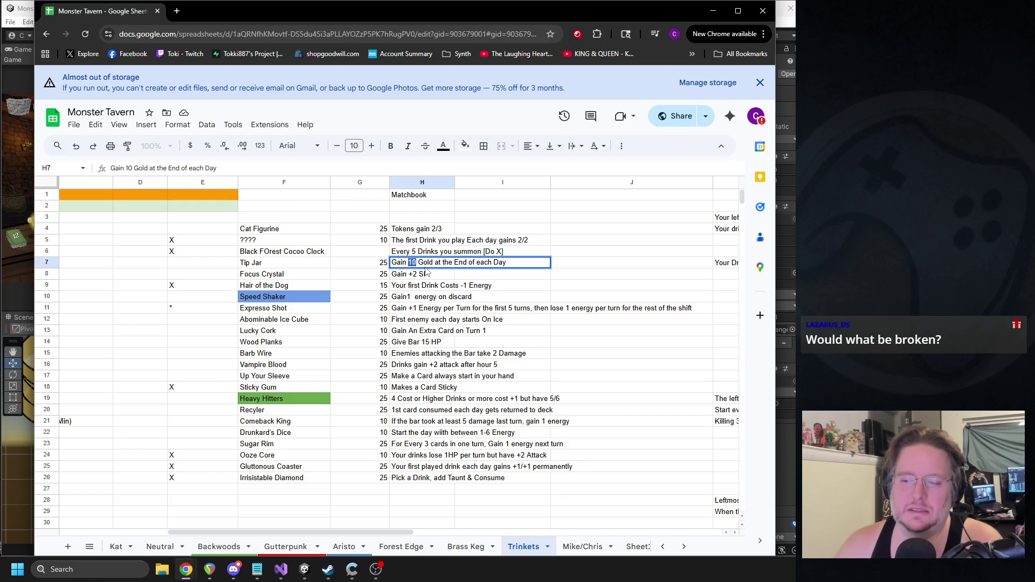
{"action": "type", "text": "1"}
{"action": "mouse_move", "coordinate": [503, 263]}
{"action": "left_mouse_down"}
{"action": "mouse_move", "coordinate": [410, 263]}
{"action": "mouse_move", "coordinate": [432, 263]}
{"action": "left_mouse_up"}
{"action": "type", "text": "per"}
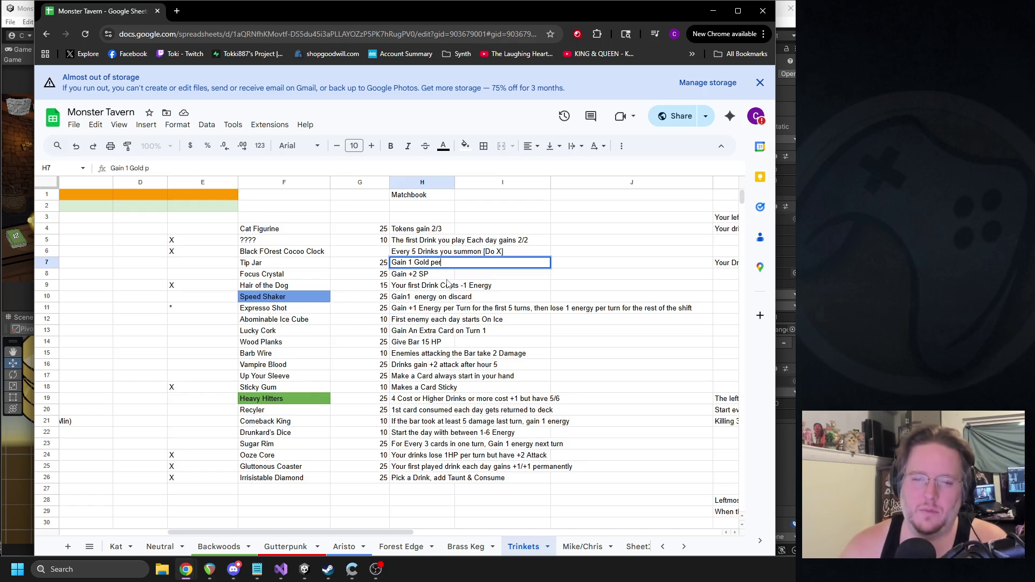
{"action": "type", "text": " Turn"}
{"action": "key", "text": "Return"}
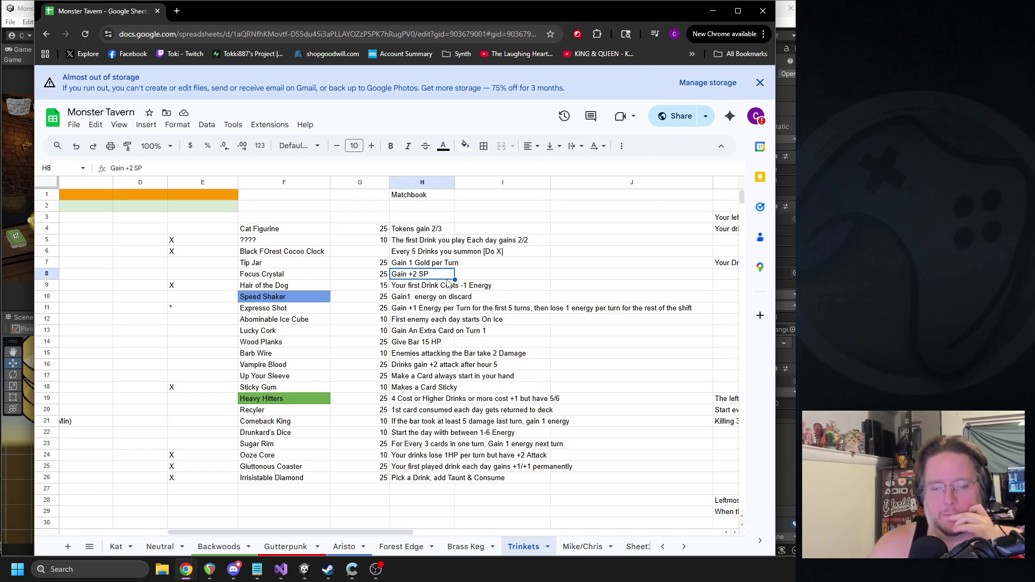
{"action": "double_click", "coordinate": [379, 264]}
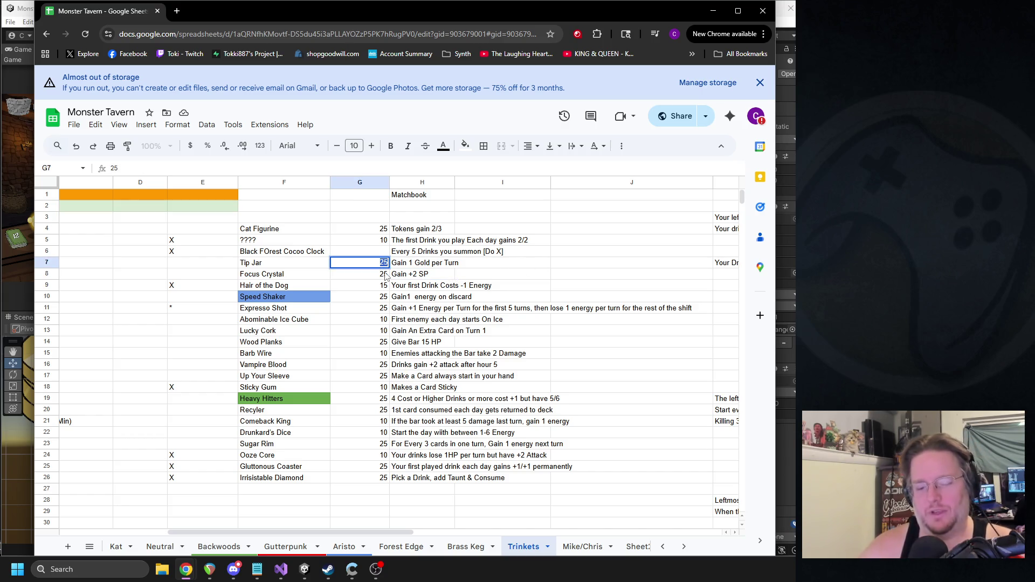
{"action": "type", "text": "15"}
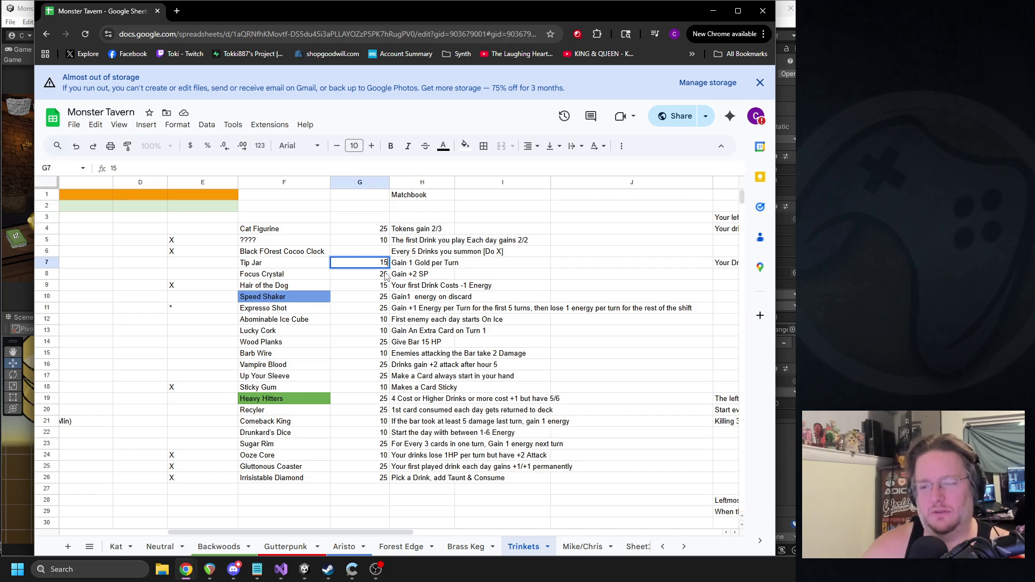
{"action": "key", "text": "Return"}
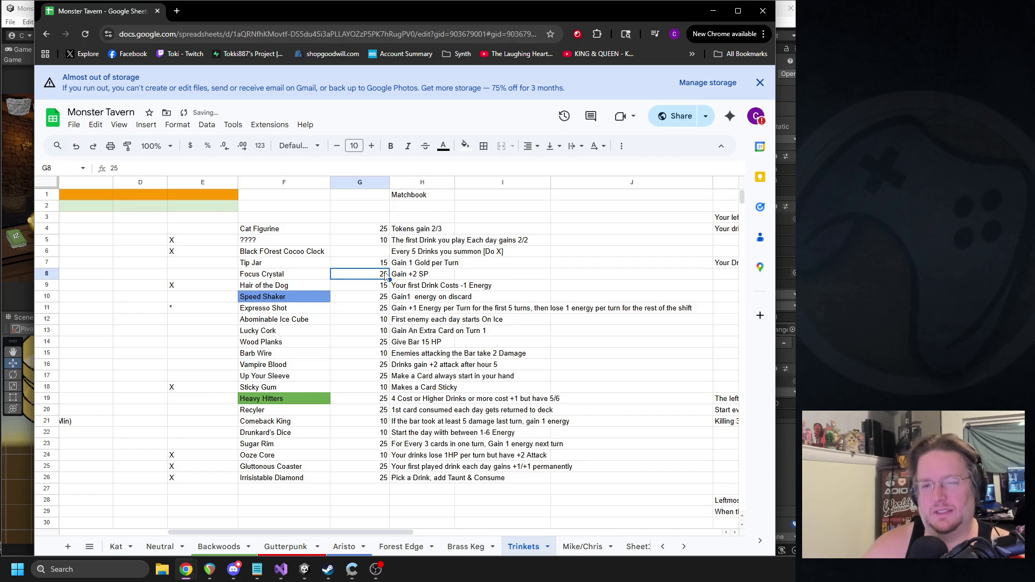
{"action": "key", "text": "ctrl+z"}
{"action": "key", "text": "ctrl+z"}
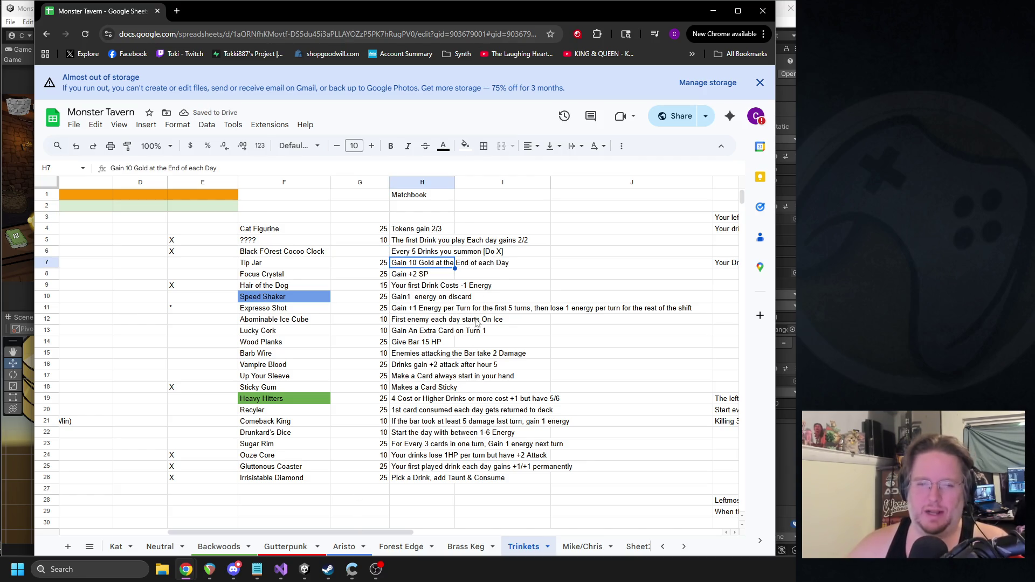
Step: Add the note 'per turn?' in J7 beside Tip Jar
{"action": "left_click", "coordinate": [579, 266]}
{"action": "type", "text": "per turn?"}
{"action": "key", "text": "Return"}
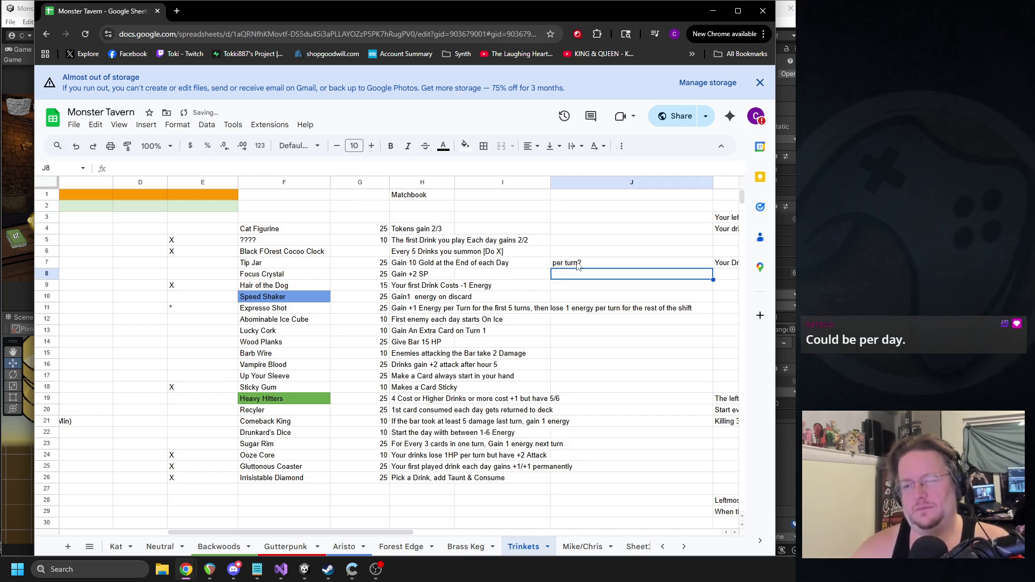
{"action": "left_click", "coordinate": [447, 266]}
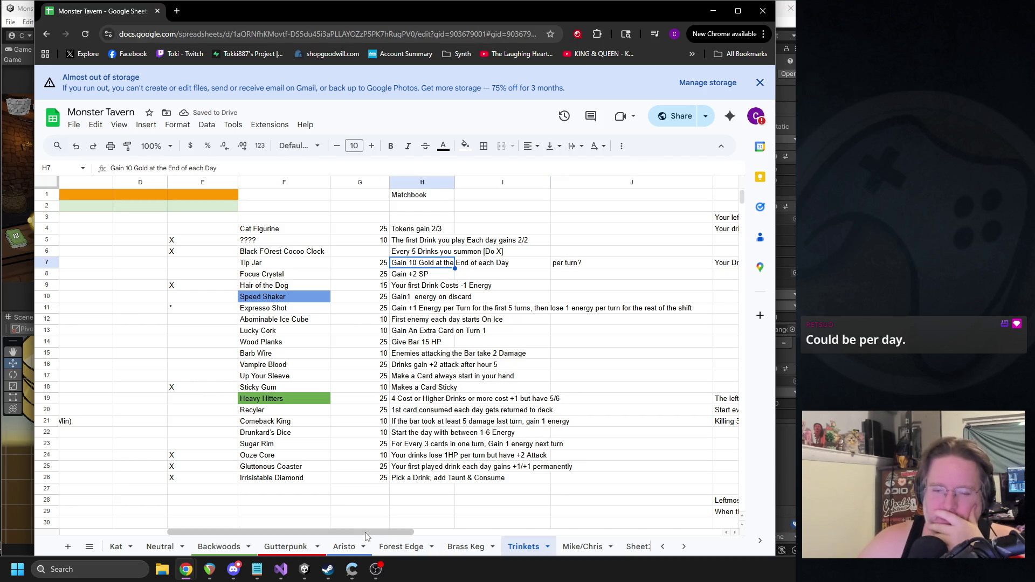
{"action": "left_click_drag", "start_coordinate": [365, 536], "coordinate": [258, 536]}
{"action": "scroll", "coordinate": [194, 388], "scroll_direction": "down", "scroll_amount": 6}
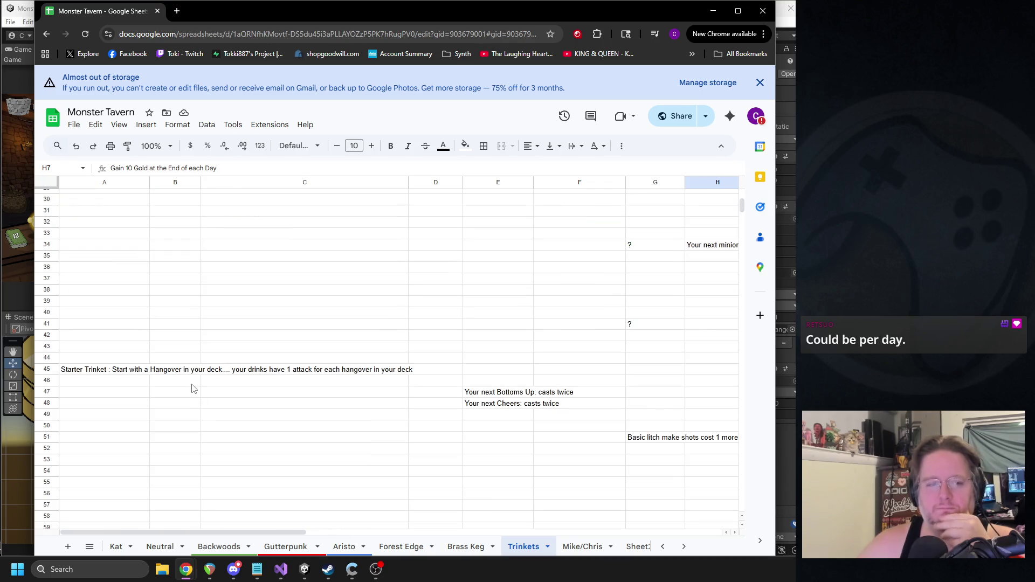
{"action": "scroll", "coordinate": [193, 388], "scroll_direction": "down", "scroll_amount": 7}
{"action": "scroll", "coordinate": [193, 388], "scroll_direction": "down", "scroll_amount": 2}
{"action": "scroll", "coordinate": [215, 380], "scroll_direction": "up", "scroll_amount": 4}
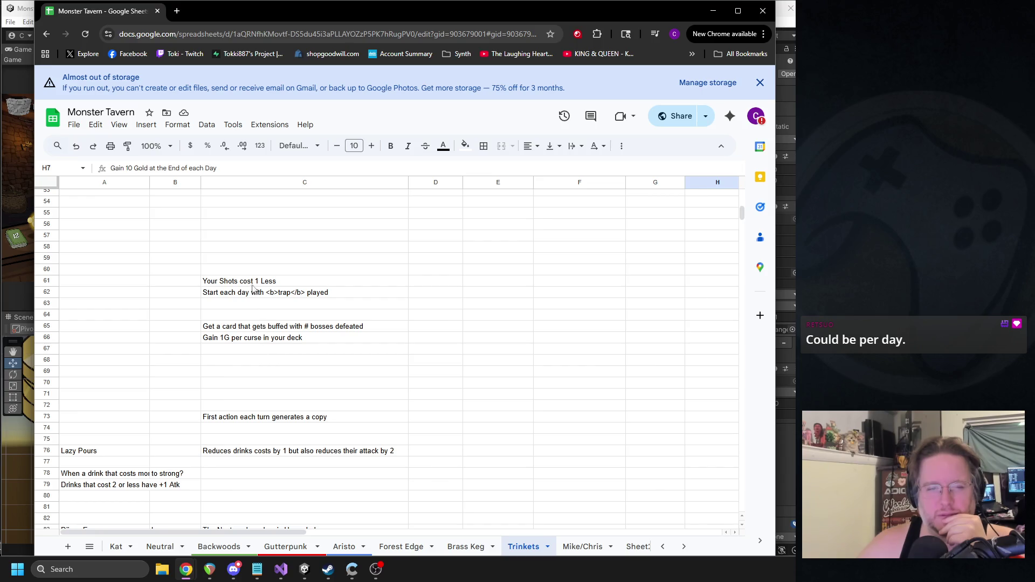
{"action": "left_click", "coordinate": [252, 283]}
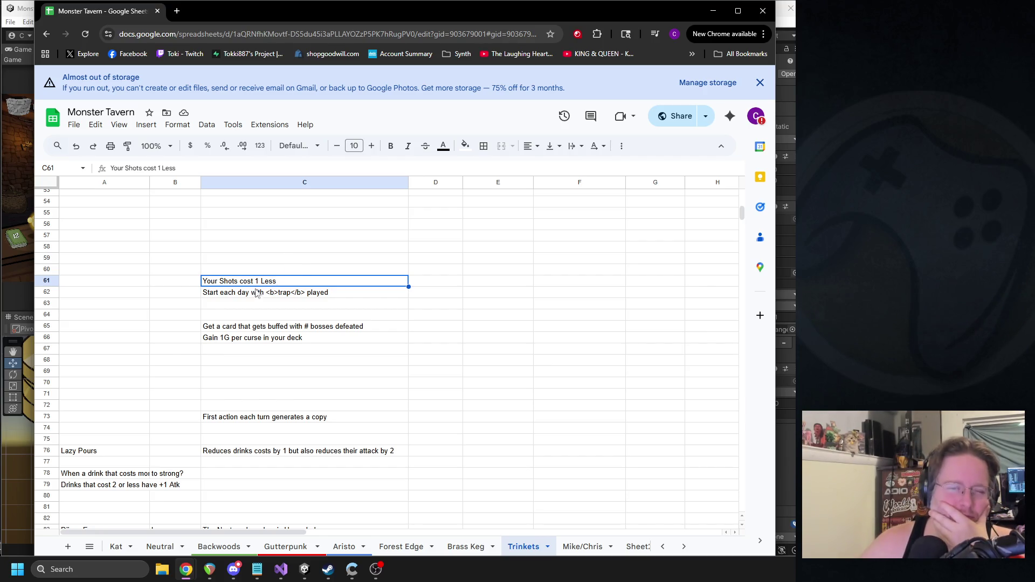
{"action": "left_click", "coordinate": [227, 294]}
{"action": "left_click", "coordinate": [232, 329]}
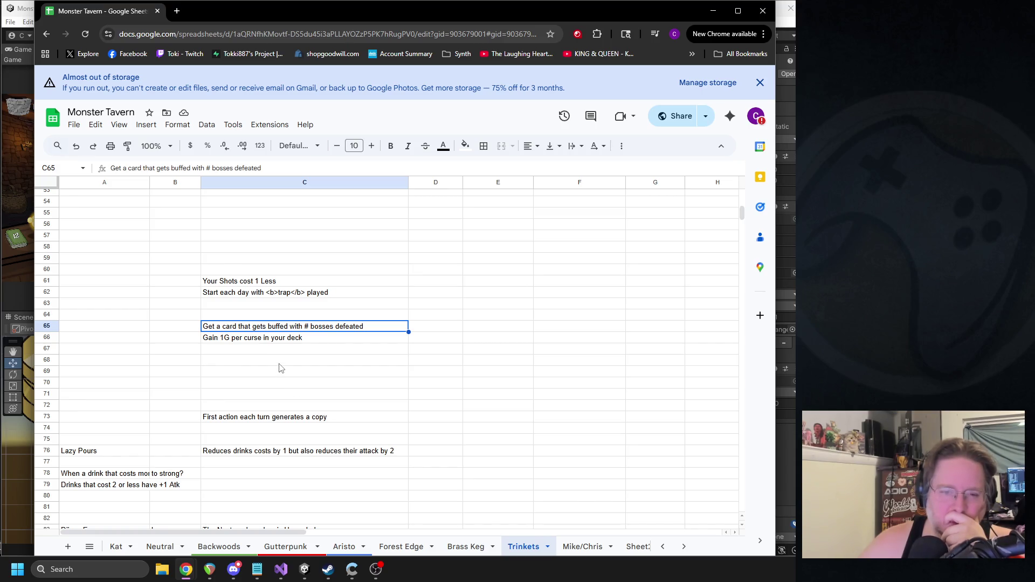
{"action": "left_click", "coordinate": [233, 339]}
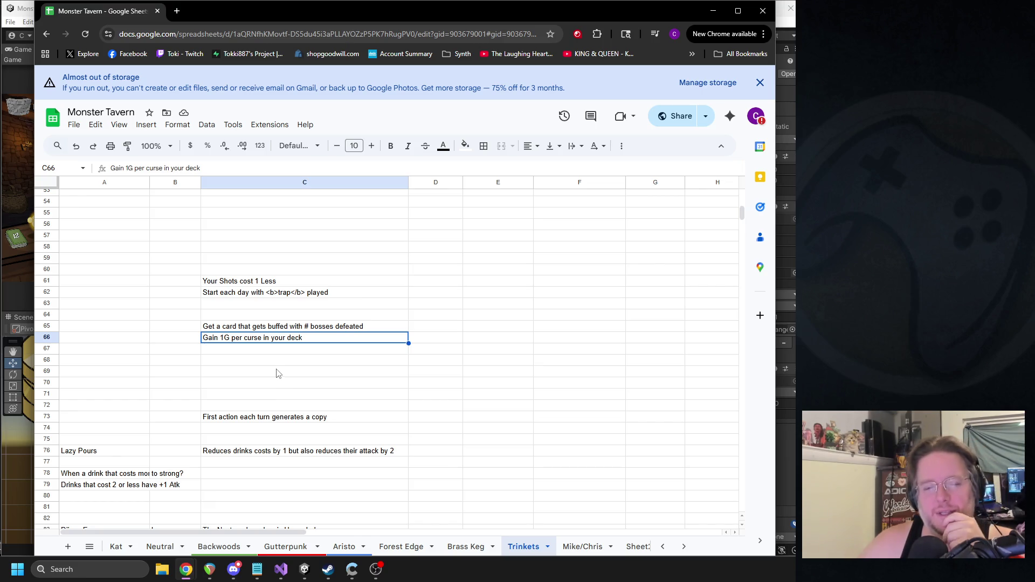
{"action": "scroll", "coordinate": [278, 373], "scroll_direction": "down", "scroll_amount": 5}
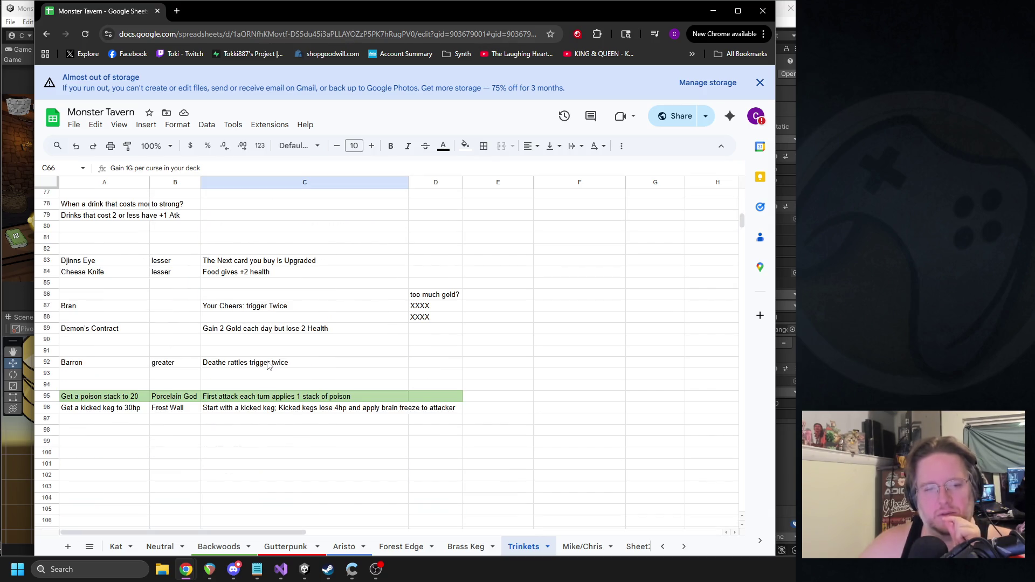
{"action": "scroll", "coordinate": [269, 365], "scroll_direction": "up", "scroll_amount": 15}
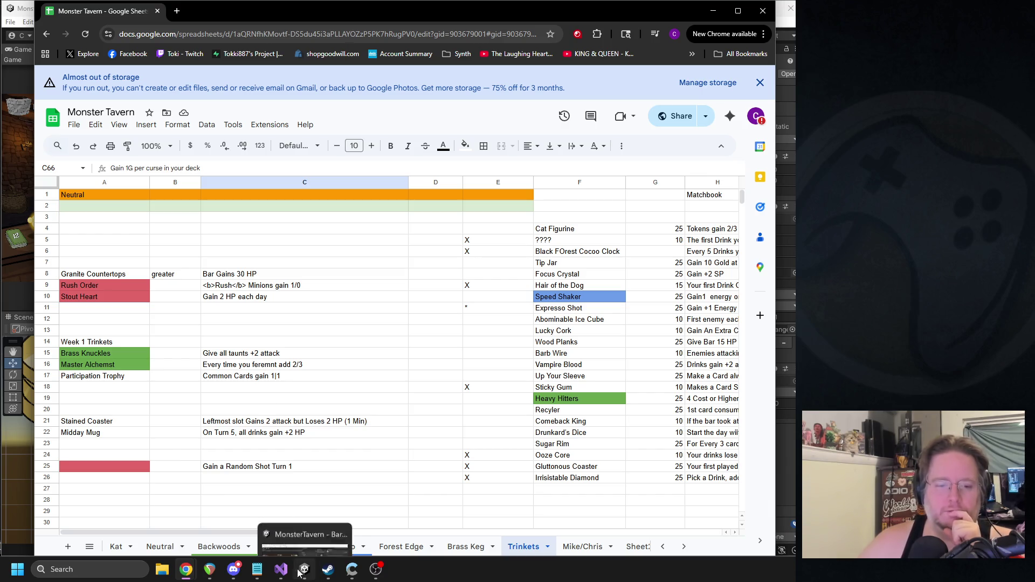
{"action": "left_click", "coordinate": [258, 569]}
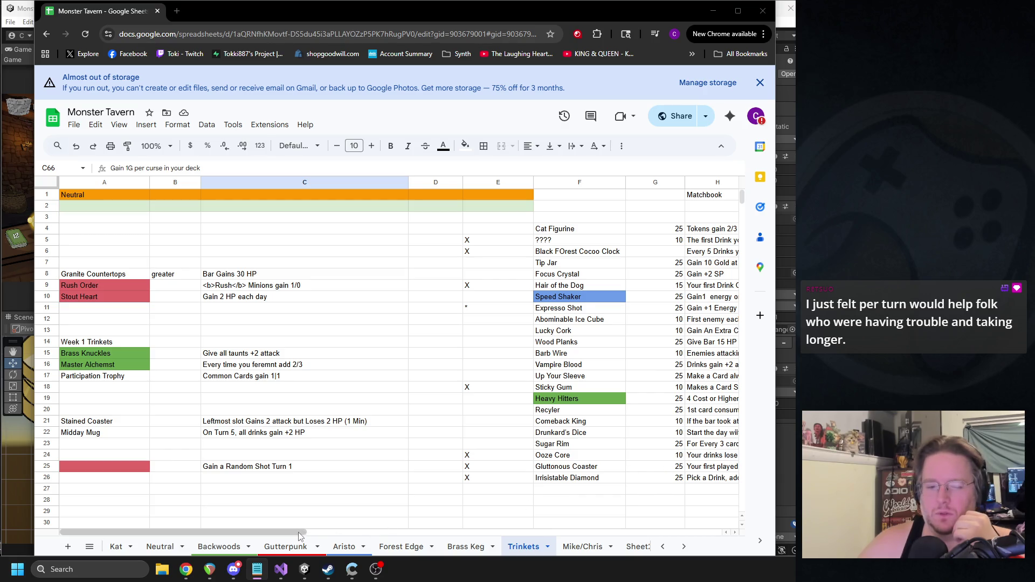
Step: Enter Helpful Gnome in F27 with the effect 'Your first Buff each day gives 1/2' in H27
{"action": "left_click_drag", "start_coordinate": [317, 533], "coordinate": [379, 534]}
{"action": "left_click", "coordinate": [337, 489]}
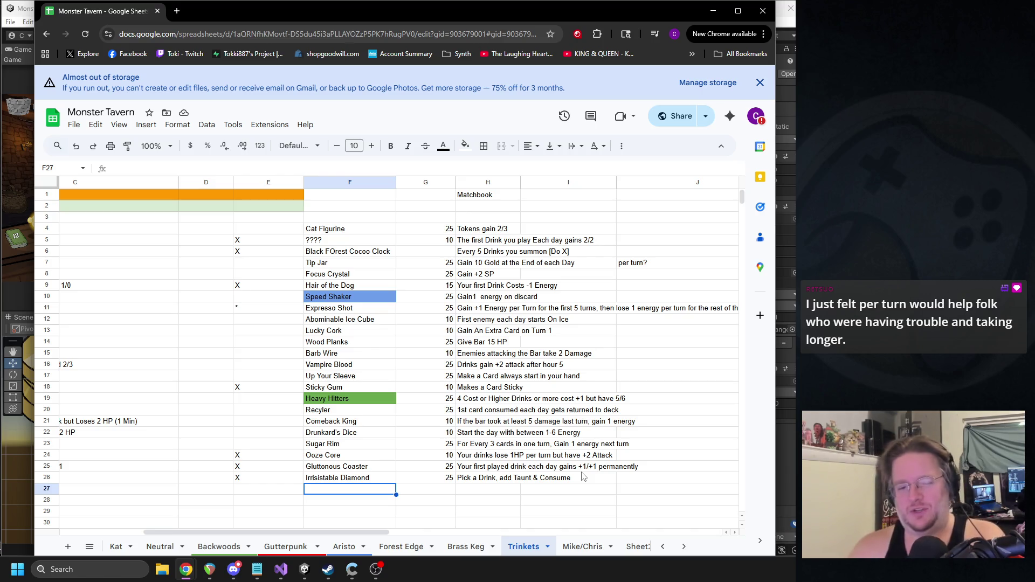
{"action": "left_click", "coordinate": [494, 492]}
{"action": "type", "text": "Your first bu"}
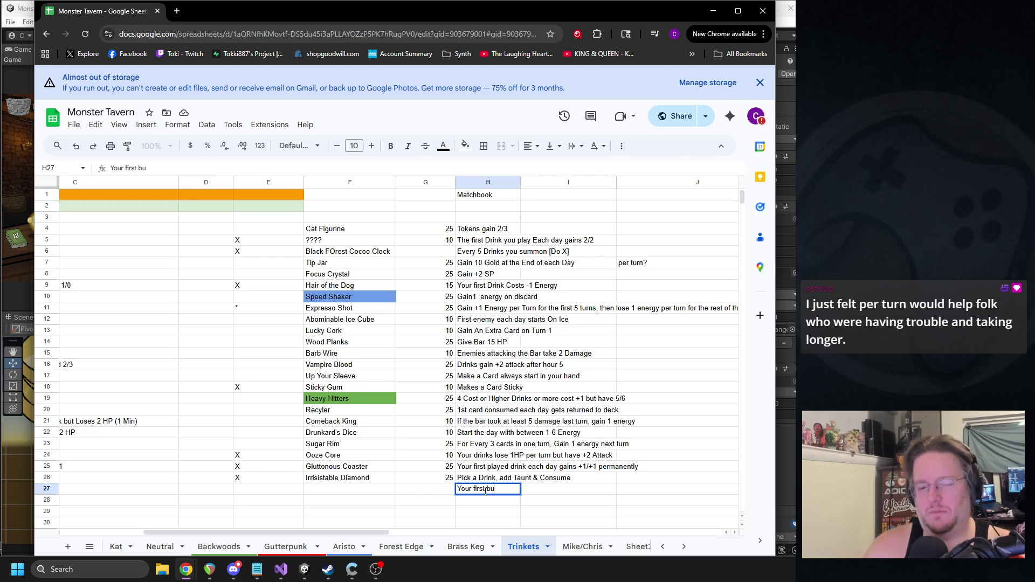
{"action": "type", "text": " Buff each day"}
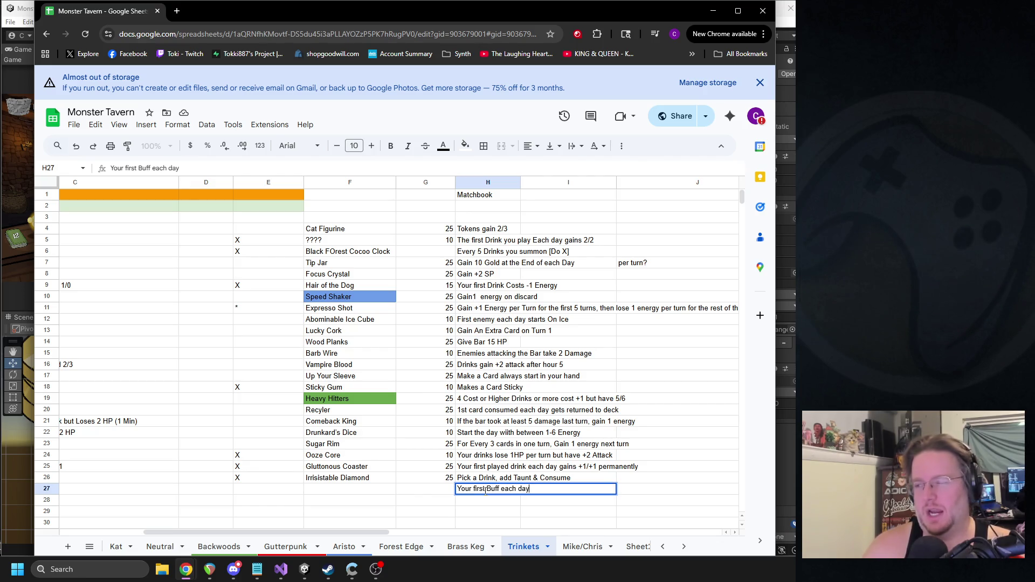
{"action": "type", "text": " gives 1/2"}
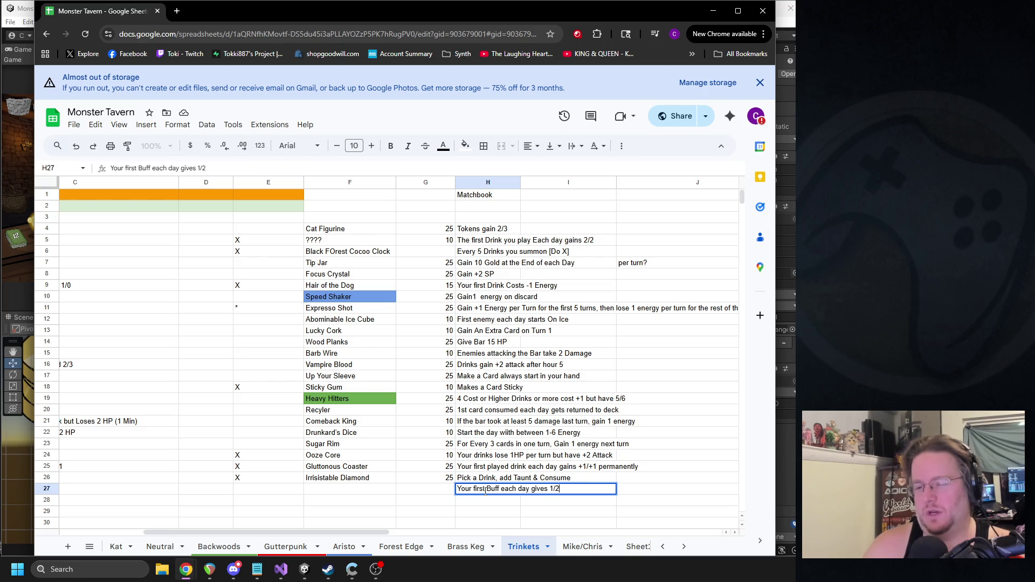
{"action": "key", "text": "Return"}
{"action": "left_click", "coordinate": [335, 487]}
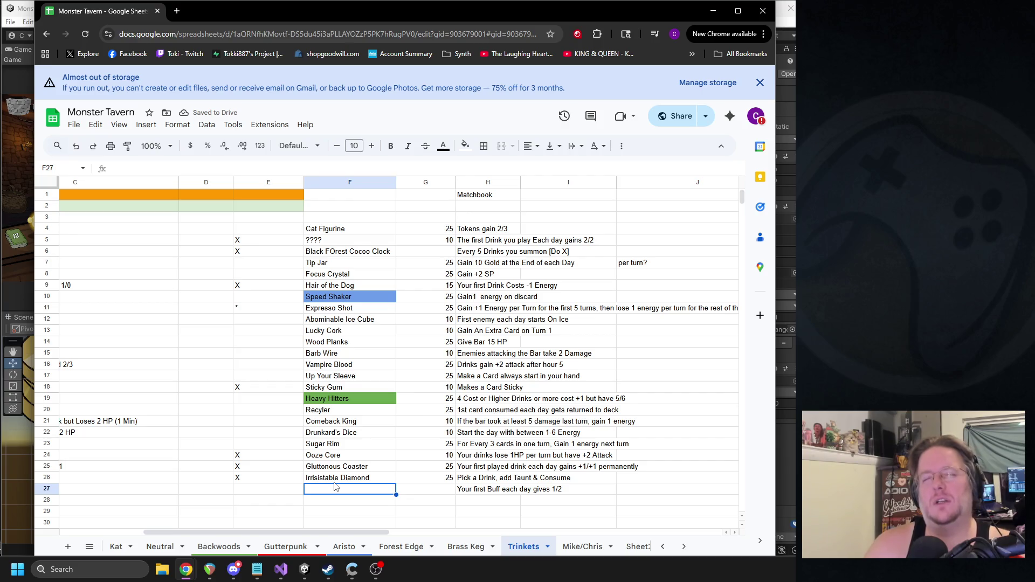
{"action": "type", "text": "Helpful Gnome"}
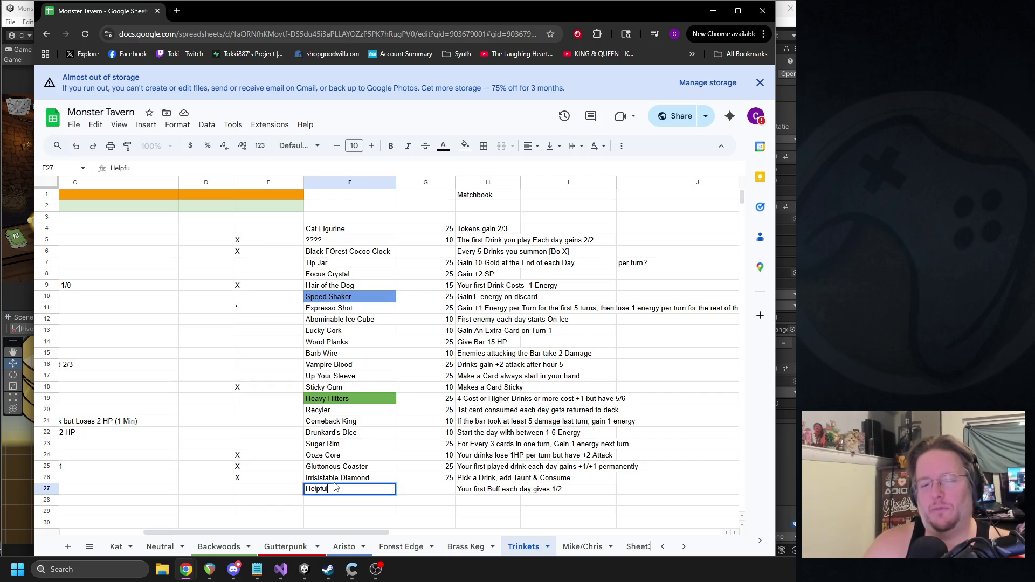
{"action": "key", "text": "Return"}
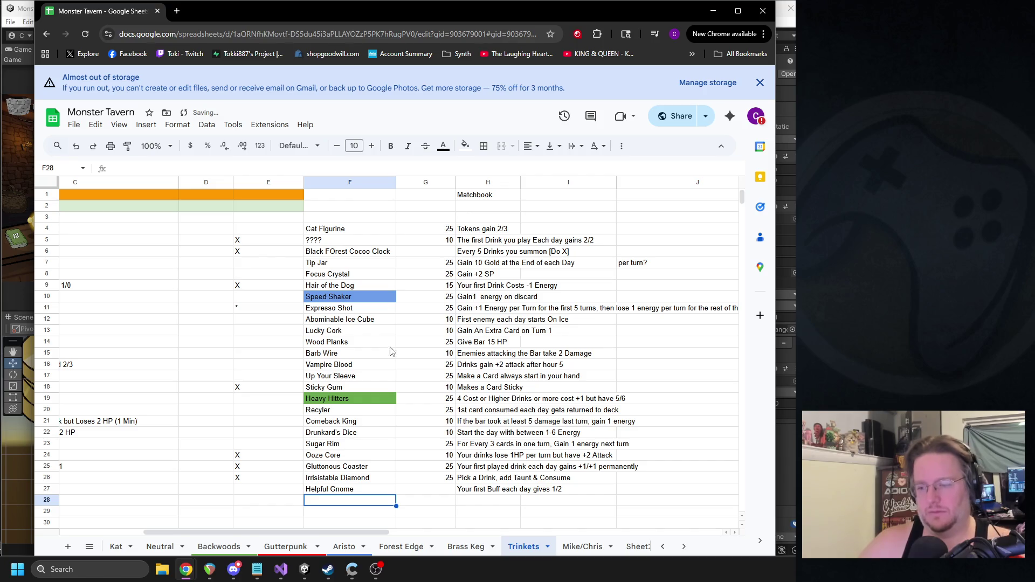
Step: Mark Helpful Gnome with an X in E27
{"action": "key", "text": "alt+Tab"}
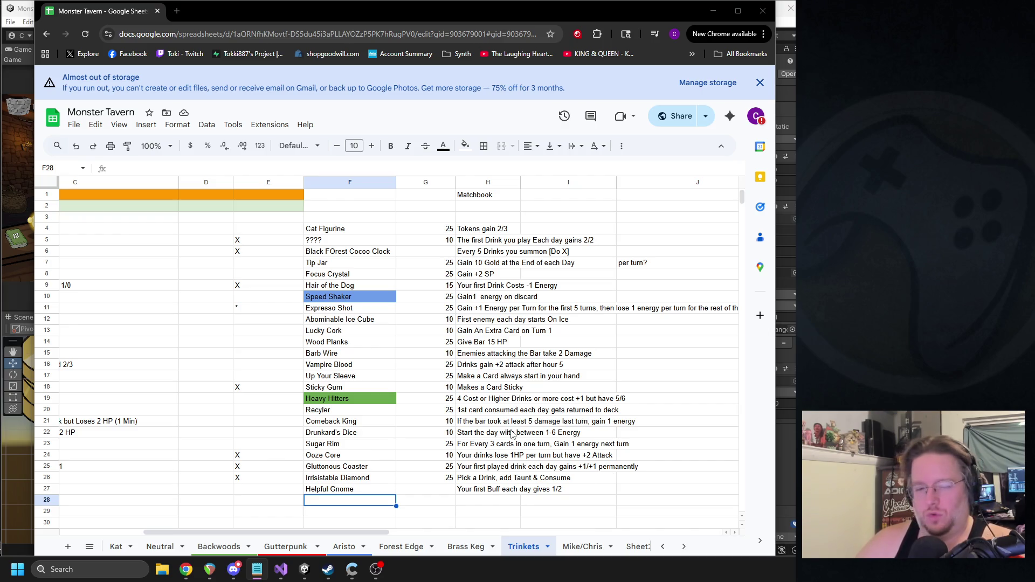
{"action": "left_click", "coordinate": [298, 492]}
{"action": "type", "text": "X"}
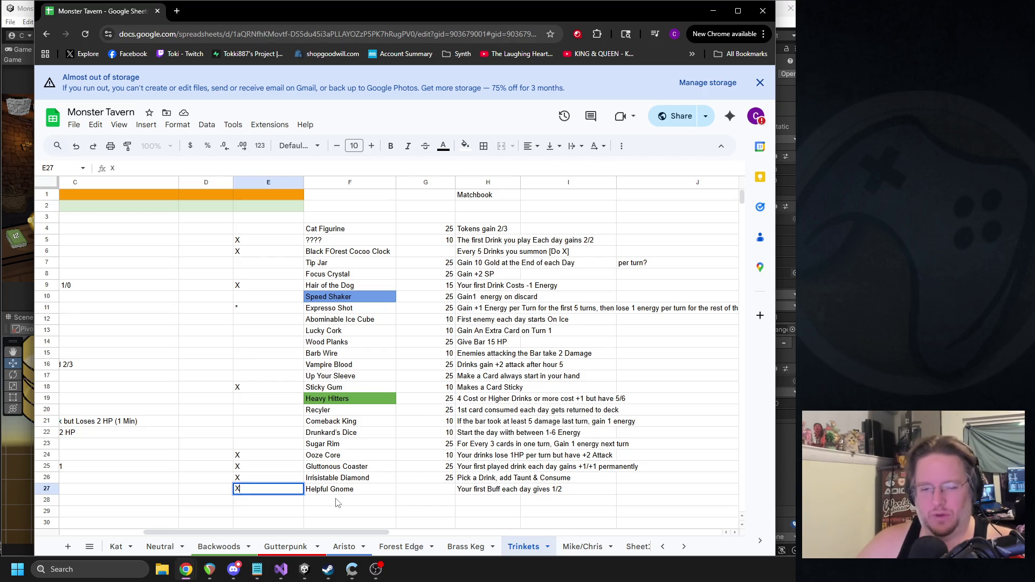
{"action": "left_click", "coordinate": [342, 501]}
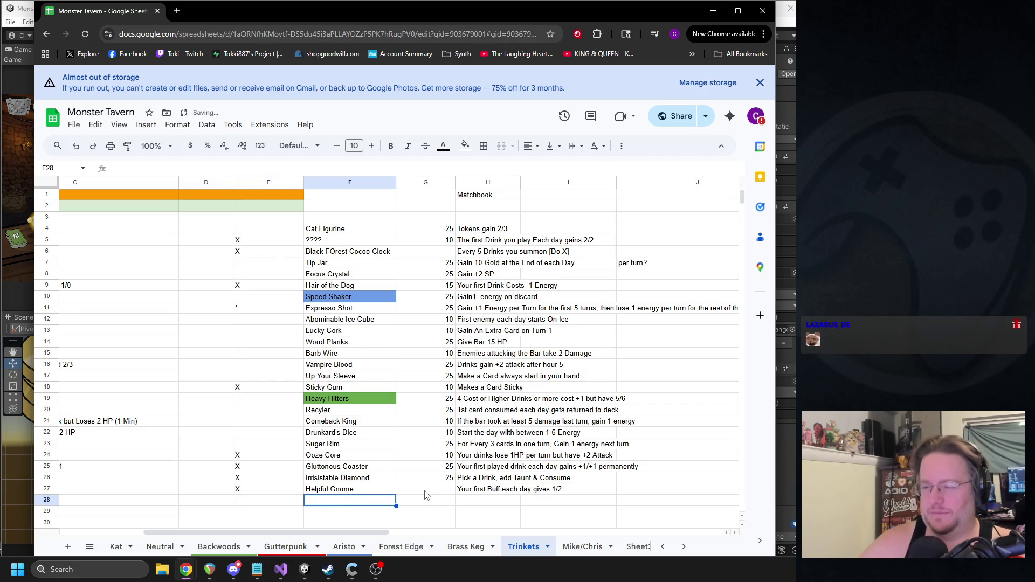
{"action": "left_click", "coordinate": [490, 504]}
Step: Enter the effect 'Your Drinks which Apply Sick have 0/2' in H28
{"action": "type", "text": "Your Sick"}
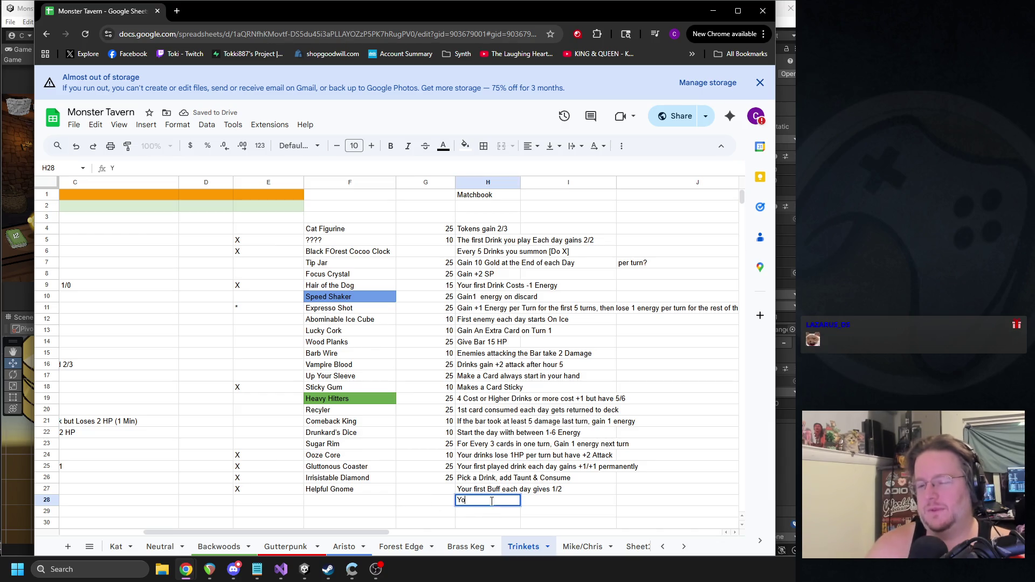
{"action": "key", "text": "BackSpace"}
{"action": "key", "text": "BackSpace"}
{"action": "key", "text": "BackSpace"}
{"action": "type", "text": "Drinks which Apply Sick Ha"}
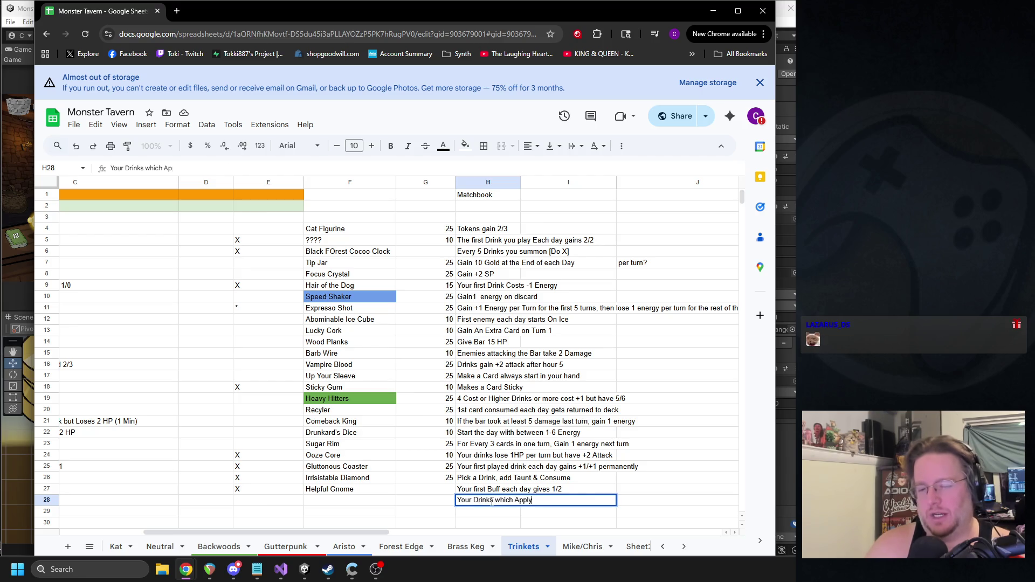
{"action": "key", "text": "BackSpace"}
{"action": "key", "text": "BackSpace"}
{"action": "type", "text": "have 0/2"}
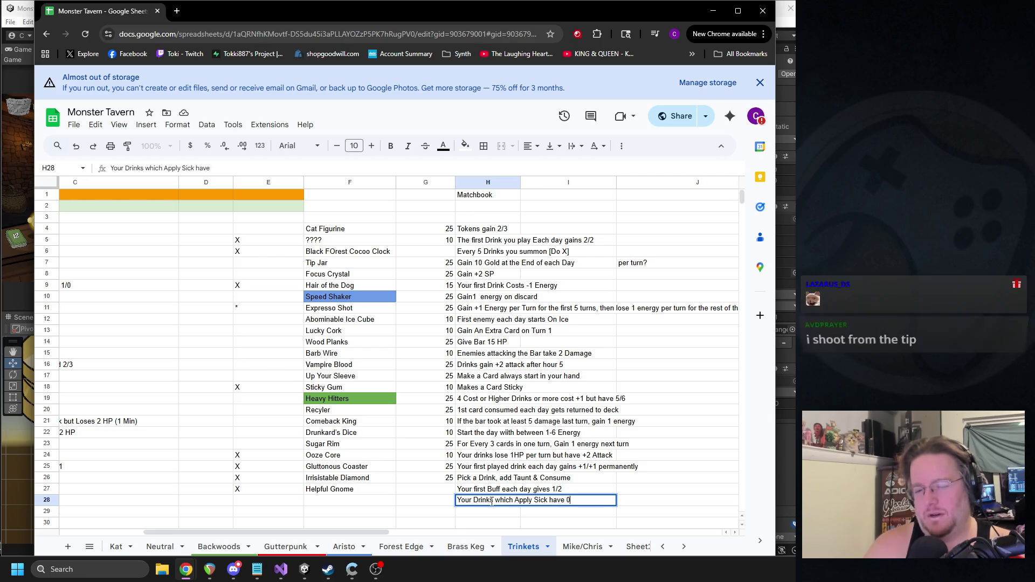
{"action": "key", "text": "Return"}
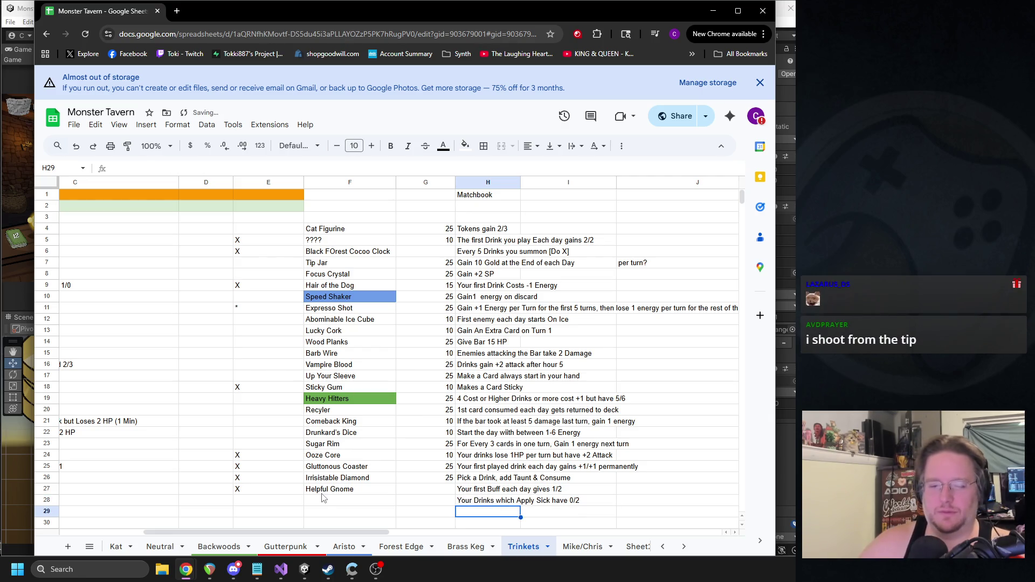
Step: Name the trinket Dirty Cups in F28 and mark it with an X in E28
{"action": "left_click", "coordinate": [324, 500]}
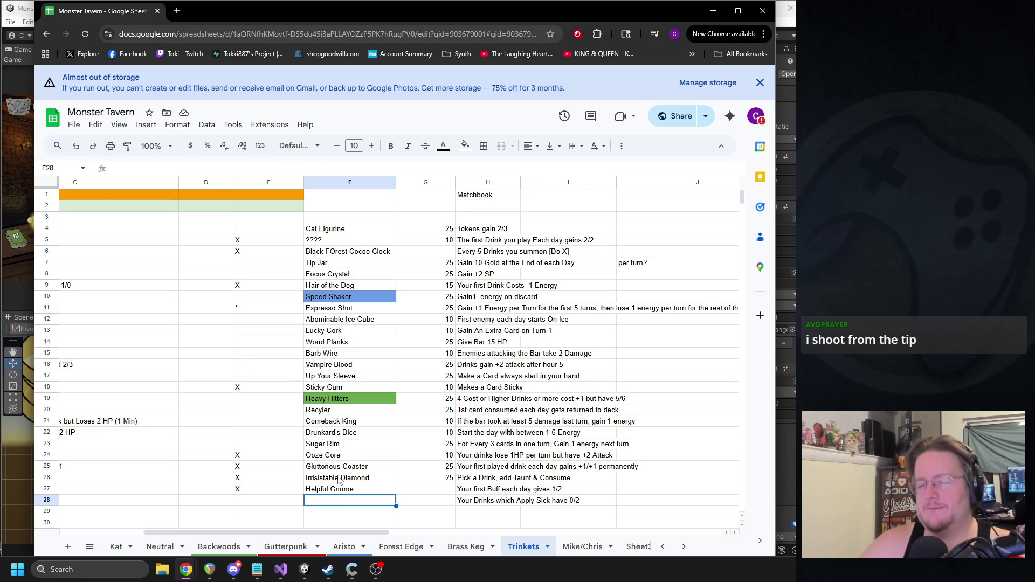
{"action": "type", "text": "Dirty Cups"}
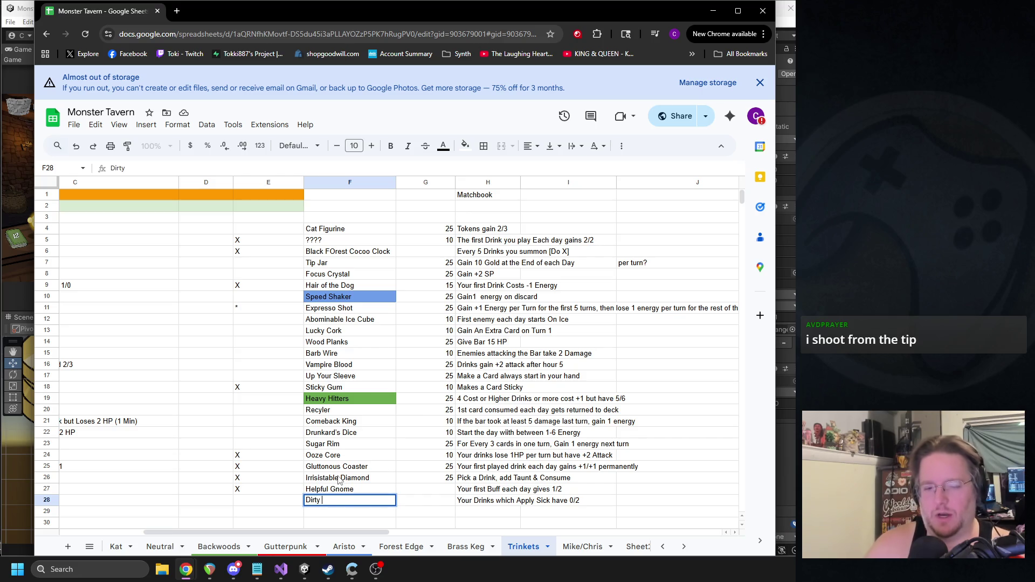
{"action": "key", "text": "Return"}
{"action": "scroll", "coordinate": [248, 456], "scroll_direction": "down", "scroll_amount": 2}
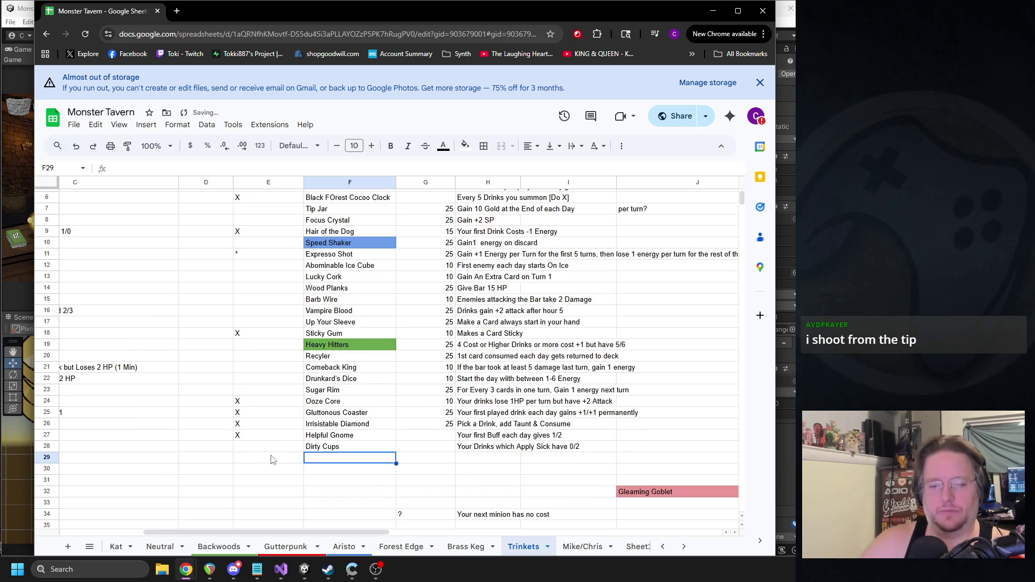
{"action": "left_click", "coordinate": [251, 447]}
{"action": "type", "text": "X"}
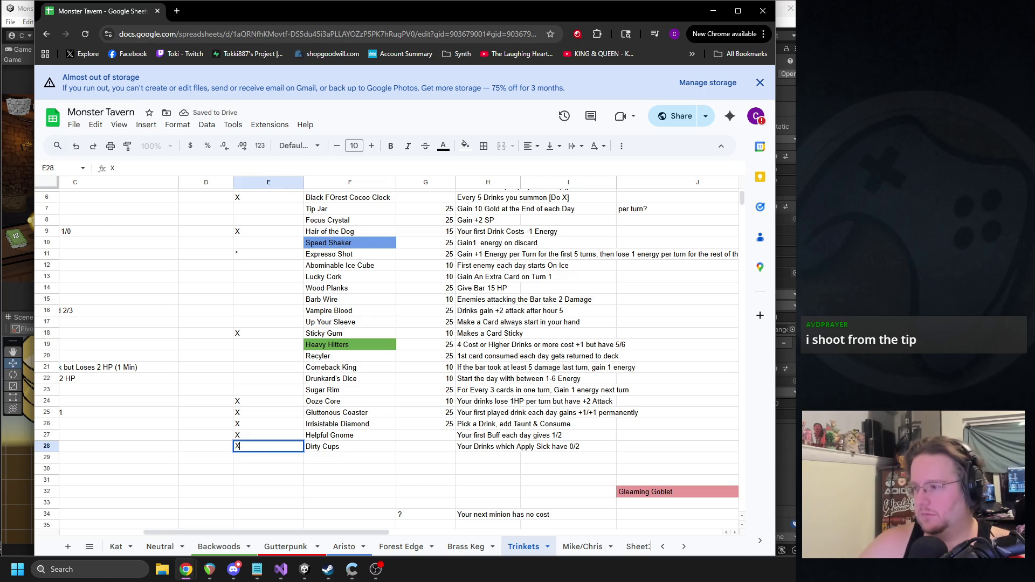
{"action": "key", "text": "alt+Tab"}
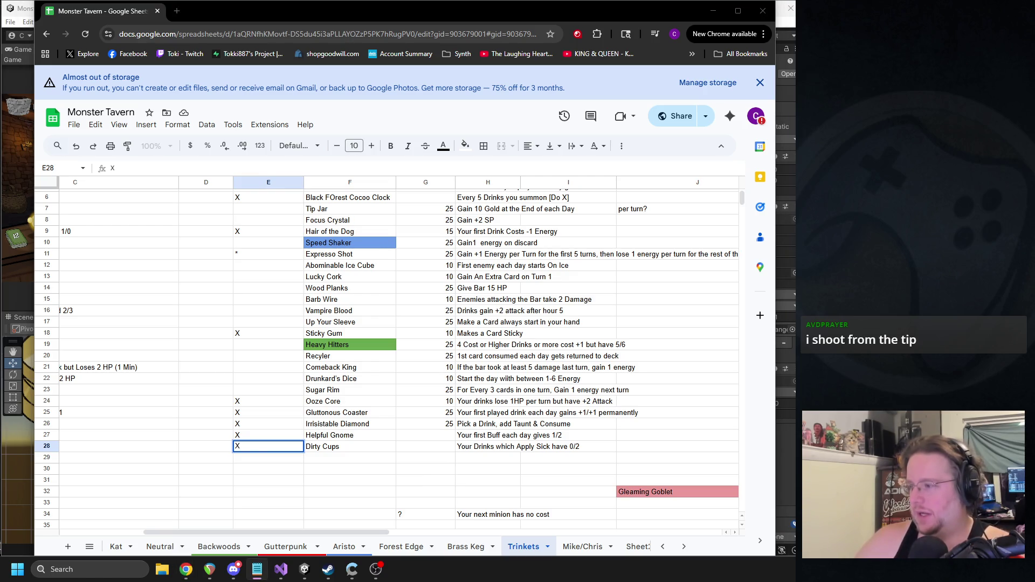
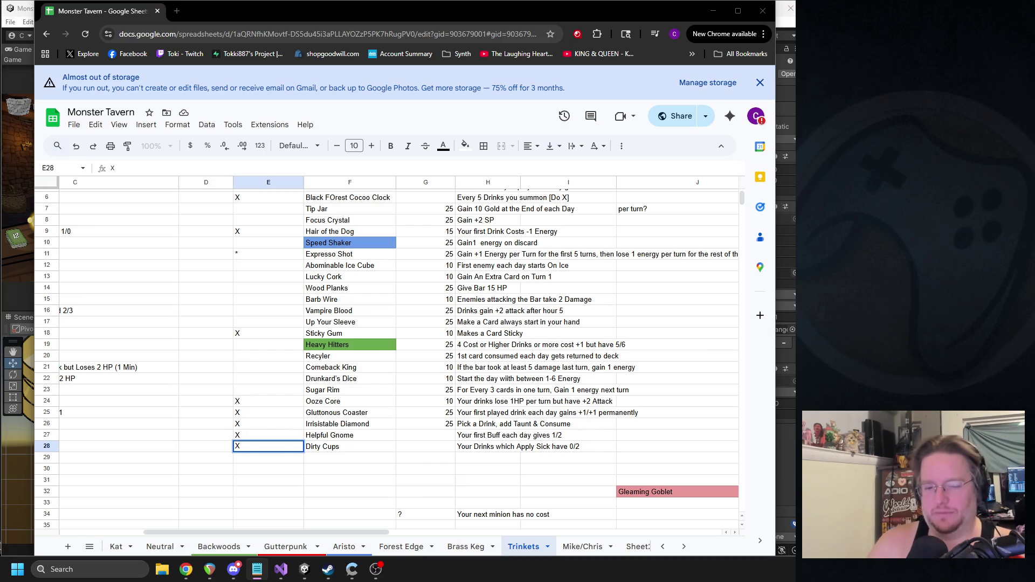
Step: Clear the leftover question mark and next-minion description from G34:H34
{"action": "scroll", "coordinate": [557, 351], "scroll_direction": "down", "scroll_amount": 5}
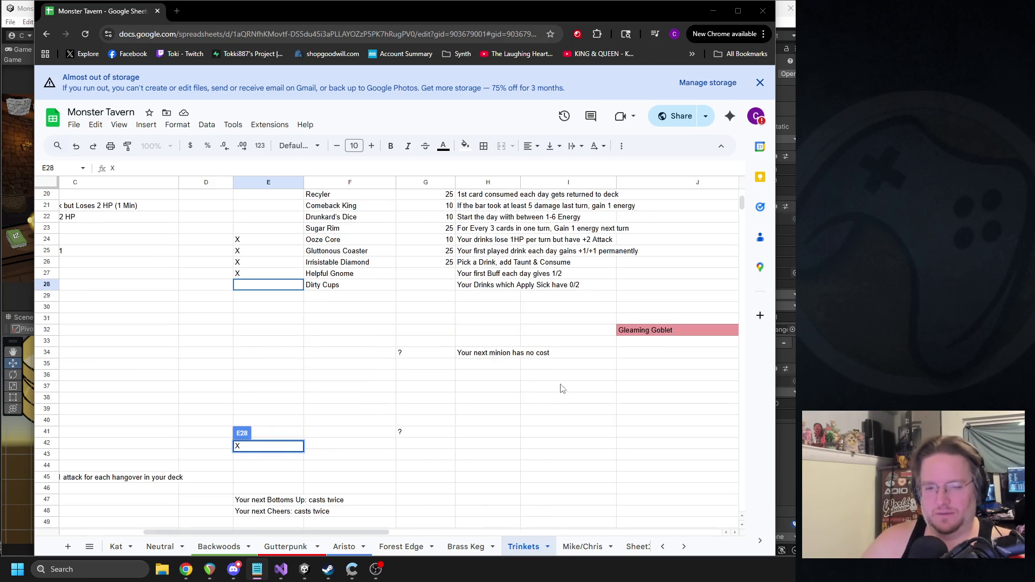
{"action": "left_click", "coordinate": [403, 352]}
{"action": "left_click", "coordinate": [482, 355], "text": "shift"}
{"action": "key", "text": "Delete"}
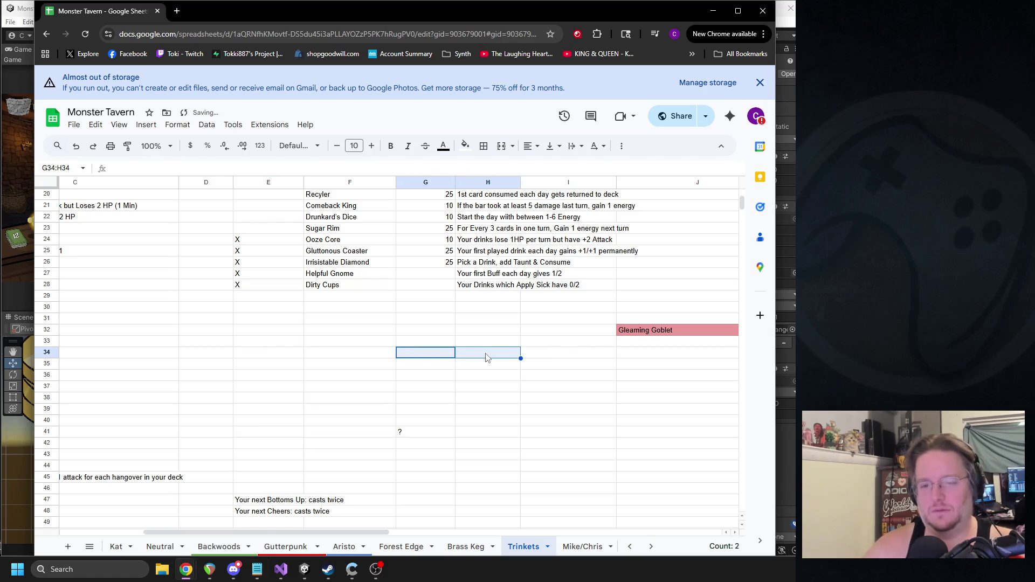
Step: Select the question mark in G41, then the empty cell F29 below Dirty Cups
{"action": "left_click", "coordinate": [417, 432]}
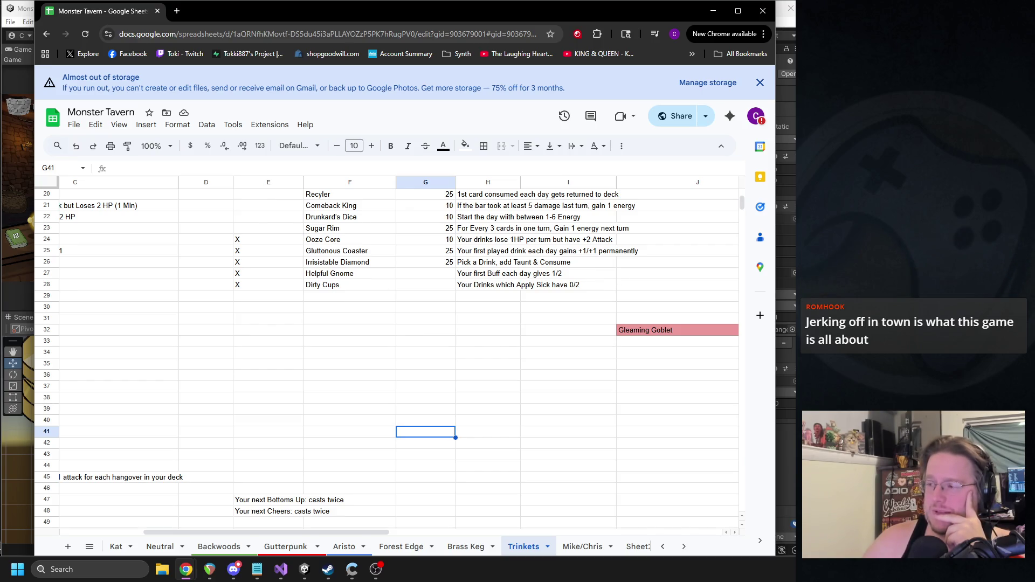
{"action": "key", "text": "alt+Tab"}
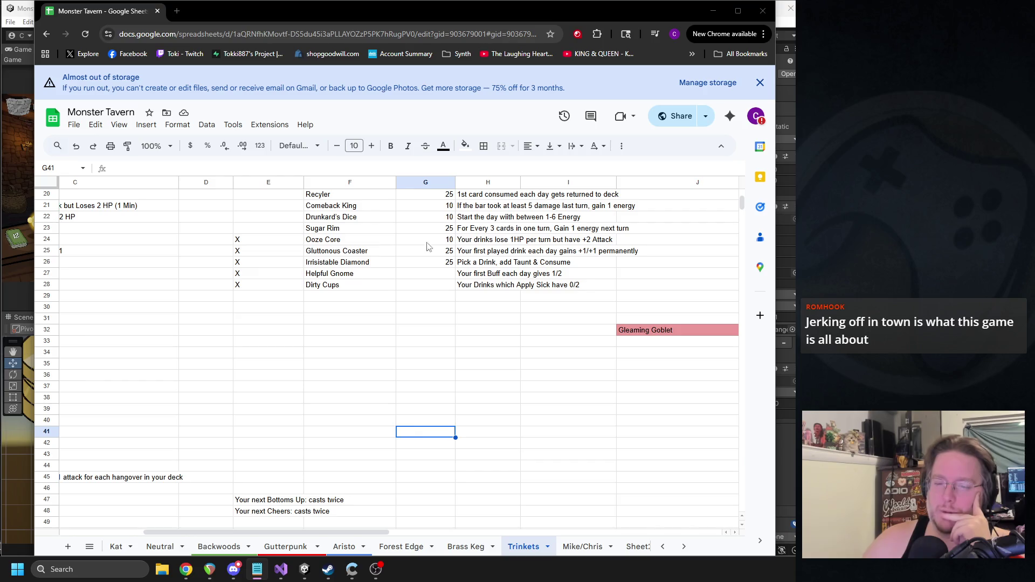
{"action": "left_click", "coordinate": [349, 296]}
Step: Fill F29 with Heavy Hitters' green, sampled with the fill-colour eyedropper
{"action": "left_click", "coordinate": [465, 146]}
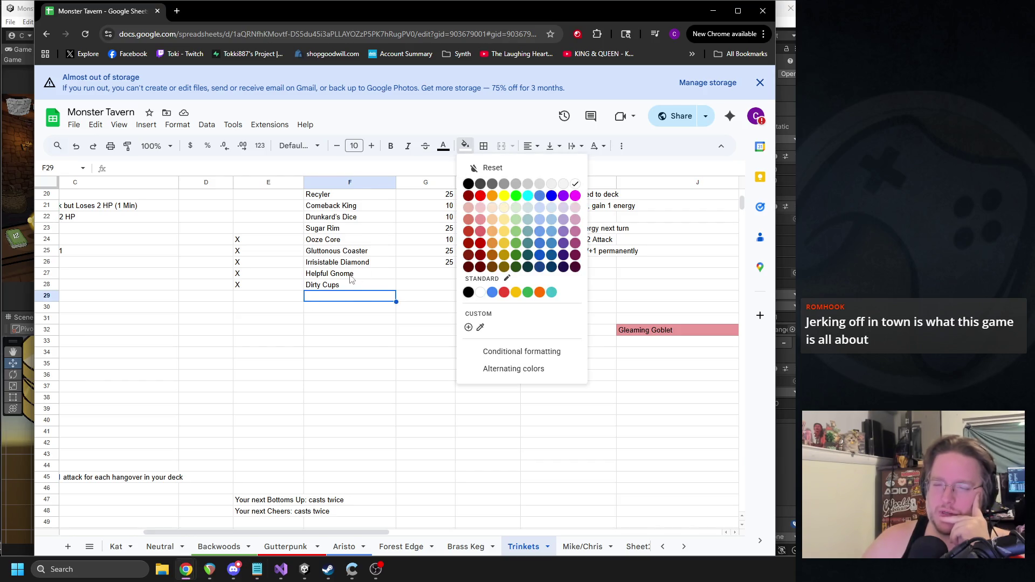
{"action": "left_click", "coordinate": [468, 327]}
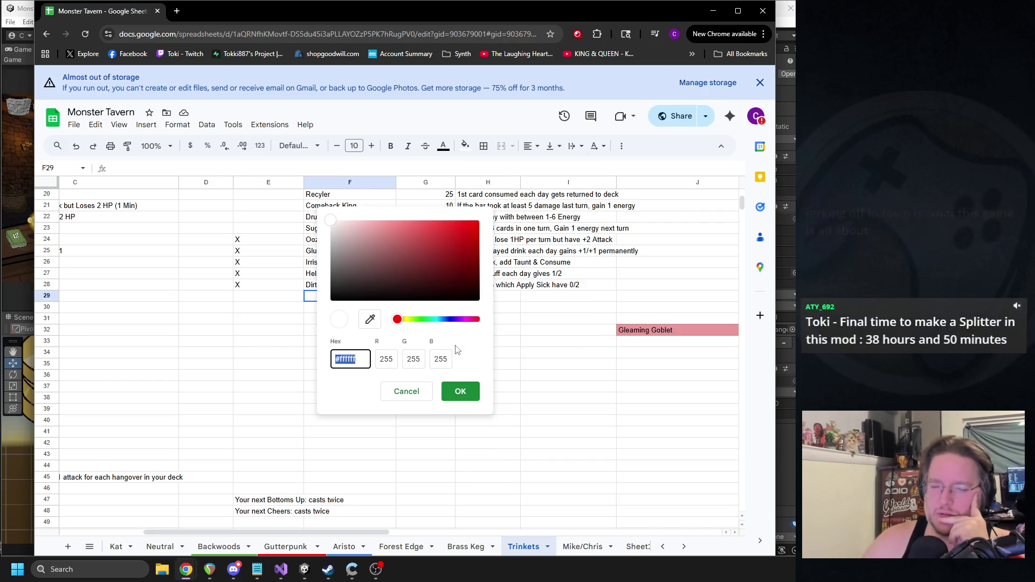
{"action": "left_click", "coordinate": [457, 386]}
{"action": "scroll", "coordinate": [404, 345], "scroll_direction": "up", "scroll_amount": 2}
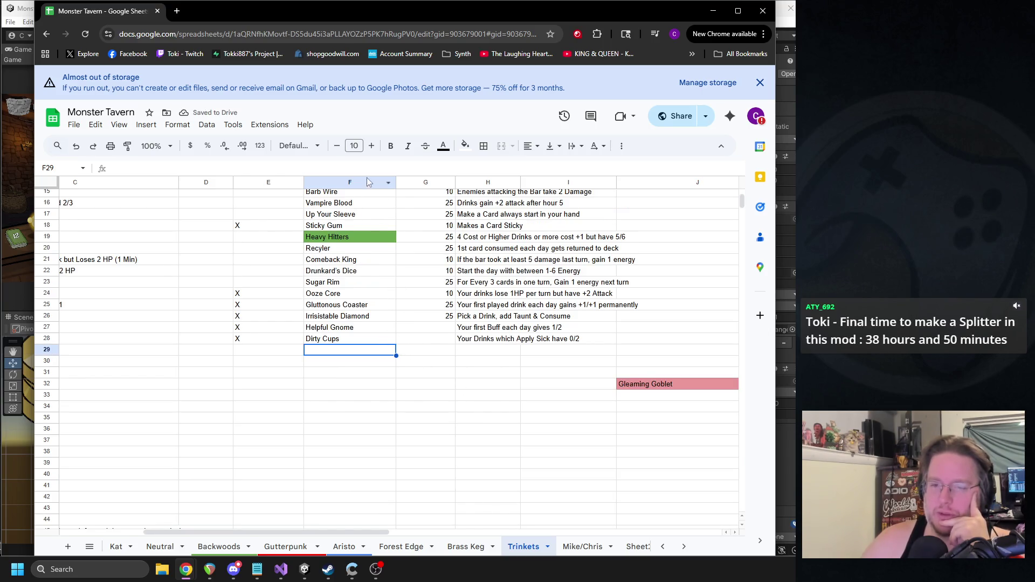
{"action": "left_click", "coordinate": [465, 146]}
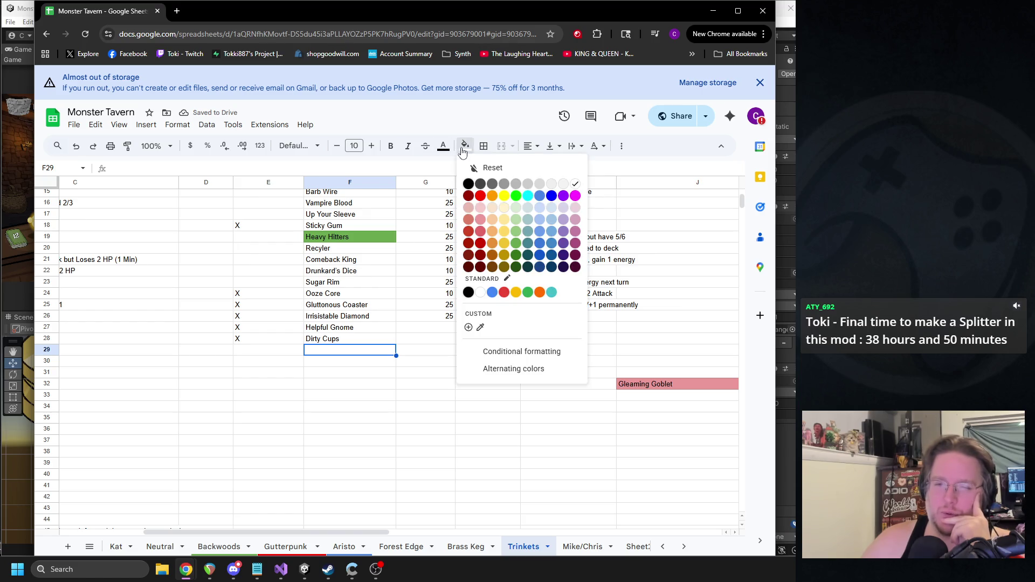
{"action": "left_click", "coordinate": [481, 327]}
{"action": "left_click", "coordinate": [356, 239]}
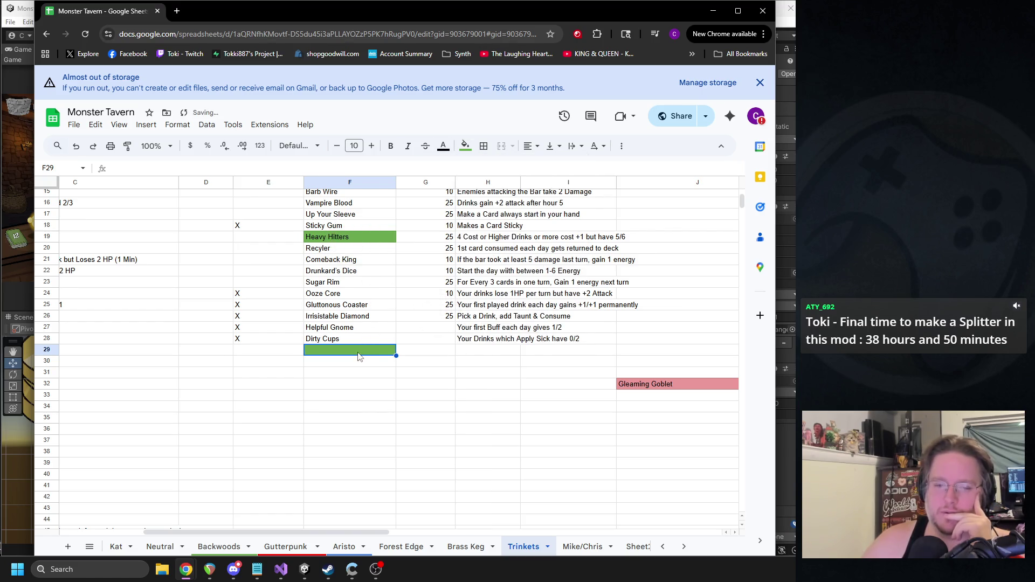
{"action": "left_click", "coordinate": [511, 354]}
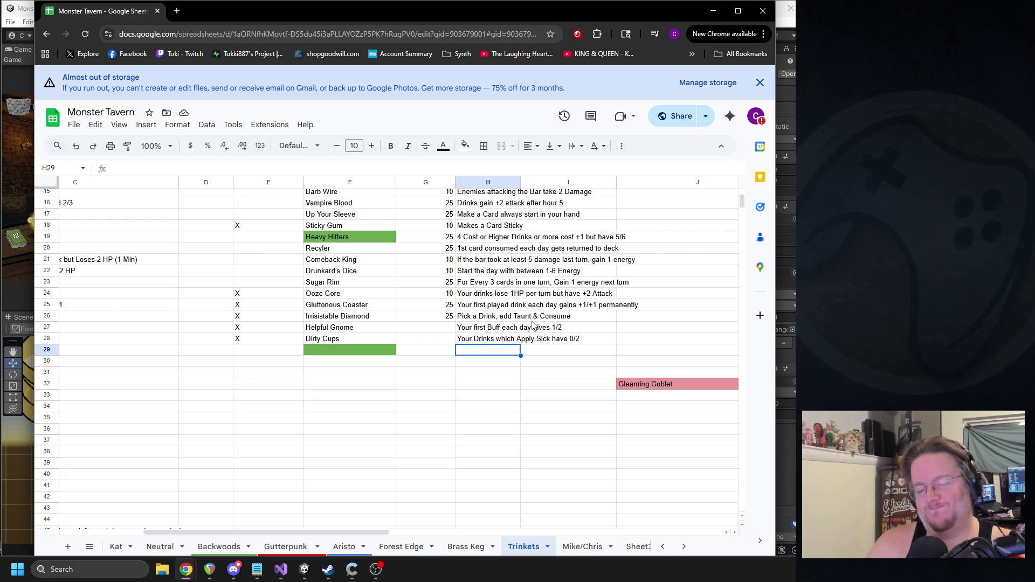
Step: Enter 'Gain [X] based on your Energy Generation' in H29
{"action": "type", "text": "Gain ["}
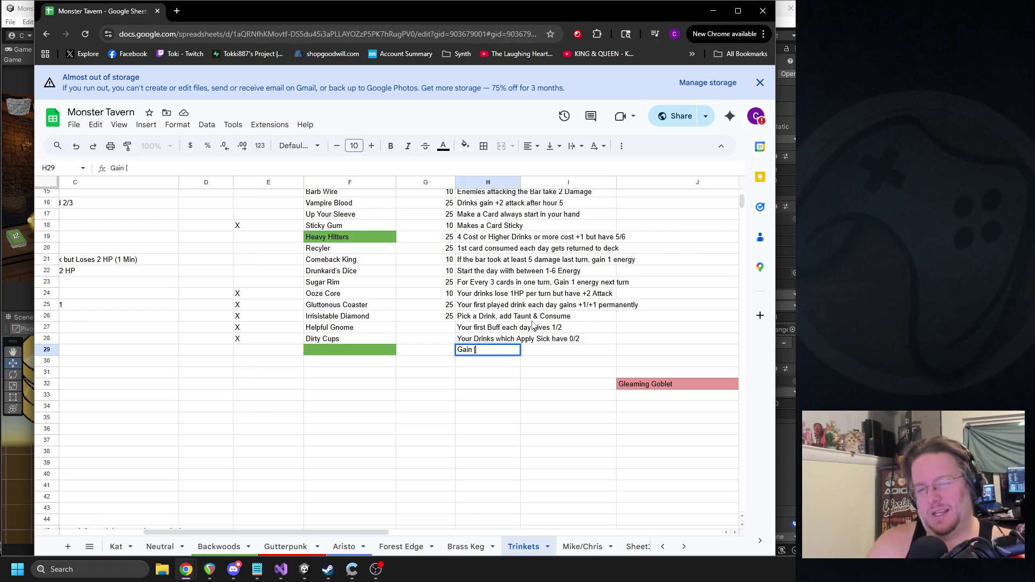
{"action": "type", "text": "X] based on"}
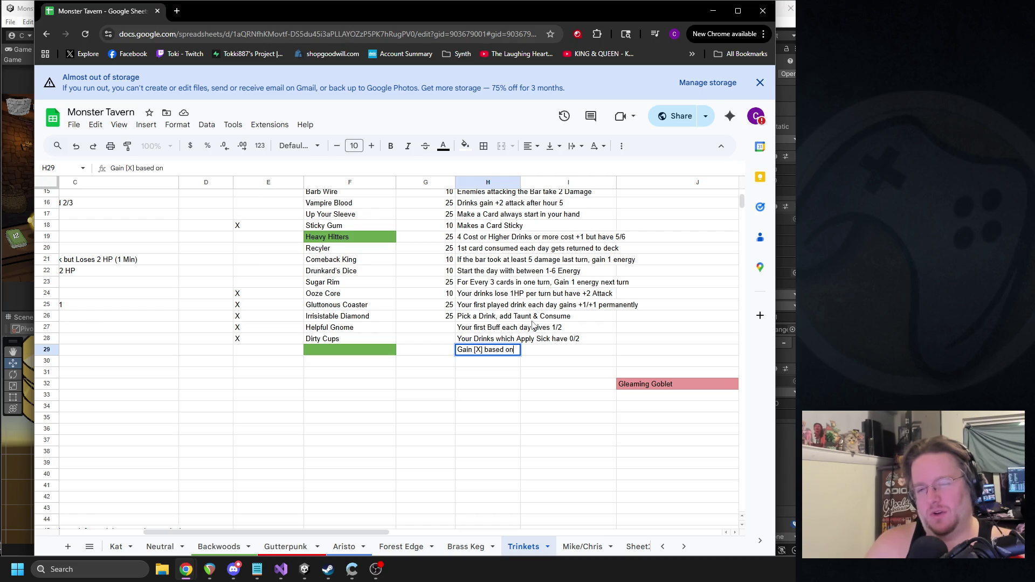
{"action": "type", "text": " your En"}
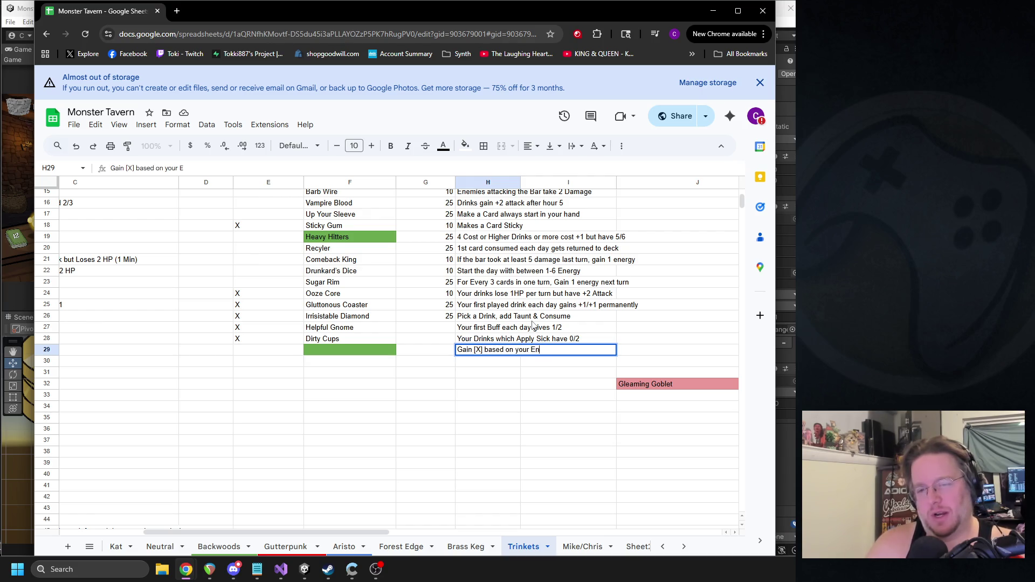
{"action": "type", "text": "ergy Generation"}
{"action": "key", "text": "Left"}
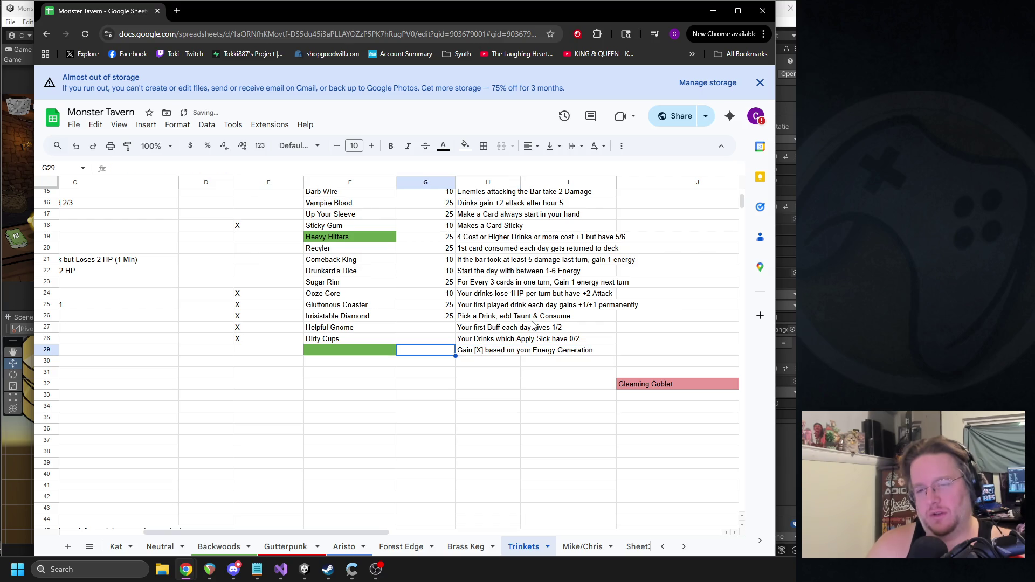
{"action": "left_click", "coordinate": [477, 352]}
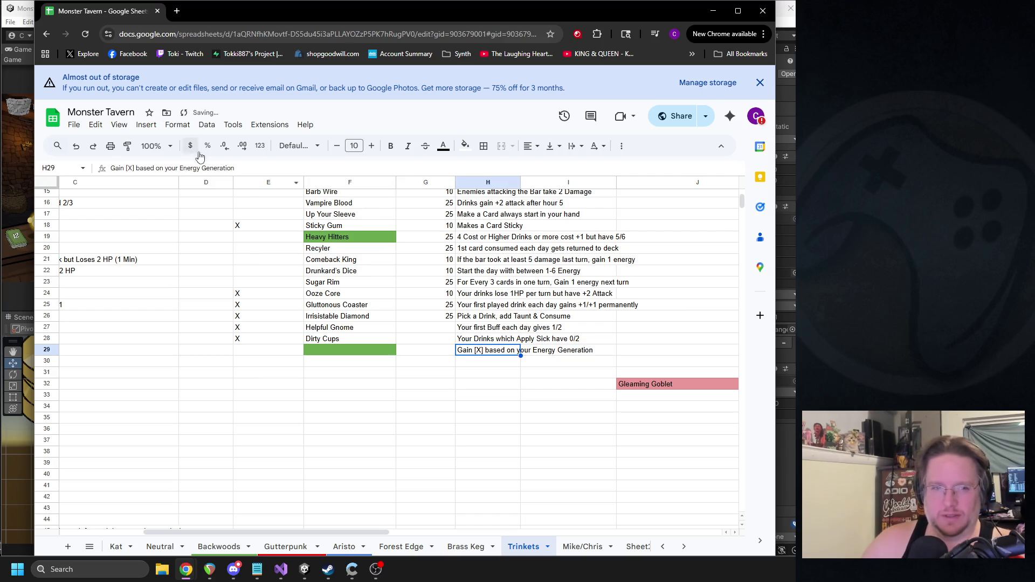
Step: Revise the H29 text to 'Gain [3-Energy Generation] blank'
{"action": "left_click", "coordinate": [233, 171]}
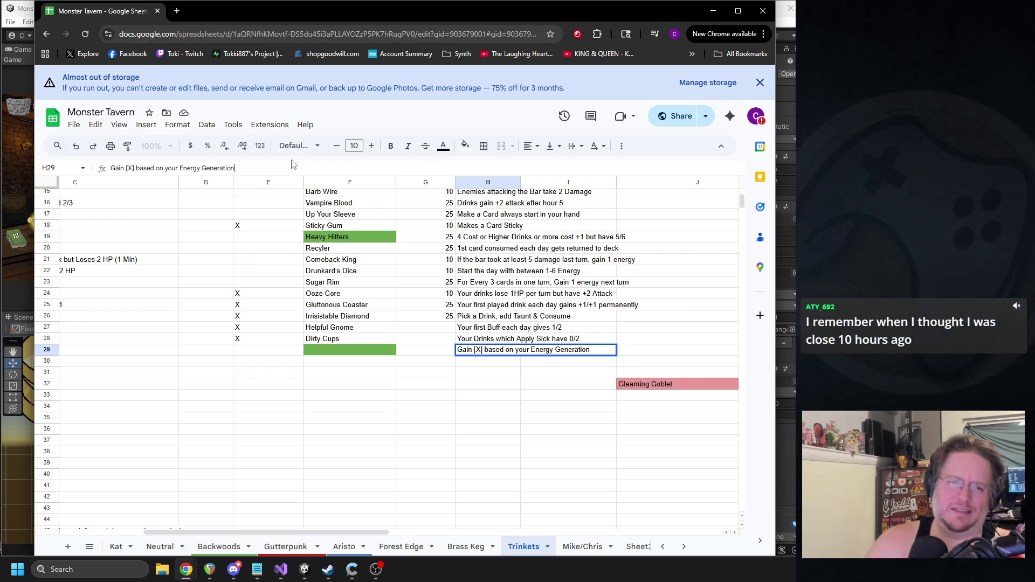
{"action": "key", "text": "BackSpace"}
{"action": "key", "text": "BackSpace"}
{"action": "key", "text": "BackSpace"}
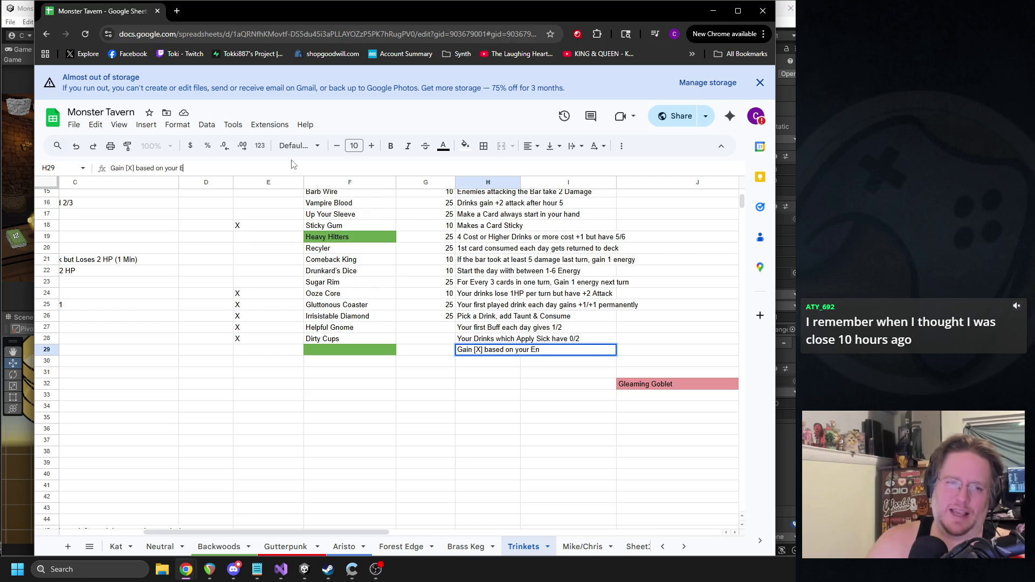
{"action": "type", "text": "3-"}
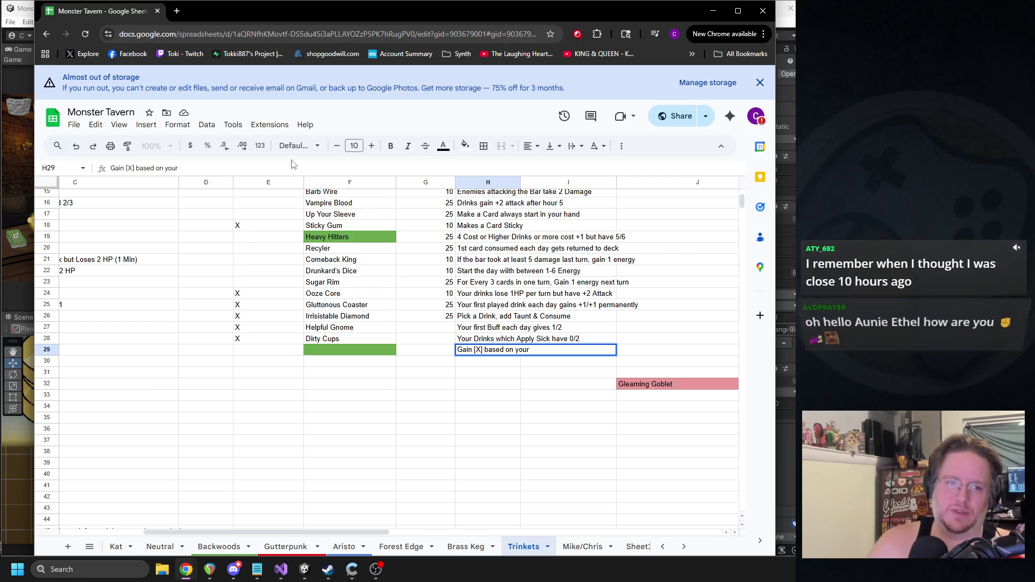
{"action": "type", "text": "Energy"}
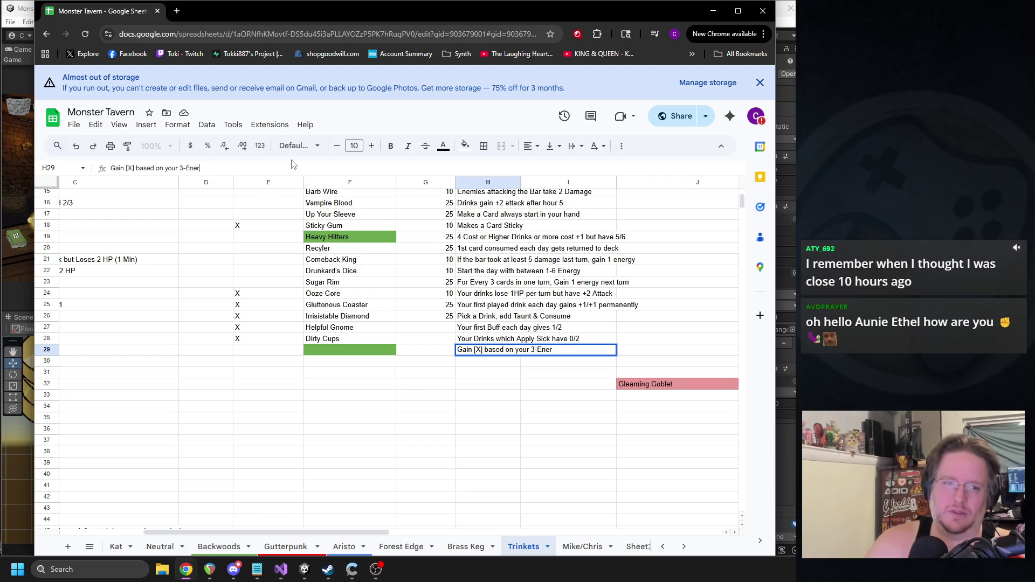
{"action": "key", "text": "BackSpace"}
{"action": "key", "text": "BackSpace"}
{"action": "key", "text": "BackSpace"}
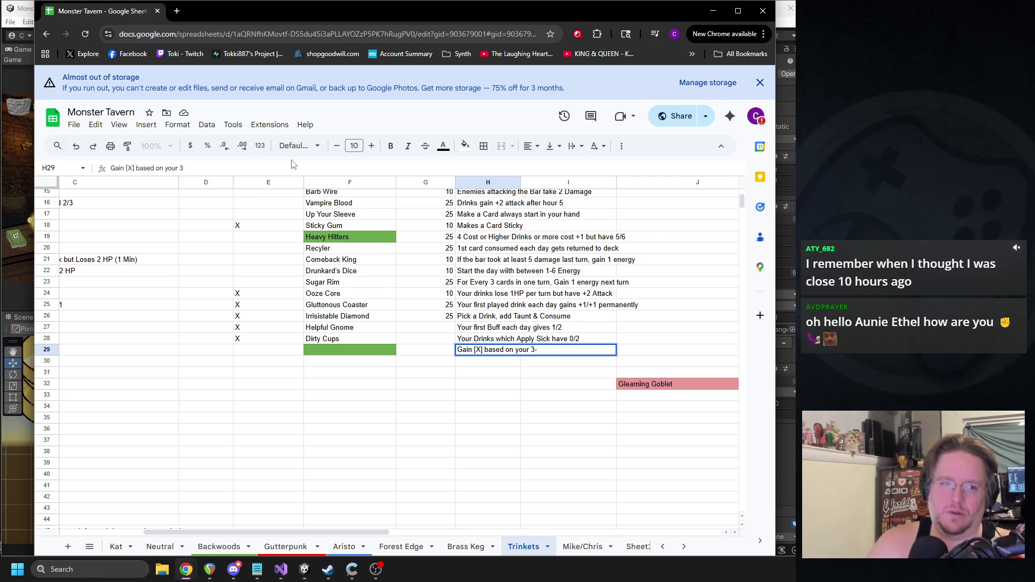
{"action": "key", "text": "BackSpace"}
{"action": "key", "text": "BackSpace"}
{"action": "key", "text": "BackSpace"}
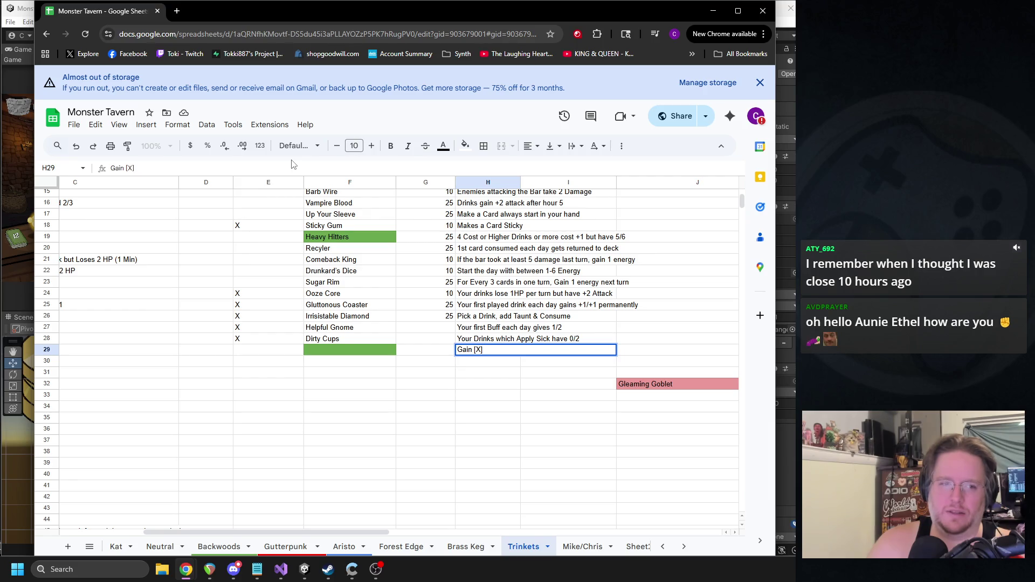
{"action": "type", "text": "3-"}
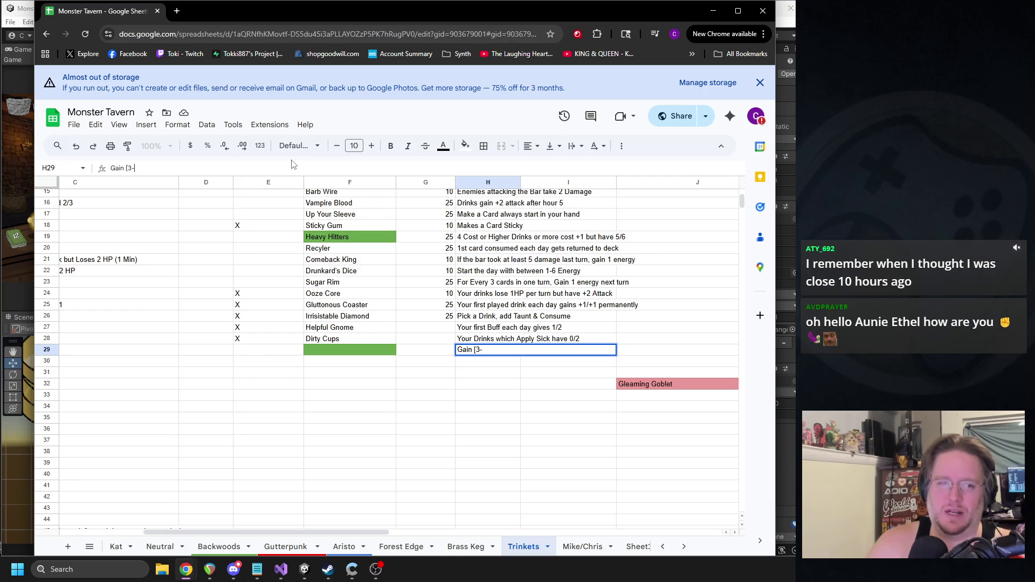
{"action": "type", "text": "Energy"}
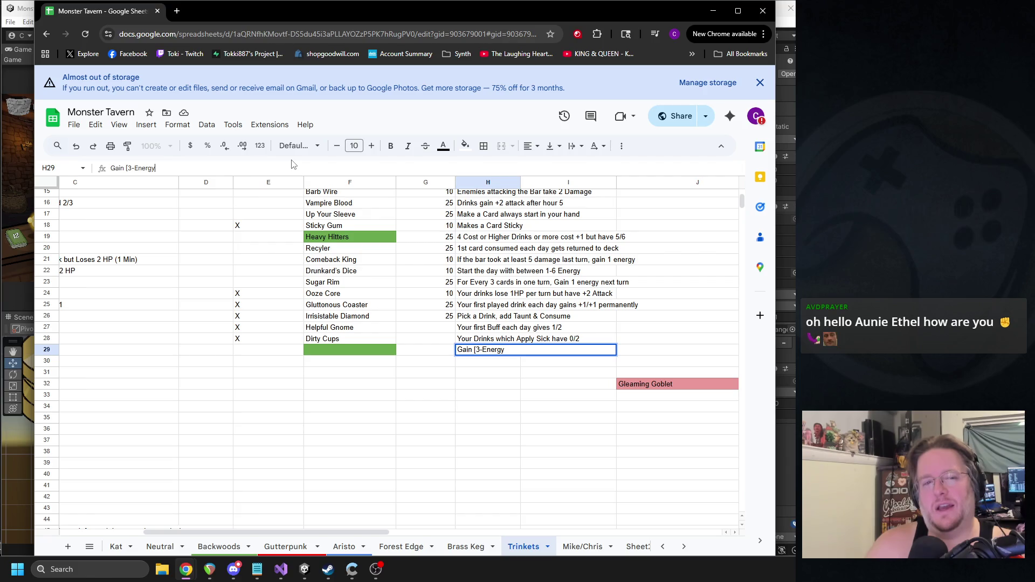
{"action": "type", "text": " Generation"}
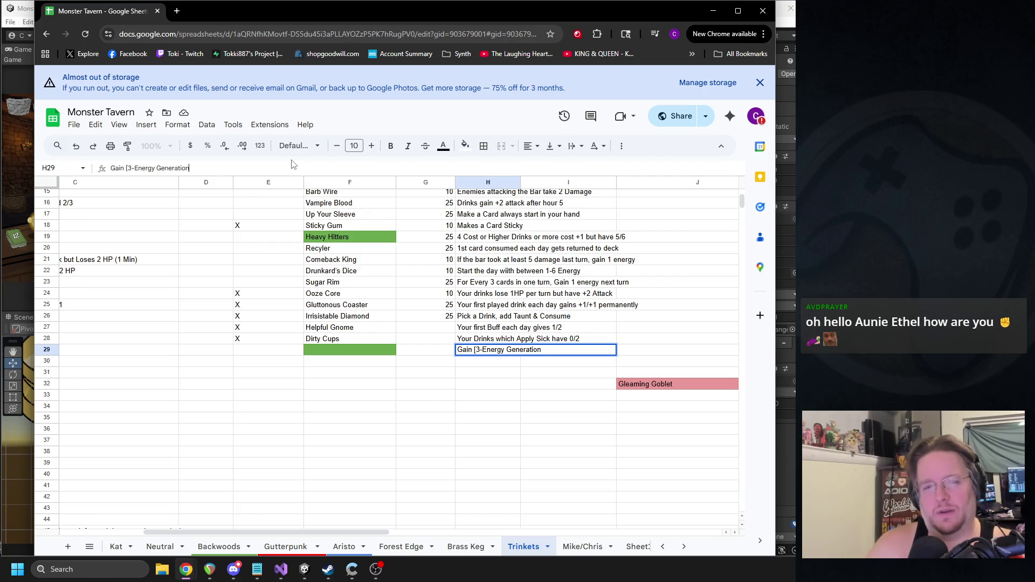
{"action": "type", "text": "] blank"}
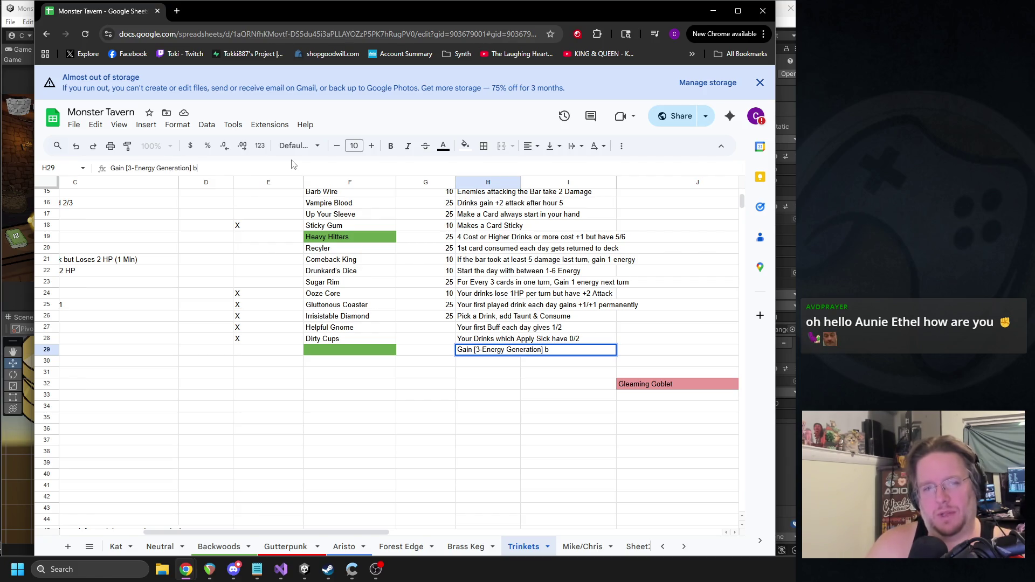
{"action": "key", "text": "Return"}
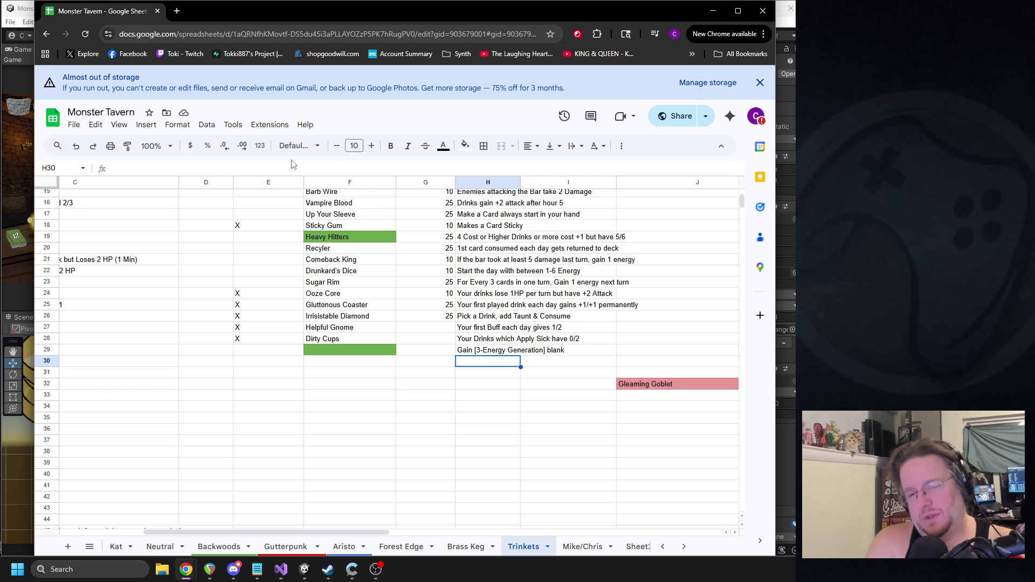
Step: Replace H29's text with 'Your first Drink applies its cost to next turns energy instead'
{"action": "left_click", "coordinate": [475, 348]}
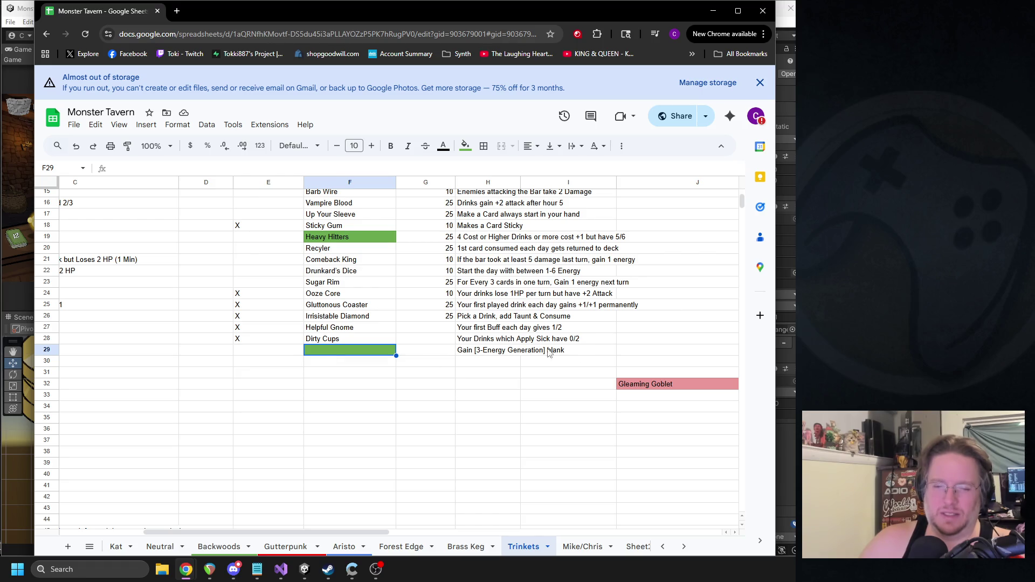
{"action": "triple_click", "coordinate": [517, 349]}
{"action": "key", "text": "BackSpace"}
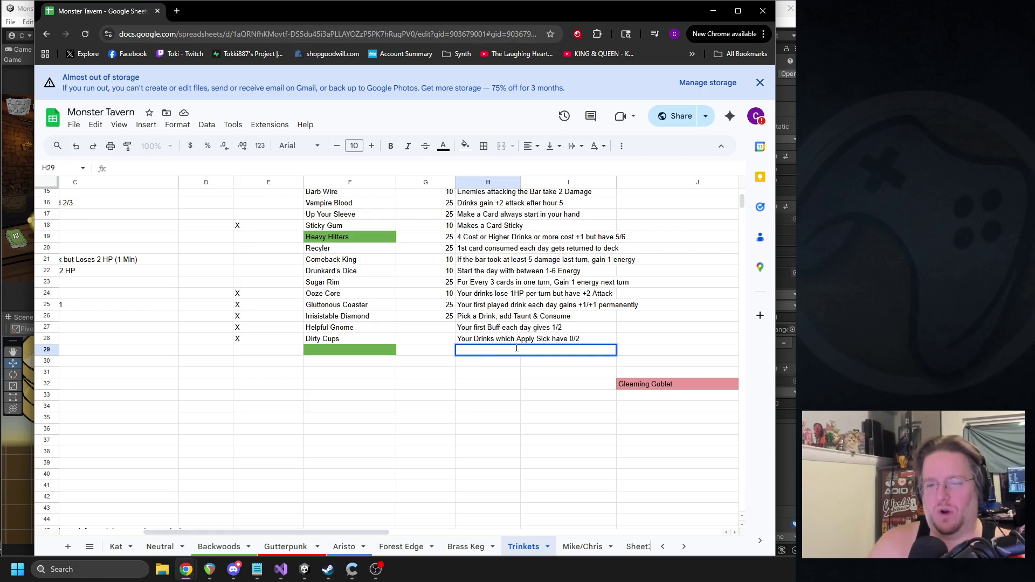
{"action": "type", "text": "Your first Drink Costs -1 Energy"}
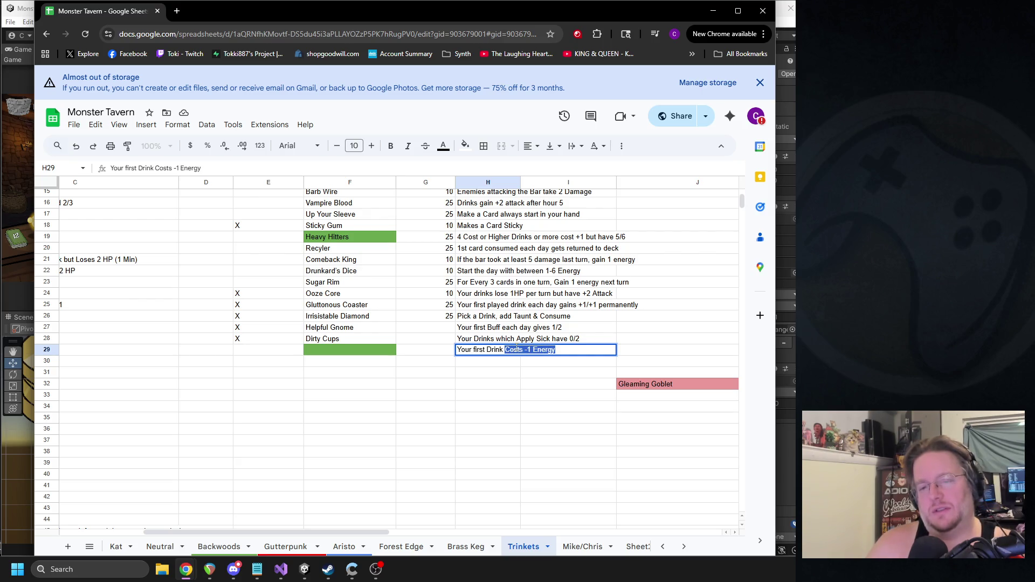
{"action": "type", "text": "applies it"}
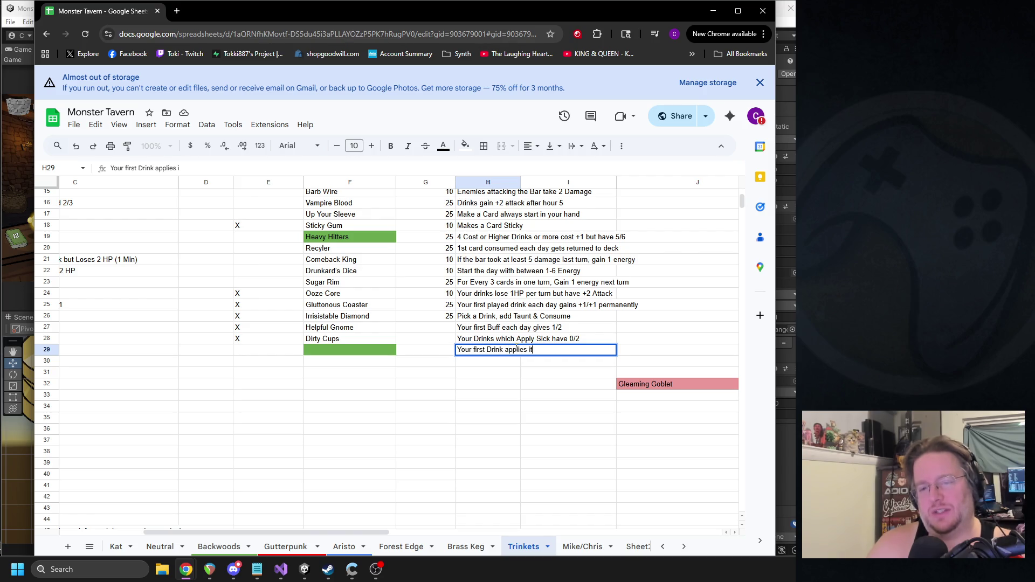
{"action": "type", "text": "s cost to next tu"}
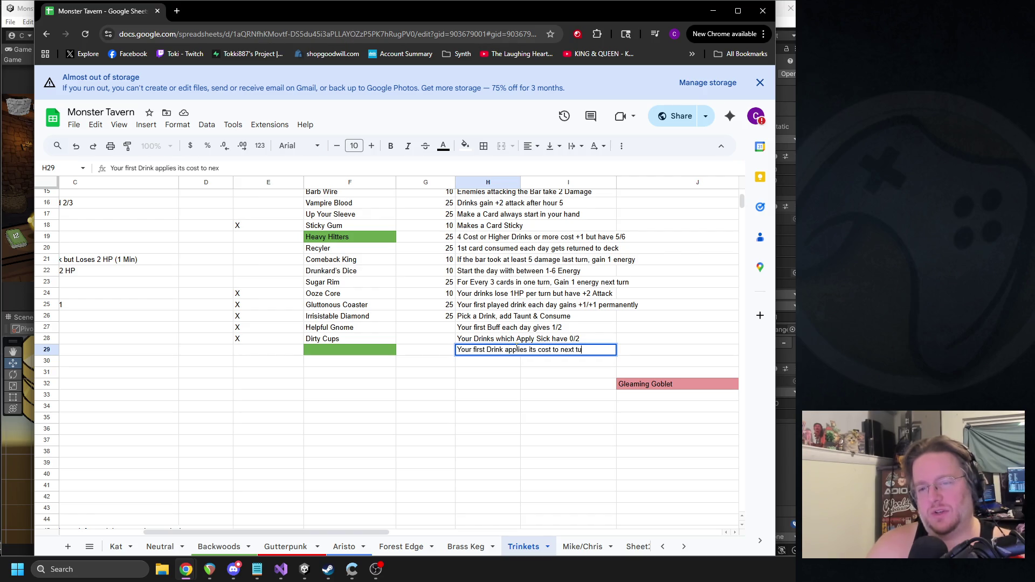
{"action": "type", "text": "rns energy instead"}
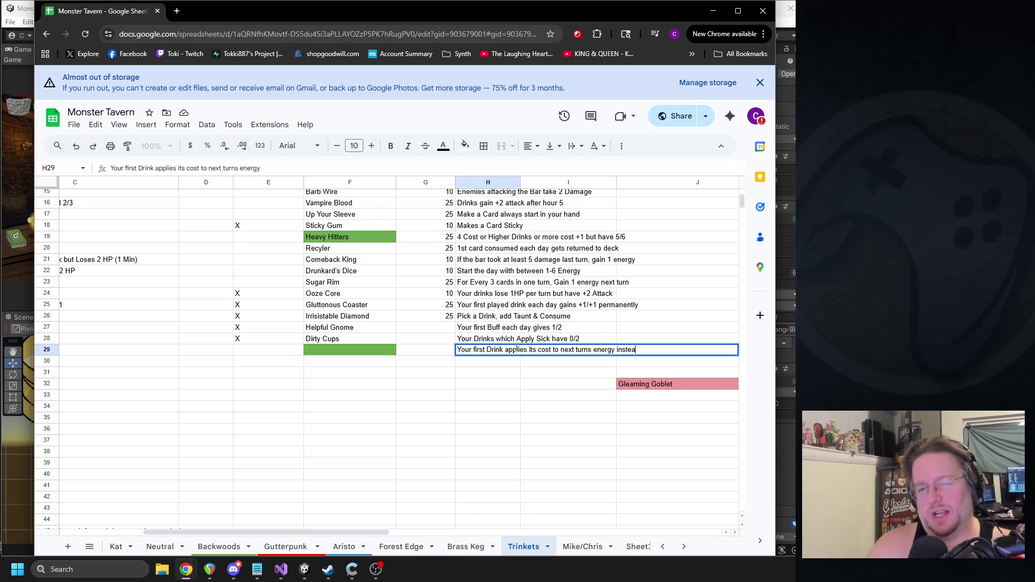
{"action": "key", "text": "Return"}
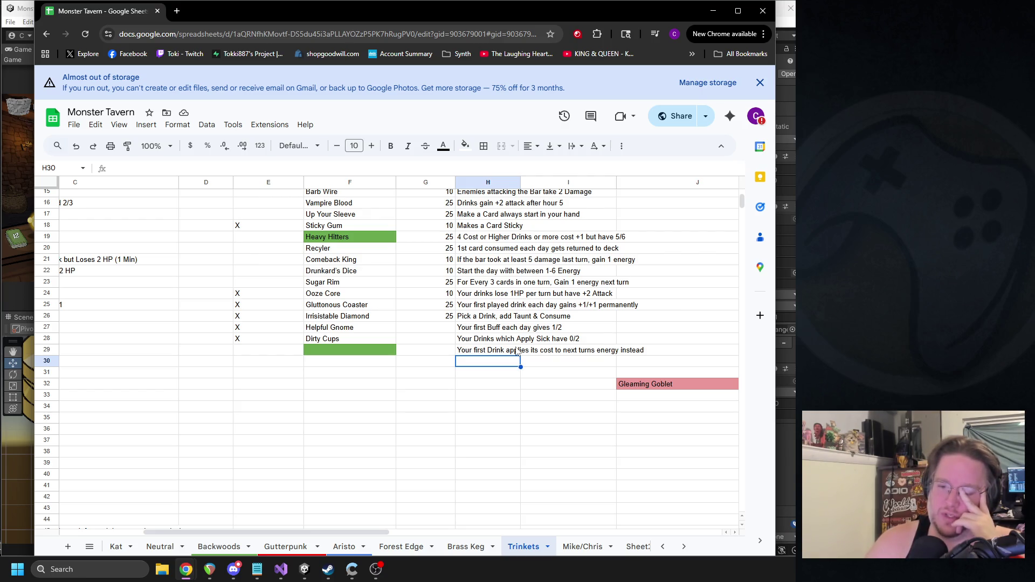
{"action": "left_click", "coordinate": [518, 352]}
Step: Rewrite H29 as 'Your first 3 Cost Card per Day applies its cost to your energy Generation'
{"action": "key", "text": "Delete"}
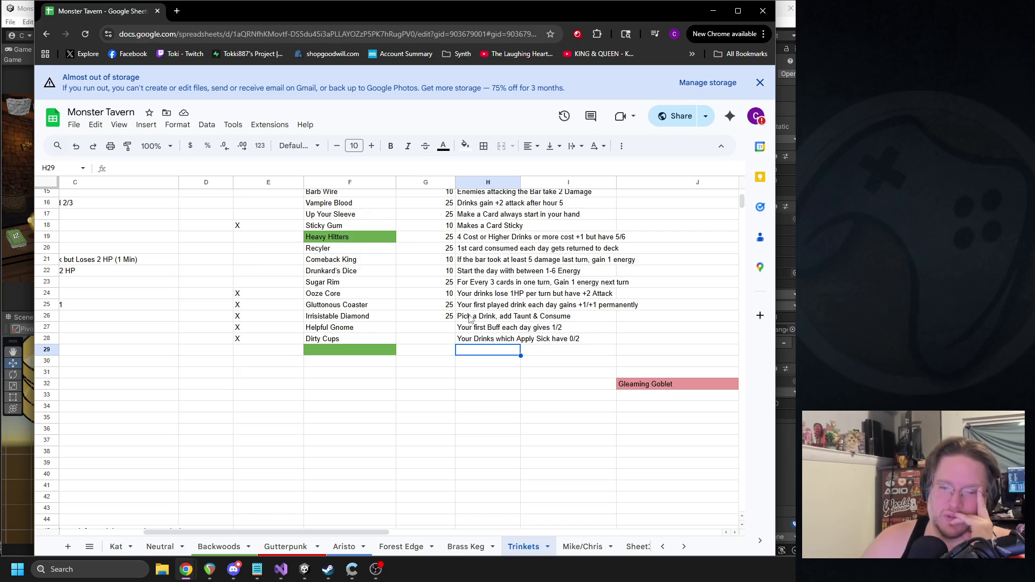
{"action": "type", "text": "Your next"}
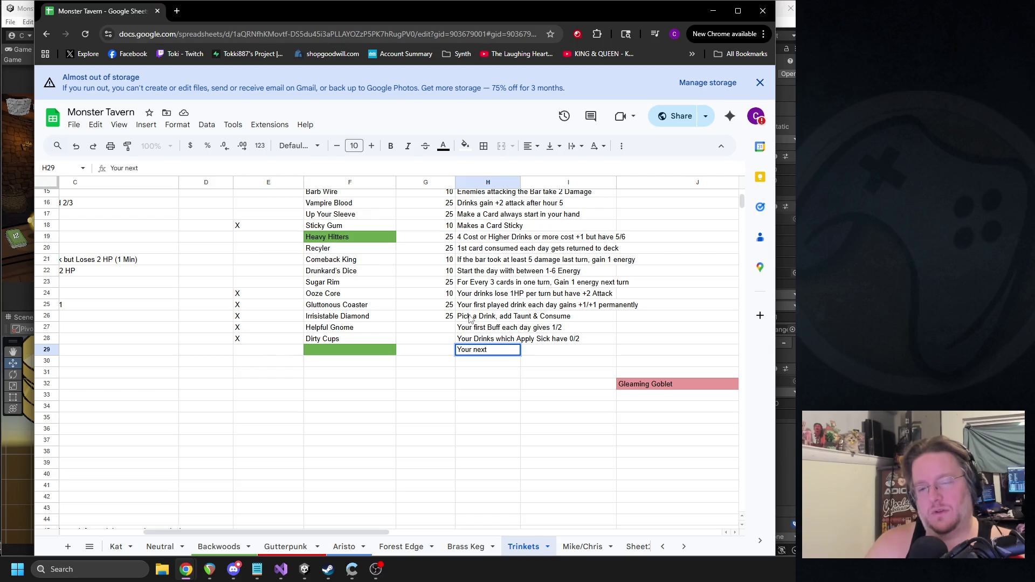
{"action": "key", "text": "BackSpace"}
{"action": "key", "text": "BackSpace"}
{"action": "key", "text": "BackSpace"}
{"action": "type", "text": "Your"}
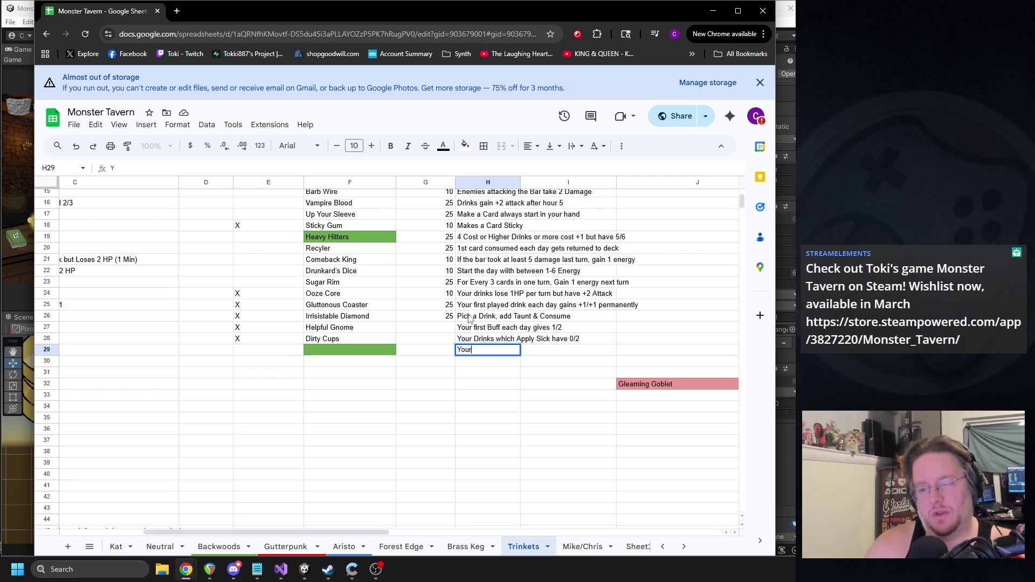
{"action": "type", "text": " first 3 Cost "}
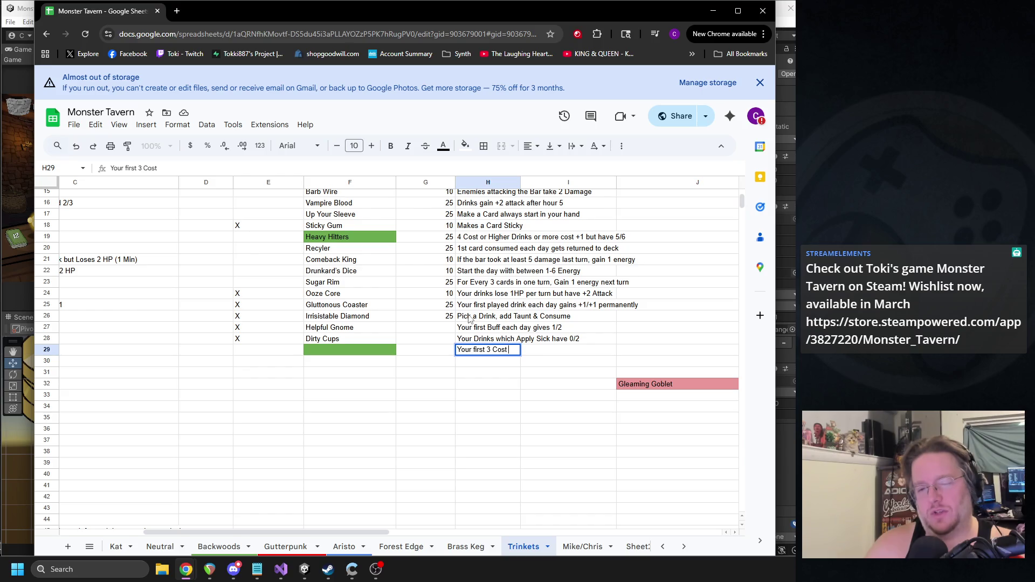
{"action": "type", "text": "Card per Day "}
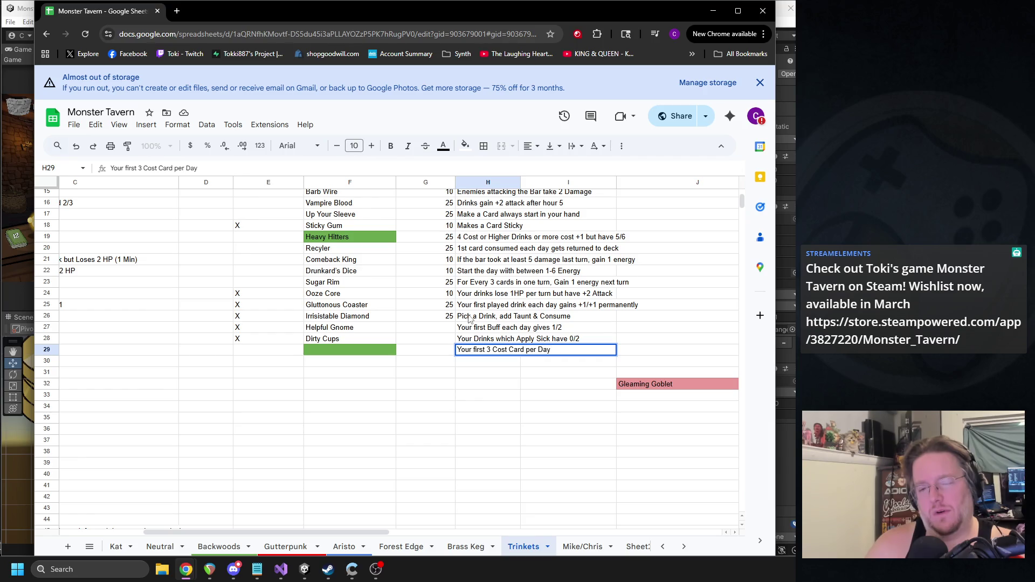
{"action": "type", "text": "applies its cost"}
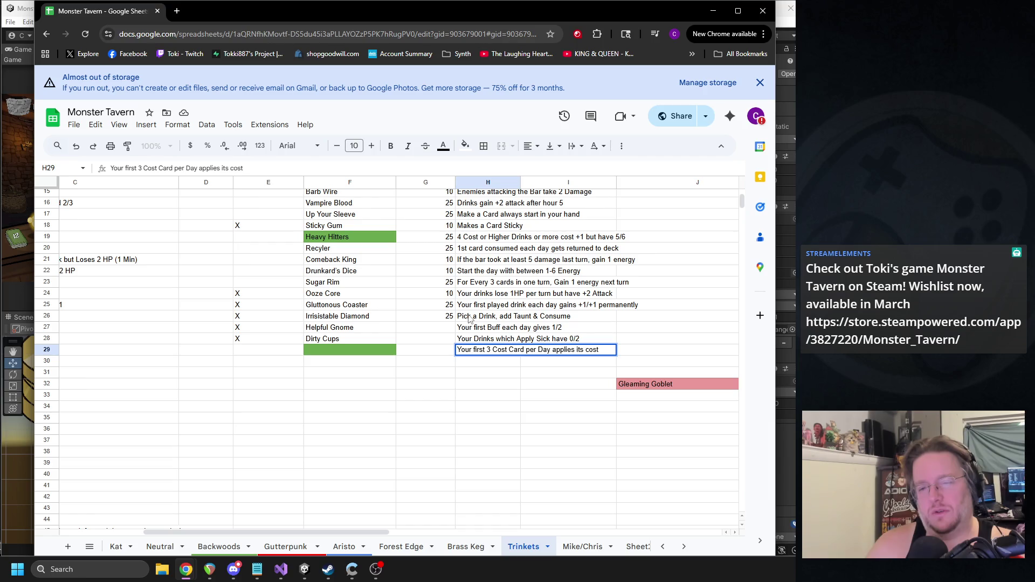
{"action": "type", "text": " to your energy Gener"}
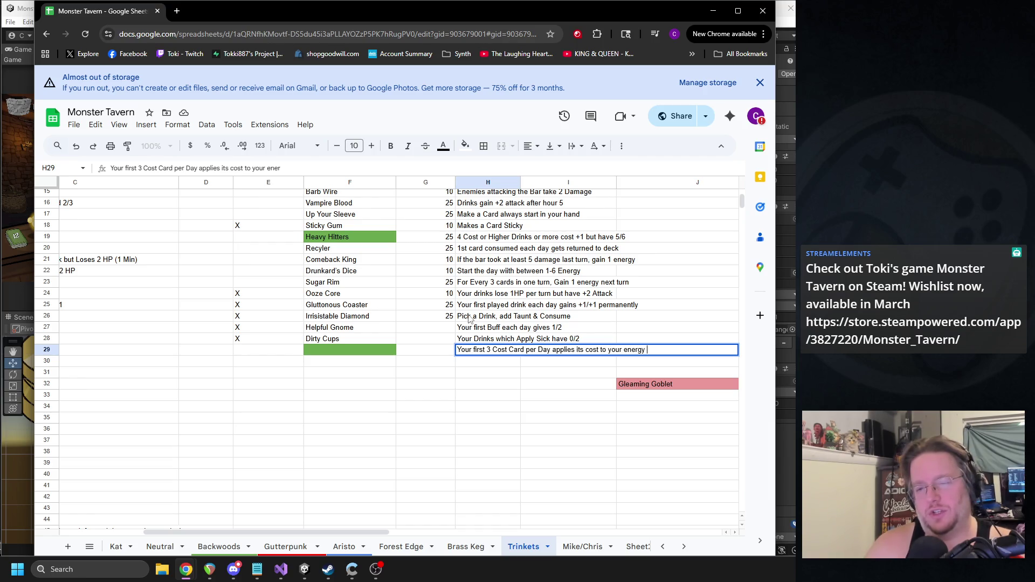
{"action": "type", "text": "ation"}
{"action": "key", "text": "Return"}
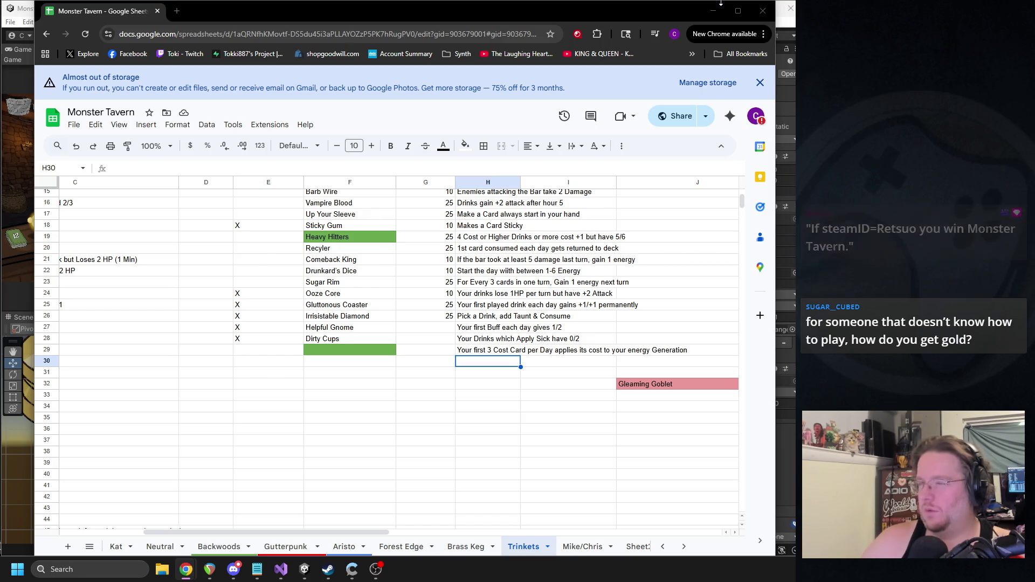
{"action": "key", "text": "alt+Tab"}
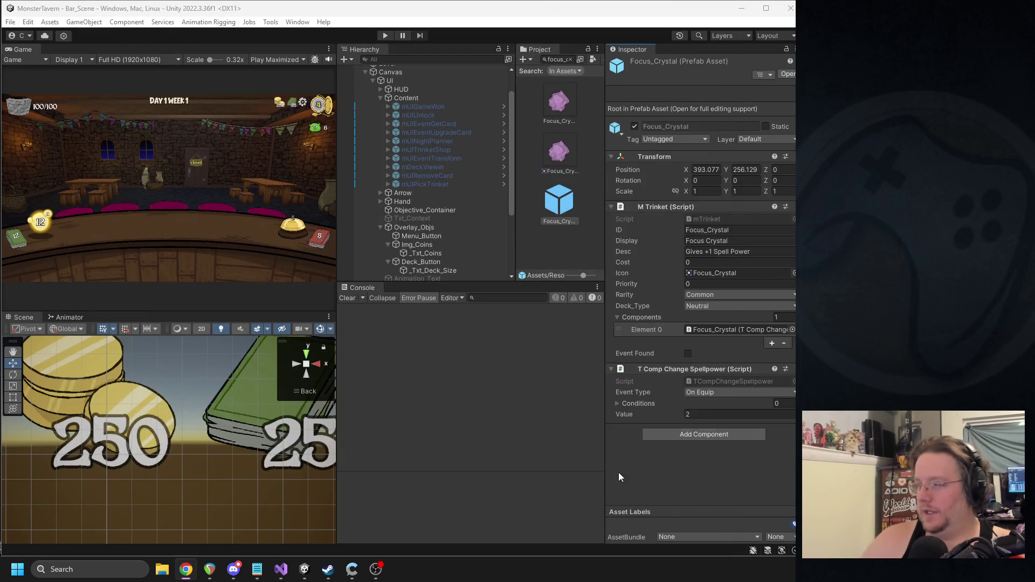
Step: Enter play mode, go back to the main menu through the pause menu, and start a new run
{"action": "left_click", "coordinate": [385, 35]}
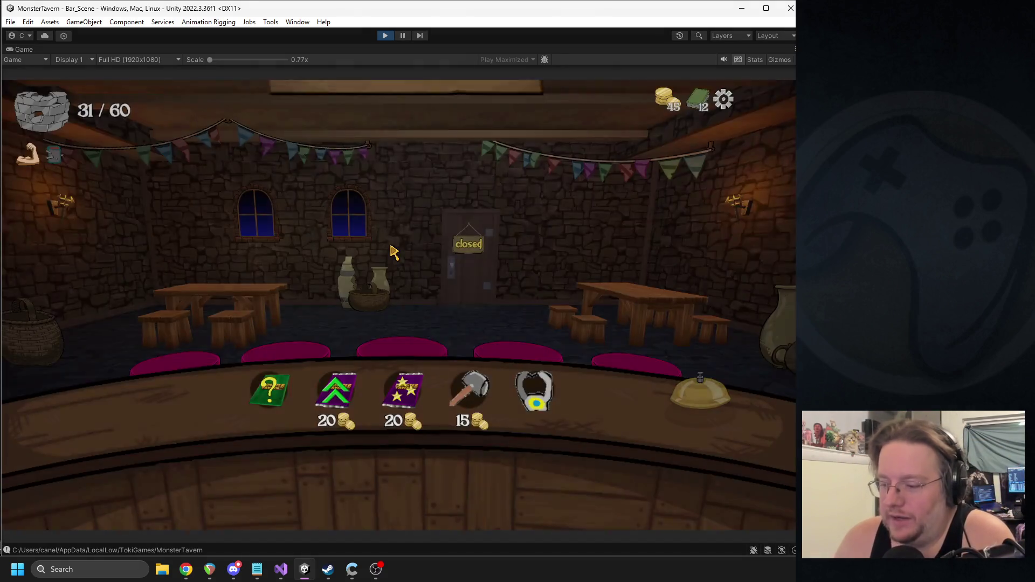
{"action": "key", "text": "Escape"}
{"action": "left_click", "coordinate": [426, 249]}
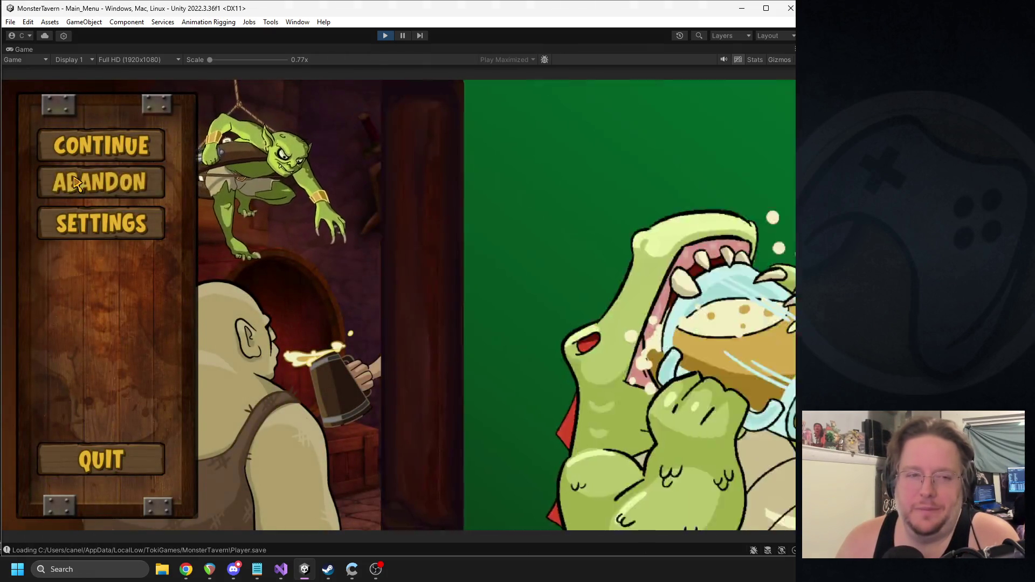
{"action": "left_click", "coordinate": [75, 184]}
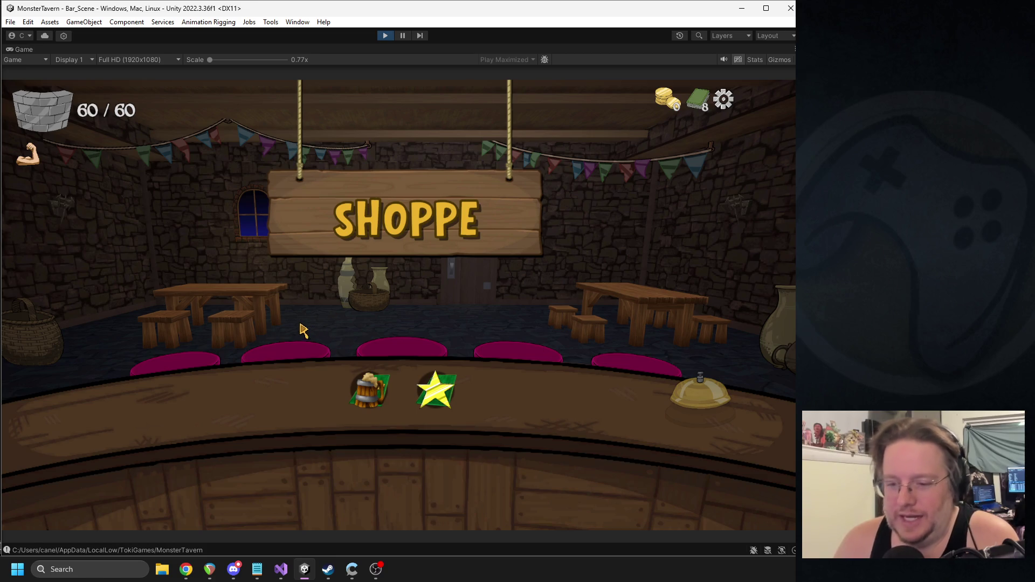
Step: Buy the Color Drink, take Green Slop Special and Regenerating Seeds, then start Week 1 Day 1
{"action": "mouse_move", "coordinate": [358, 383]}
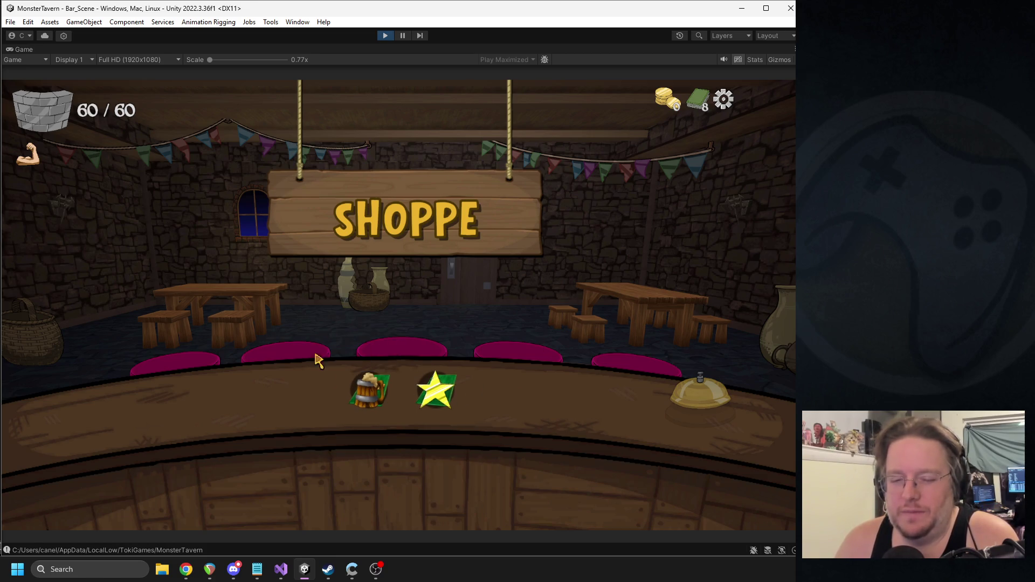
{"action": "left_click", "coordinate": [367, 387]}
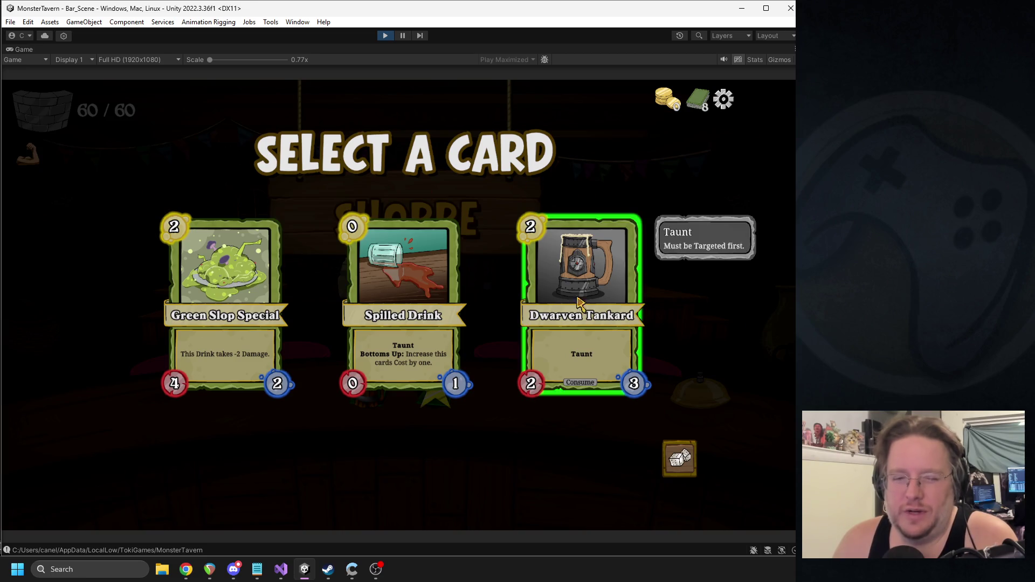
{"action": "left_click", "coordinate": [275, 306]}
{"action": "left_click", "coordinate": [434, 396]}
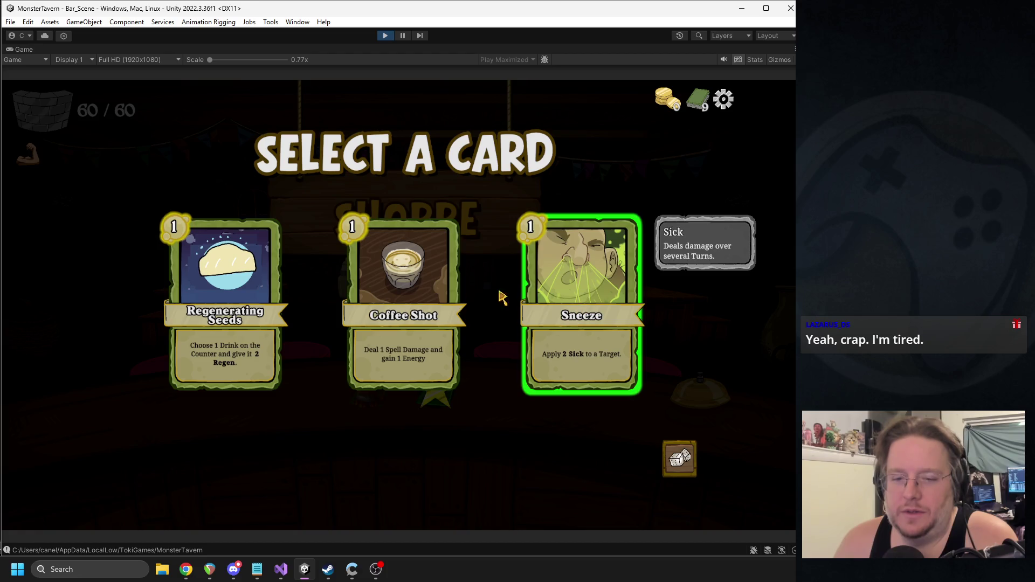
{"action": "left_click", "coordinate": [226, 318]}
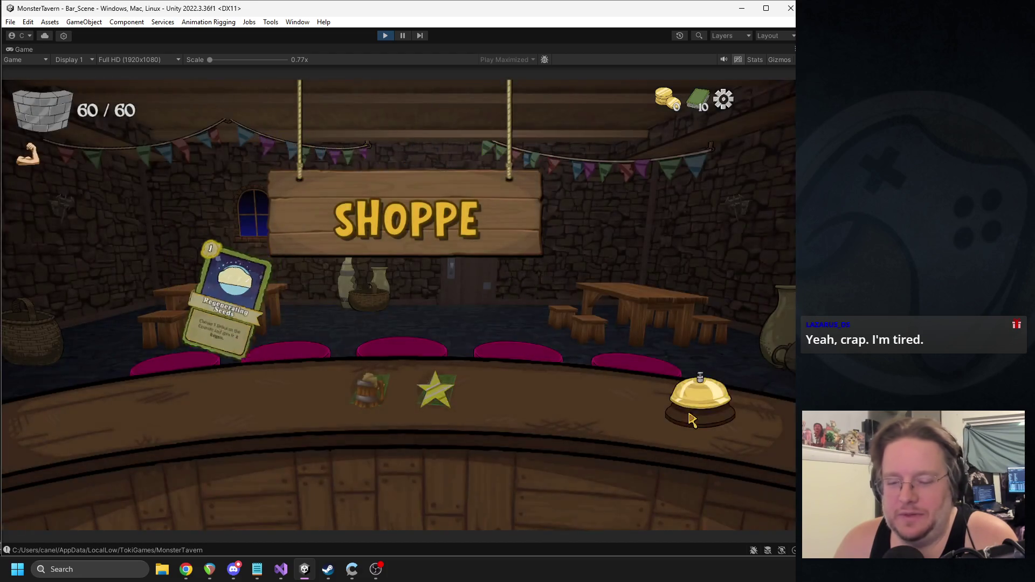
{"action": "left_click", "coordinate": [691, 409]}
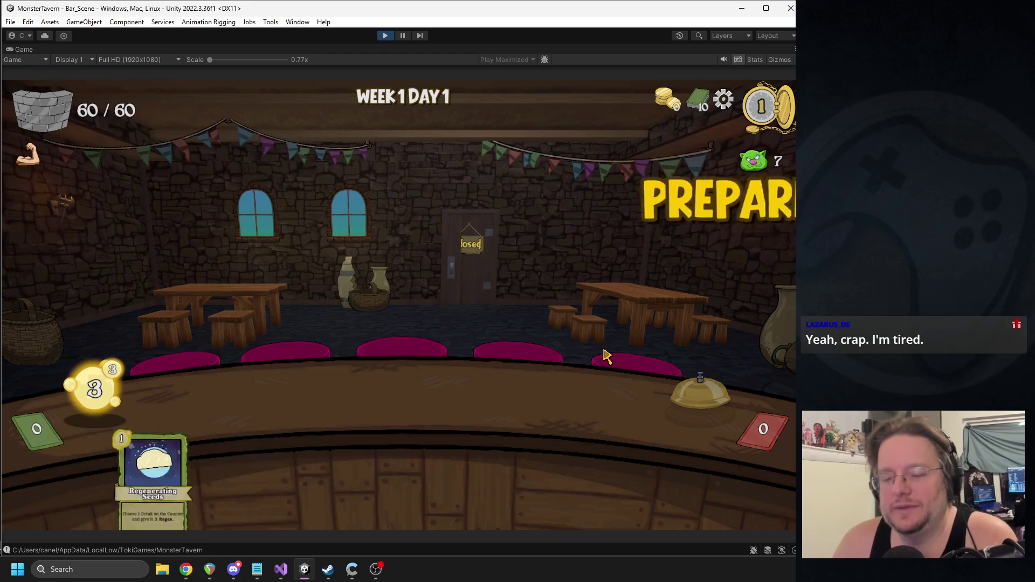
Step: Place Green Slop Special, play Regenerating Seeds, and end the first turn
{"action": "mouse_move", "coordinate": [399, 475]}
{"action": "left_mouse_down"}
{"action": "mouse_move", "coordinate": [370, 426]}
{"action": "mouse_move", "coordinate": [253, 399]}
{"action": "left_mouse_up"}
{"action": "mouse_move", "coordinate": [286, 480]}
{"action": "left_mouse_down"}
{"action": "mouse_move", "coordinate": [300, 399]}
{"action": "mouse_move", "coordinate": [339, 382]}
{"action": "left_mouse_up"}
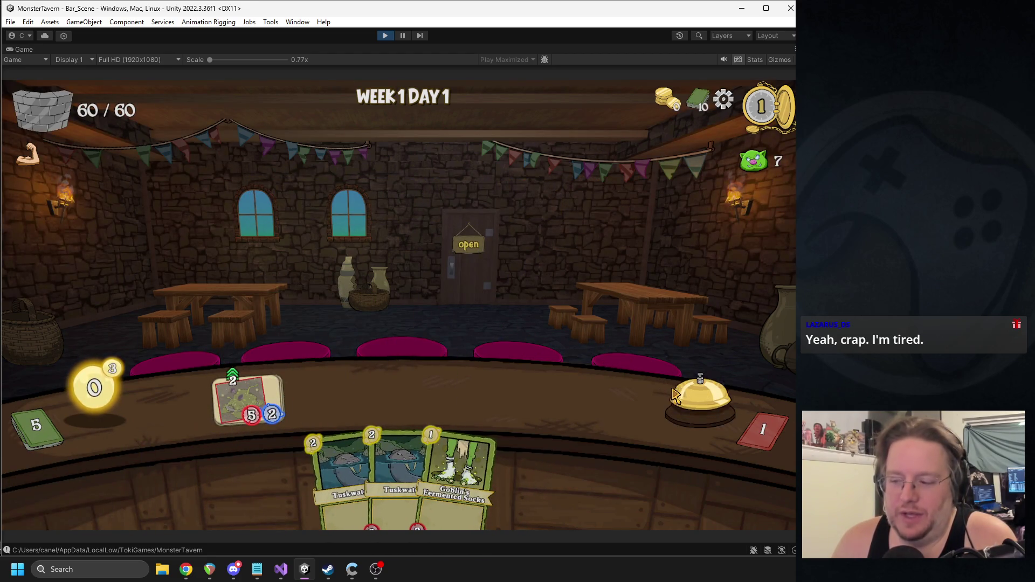
{"action": "left_click", "coordinate": [700, 399]}
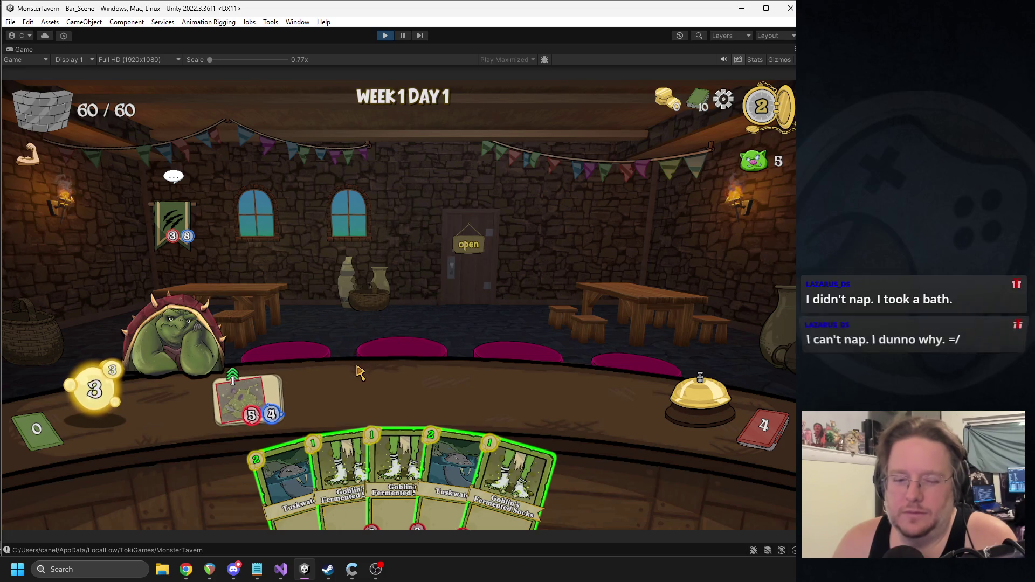
Step: Place Tuskwater drinks, apply Regenerating Seeds, and play two Goblin's Fermented Socks
{"action": "mouse_move", "coordinate": [448, 474]}
{"action": "left_mouse_down"}
{"action": "mouse_move", "coordinate": [368, 407]}
{"action": "mouse_move", "coordinate": [328, 396]}
{"action": "left_mouse_up"}
{"action": "mouse_move", "coordinate": [383, 474]}
{"action": "left_mouse_down"}
{"action": "mouse_move", "coordinate": [384, 426]}
{"action": "mouse_move", "coordinate": [405, 397]}
{"action": "left_mouse_up"}
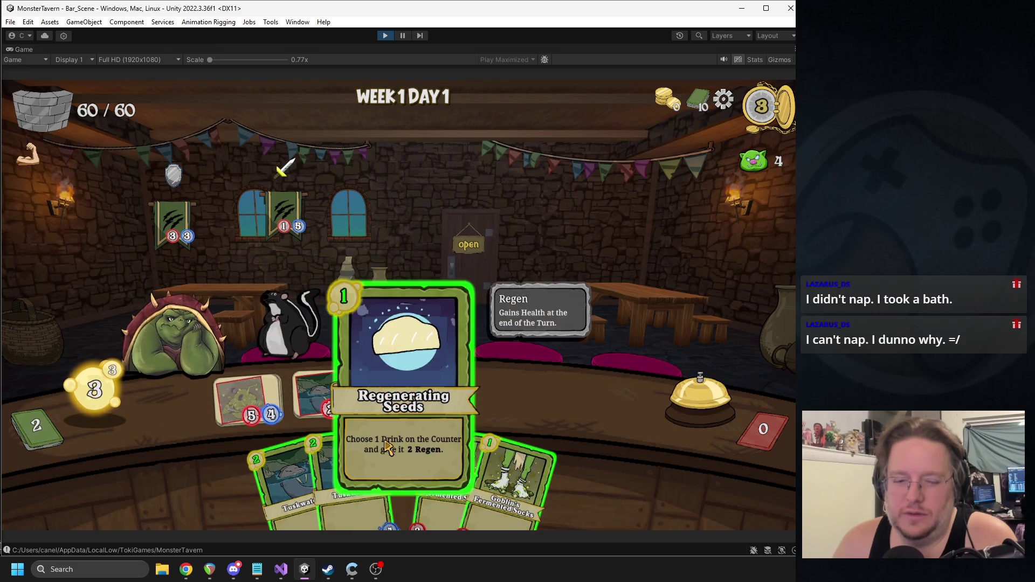
{"action": "left_click_drag", "start_coordinate": [399, 474], "coordinate": [248, 401]}
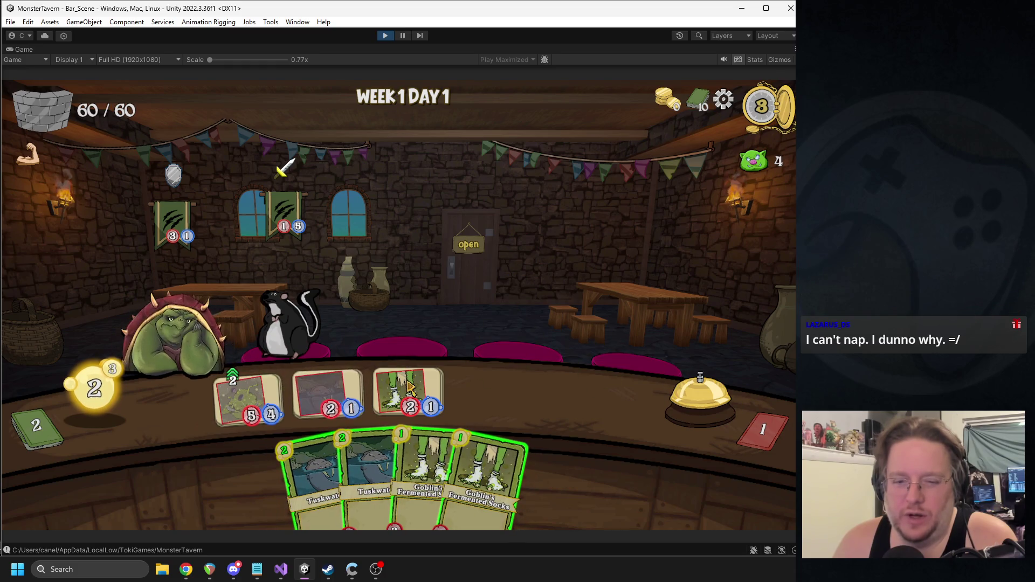
{"action": "left_click", "coordinate": [464, 458]}
{"action": "left_click", "coordinate": [442, 442]}
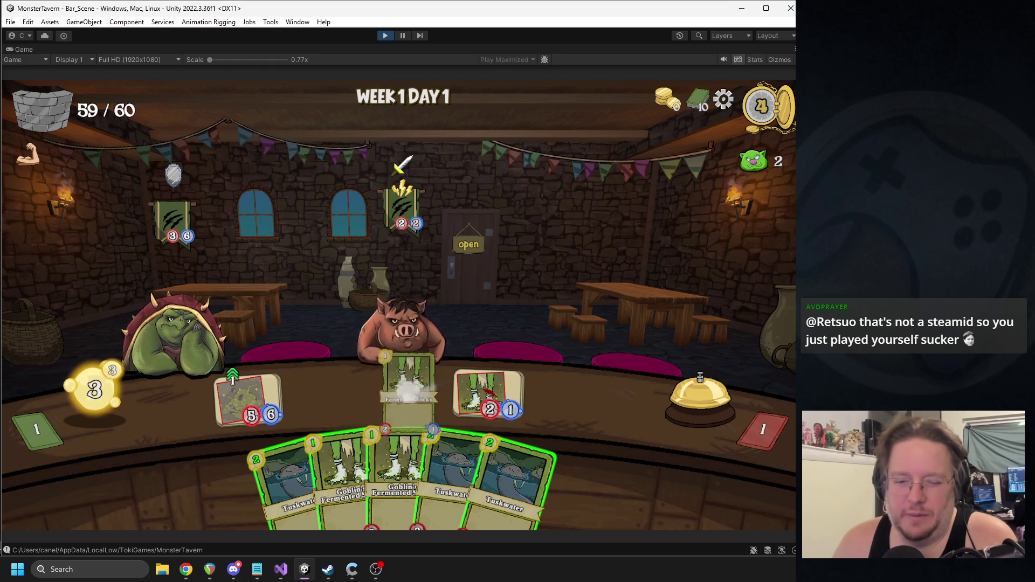
{"action": "left_click_drag", "start_coordinate": [504, 475], "coordinate": [378, 399]}
{"action": "left_click_drag", "start_coordinate": [399, 469], "coordinate": [485, 397]}
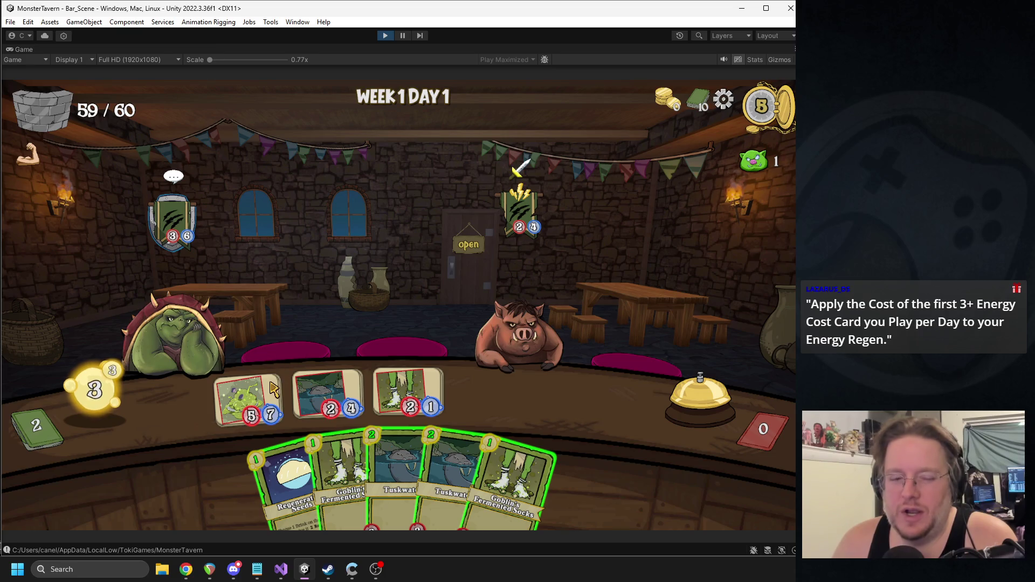
Step: Serve table drinks to the turtle and boar, add another drink, and finish the day
{"action": "mouse_move", "coordinate": [255, 379]}
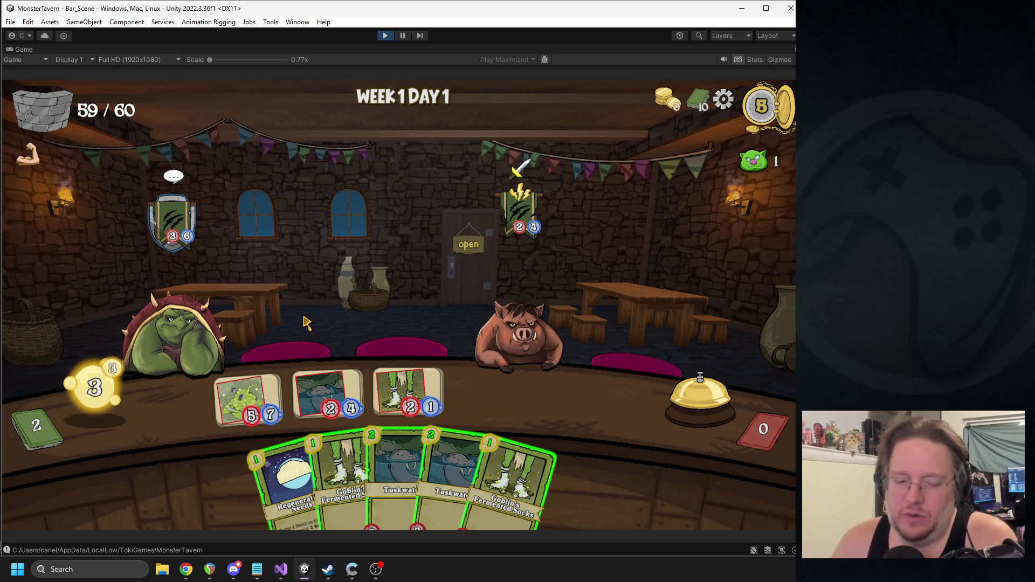
{"action": "left_click_drag", "start_coordinate": [259, 391], "coordinate": [183, 326]}
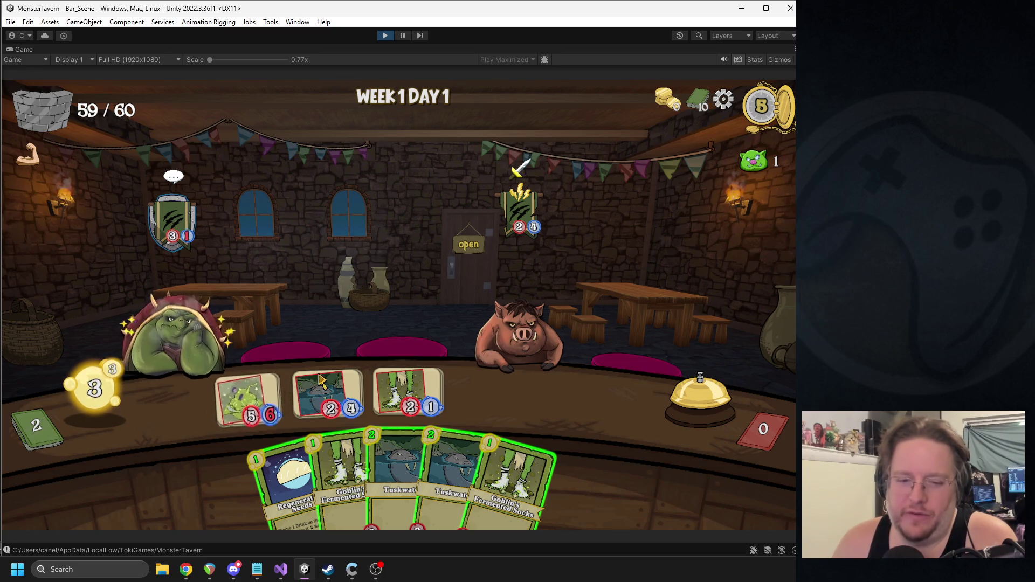
{"action": "left_click_drag", "start_coordinate": [410, 396], "coordinate": [512, 319]}
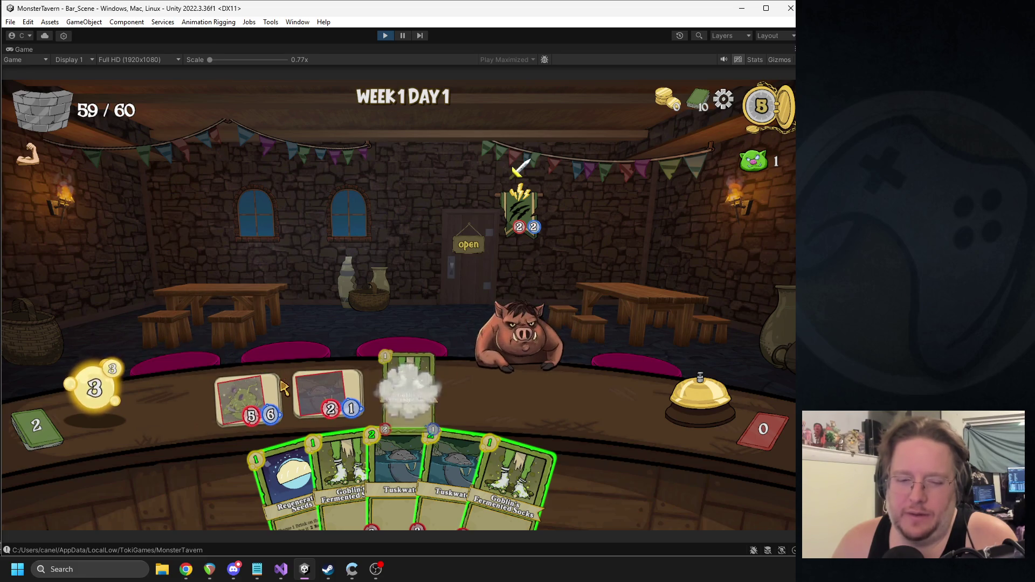
{"action": "mouse_move", "coordinate": [399, 474]}
{"action": "left_mouse_down"}
{"action": "mouse_move", "coordinate": [428, 429]}
{"action": "mouse_move", "coordinate": [488, 396]}
{"action": "left_mouse_up"}
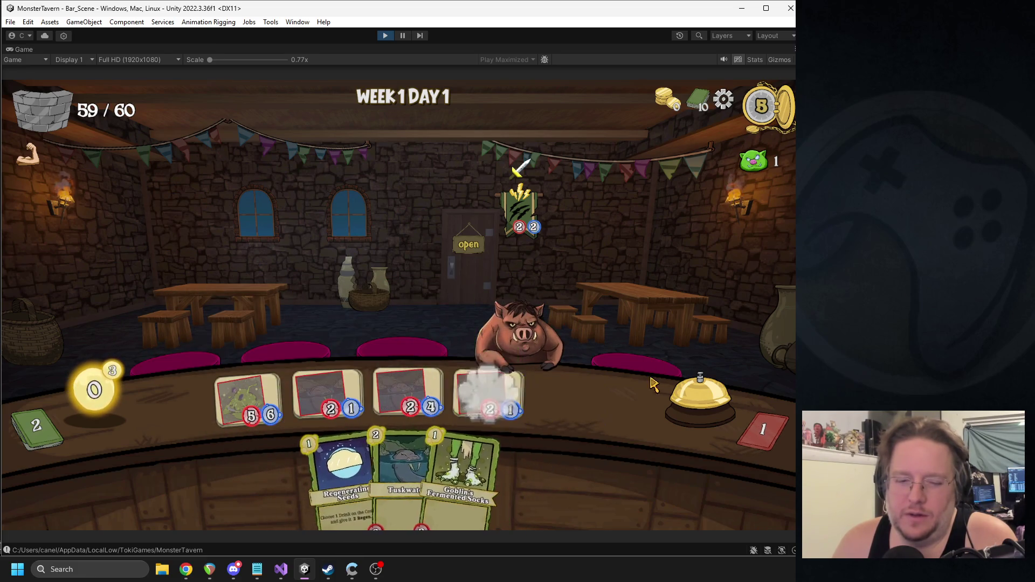
{"action": "left_click", "coordinate": [696, 395]}
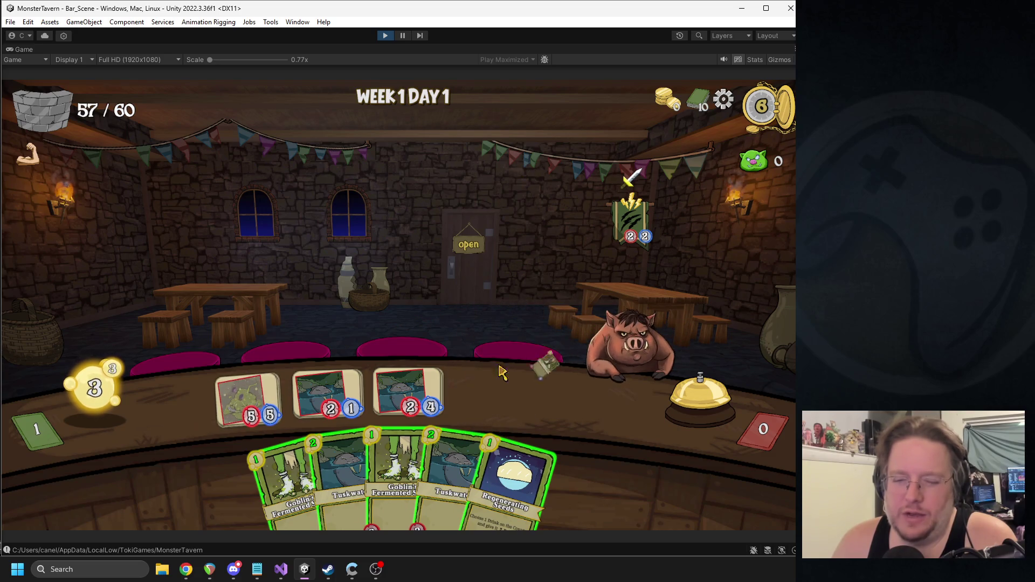
{"action": "left_click", "coordinate": [682, 408]}
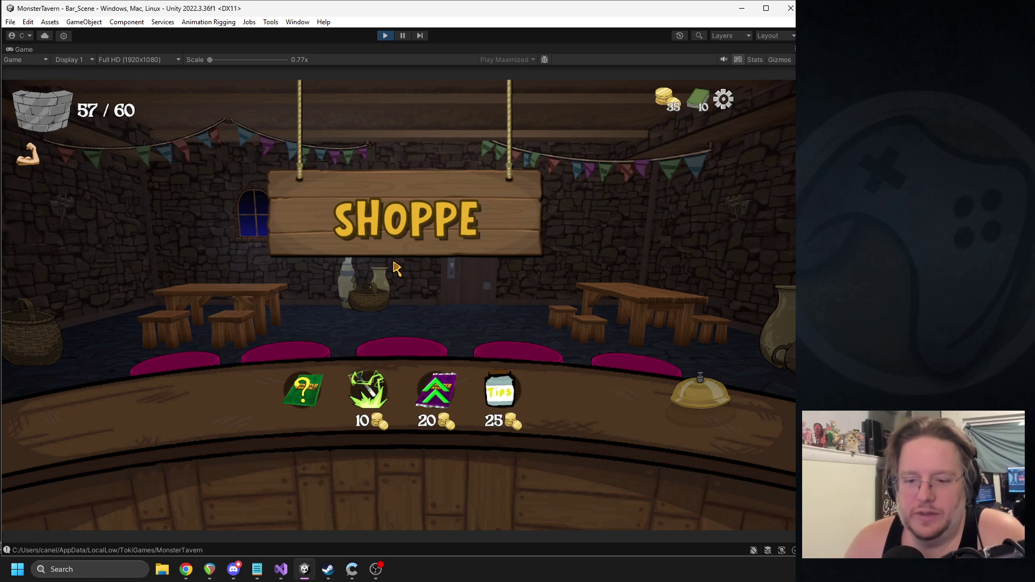
Step: Buy the Tip Jar in the Shoppe
{"action": "mouse_move", "coordinate": [668, 102]}
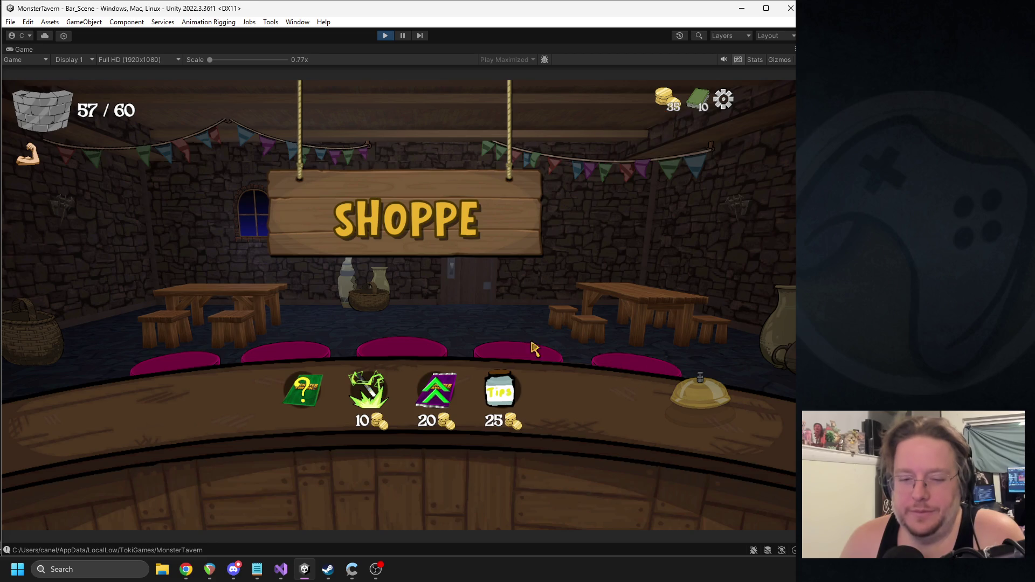
{"action": "mouse_move", "coordinate": [438, 396]}
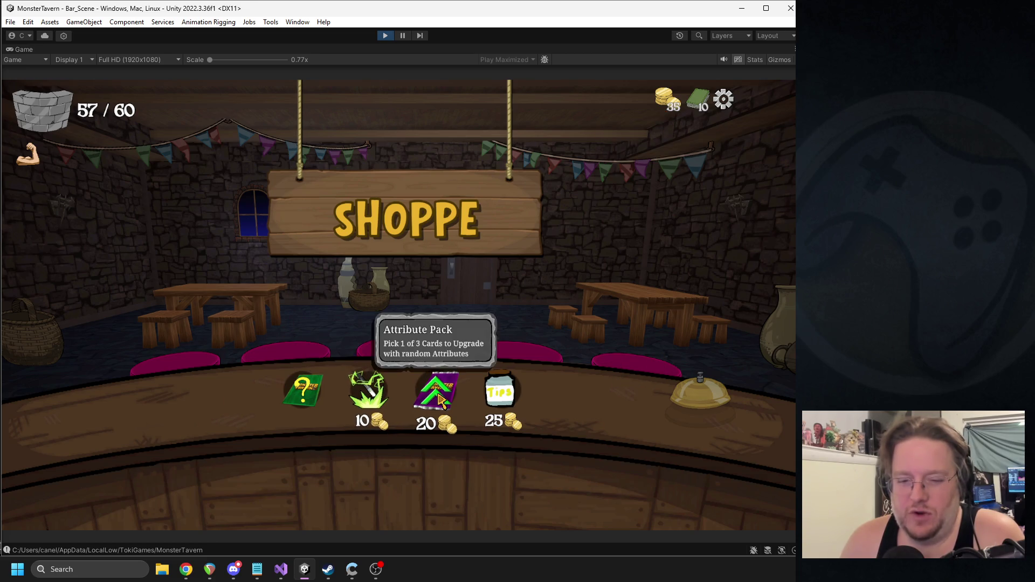
{"action": "mouse_move", "coordinate": [497, 397]}
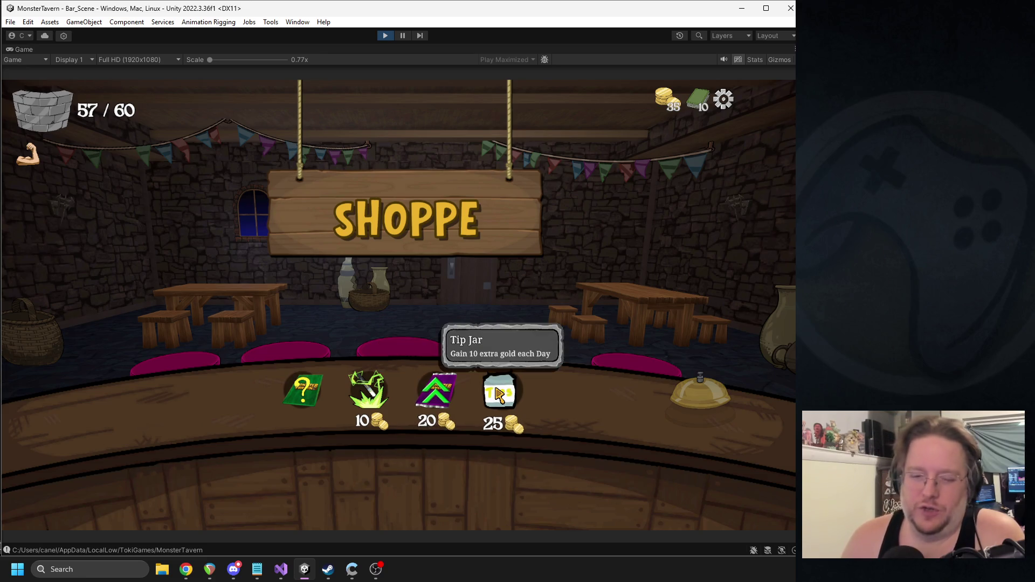
{"action": "mouse_move", "coordinate": [371, 398]}
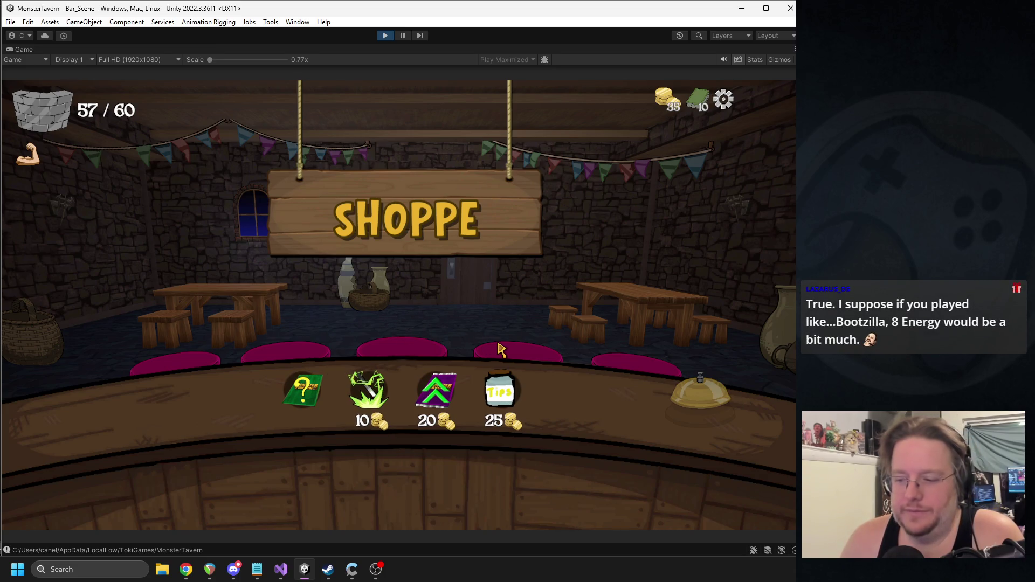
{"action": "left_click", "coordinate": [499, 392]}
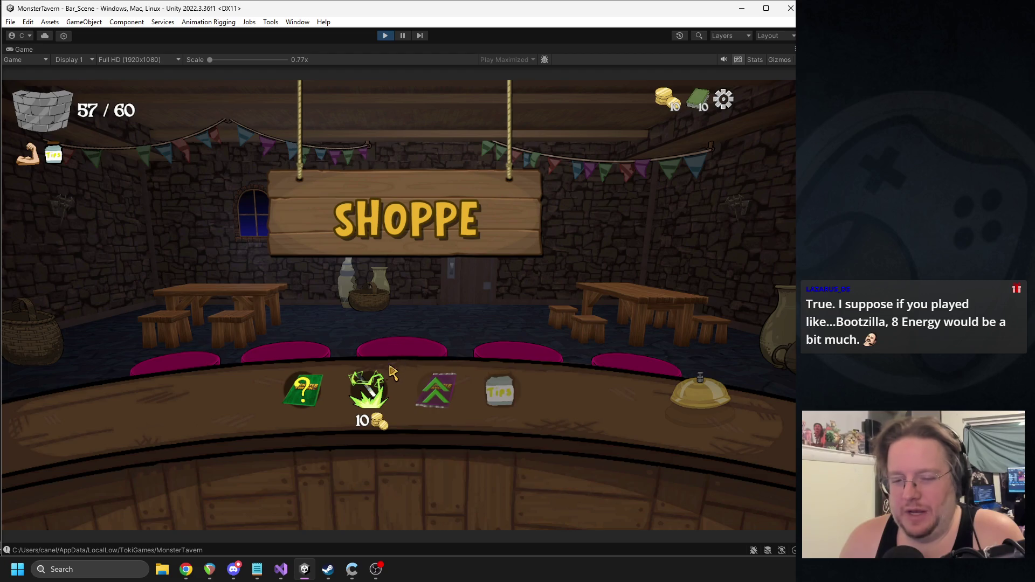
Step: Transform a deck card and pick Wild Fermentation from the card pack
{"action": "left_click", "coordinate": [369, 391]}
{"action": "left_click", "coordinate": [489, 384]}
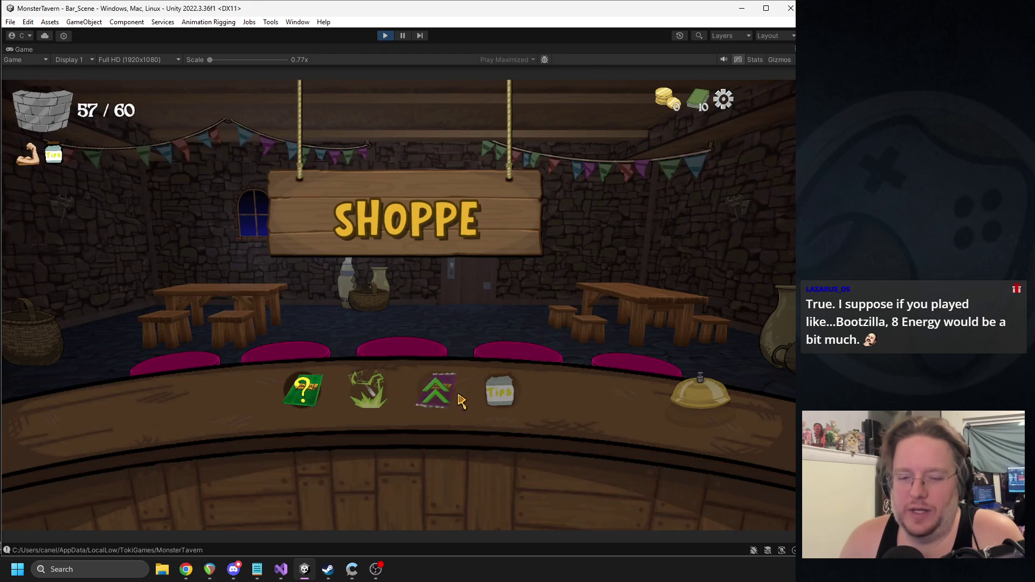
{"action": "left_click", "coordinate": [306, 391]}
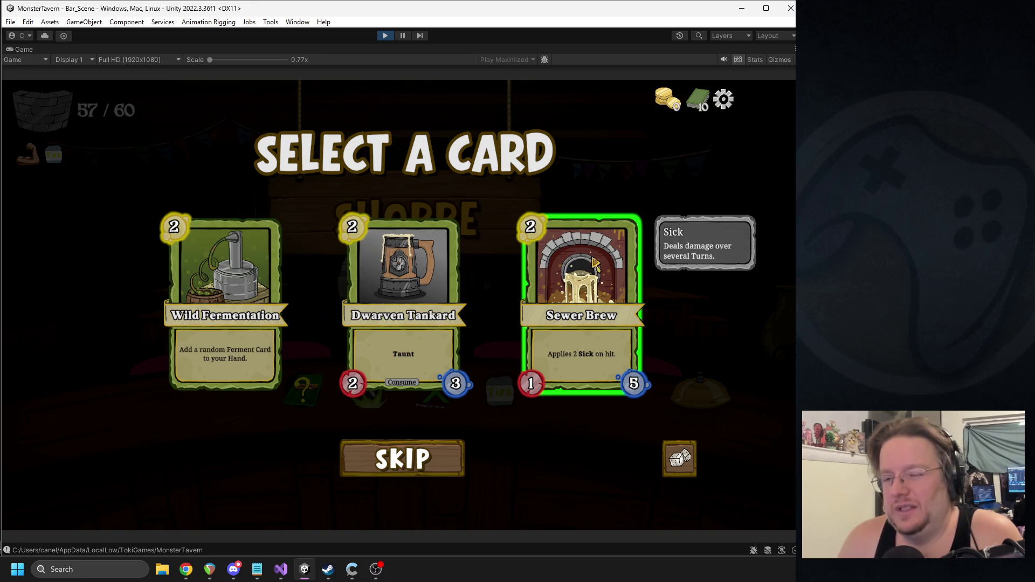
{"action": "left_click", "coordinate": [206, 345]}
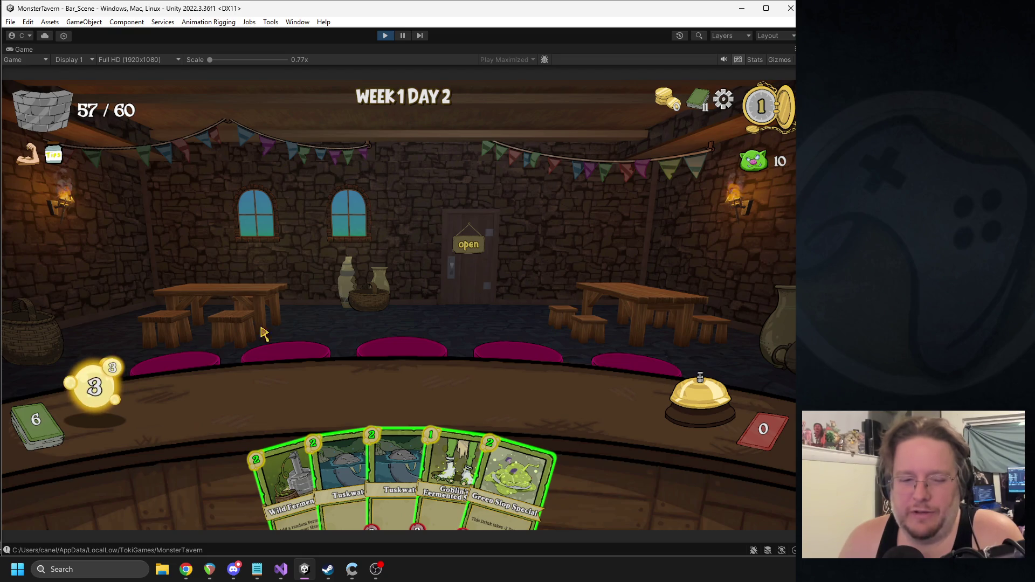
Step: Play Wild Fermentation, put Goblin's Fermented Socks on the bar, and end the turn
{"action": "mouse_move", "coordinate": [127, 381]}
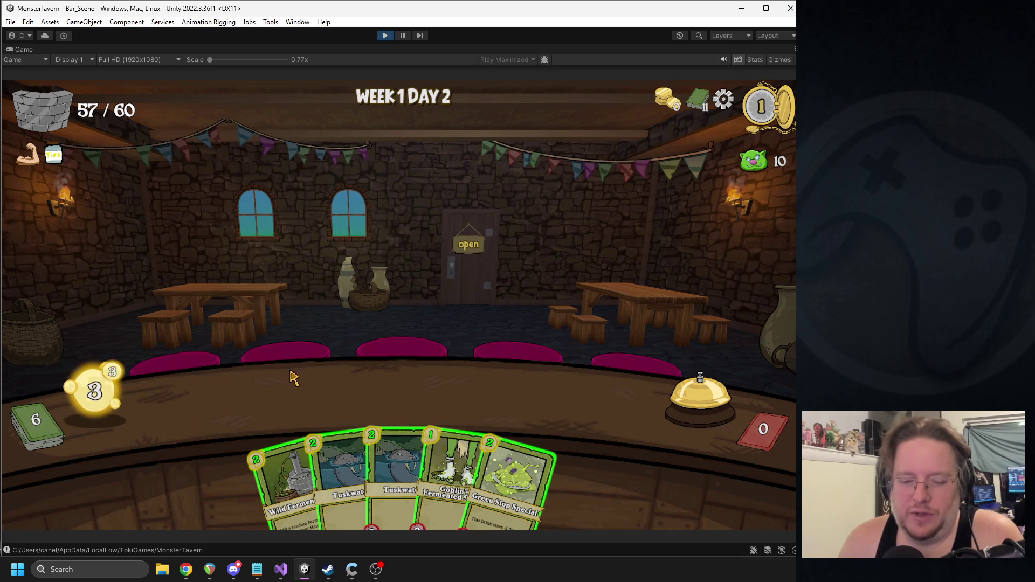
{"action": "mouse_move", "coordinate": [286, 480]}
{"action": "left_mouse_down"}
{"action": "mouse_move", "coordinate": [260, 420]}
{"action": "mouse_move", "coordinate": [299, 301]}
{"action": "left_mouse_up"}
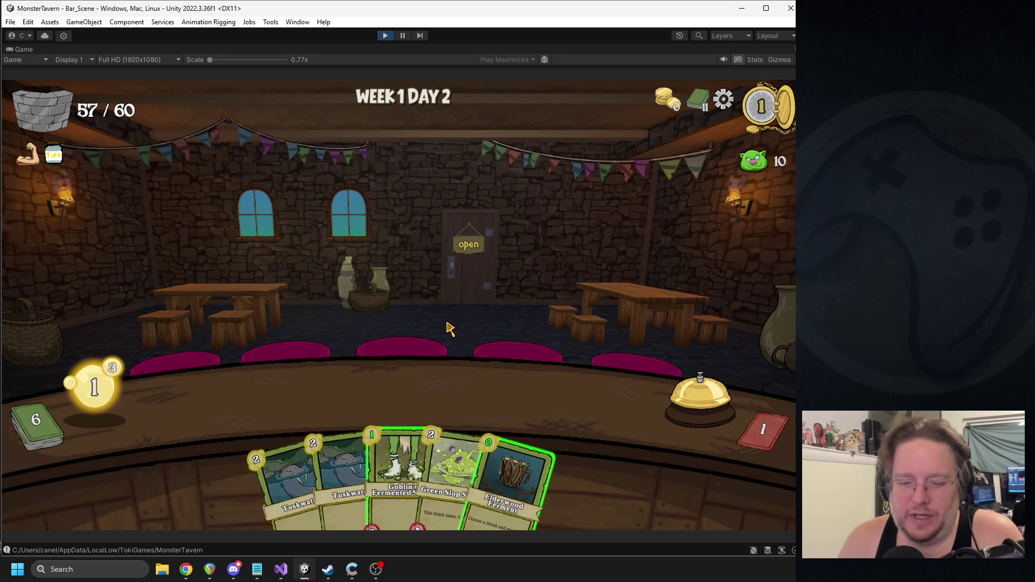
{"action": "left_click_drag", "start_coordinate": [399, 469], "coordinate": [291, 378]}
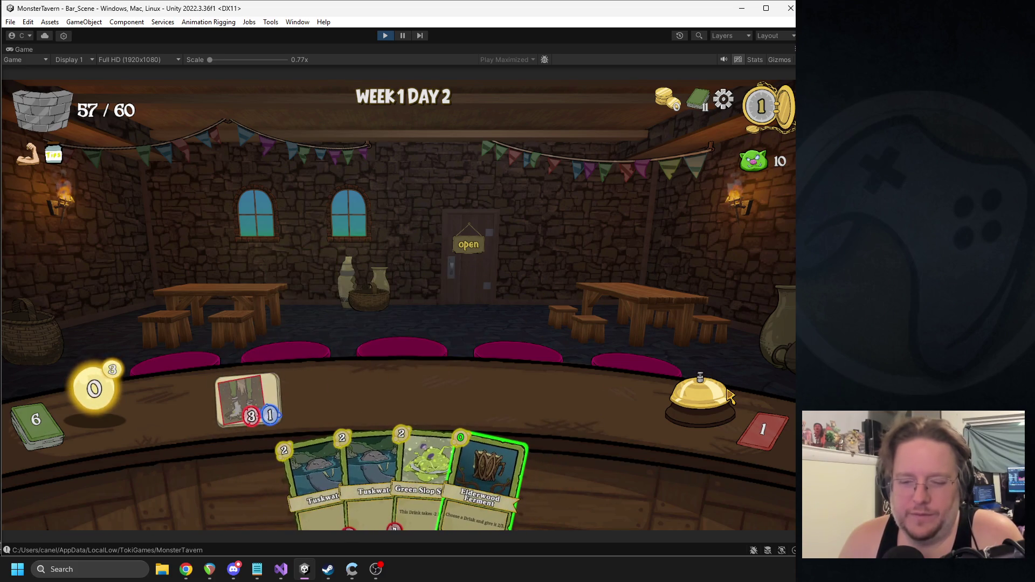
{"action": "left_click", "coordinate": [698, 399]}
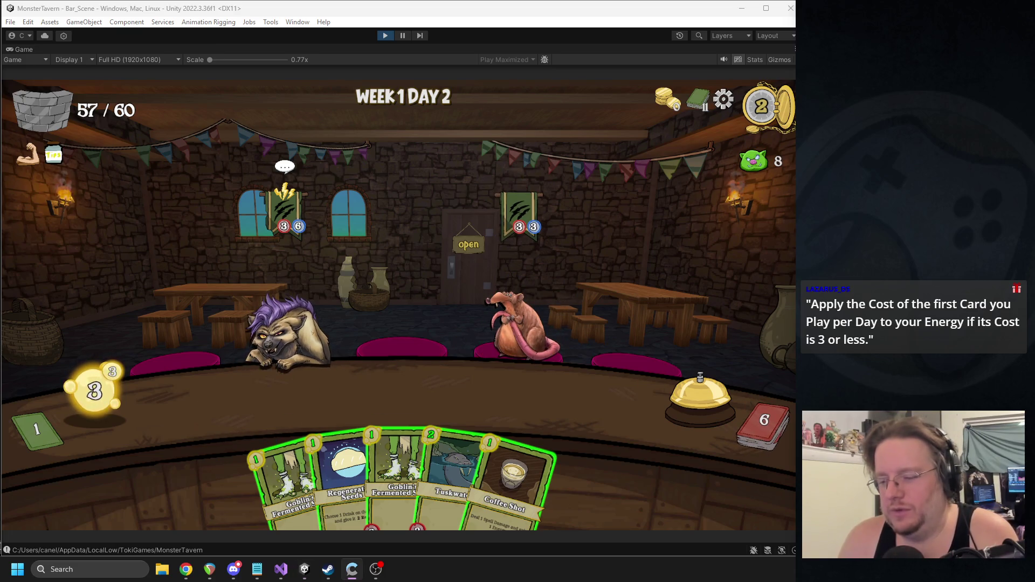
Step: Serve Tuskwater and Goblin's Fermented Socks, add Elderwood Ferment and Coffee Shot, then end the turn
{"action": "key", "text": "alt+Tab"}
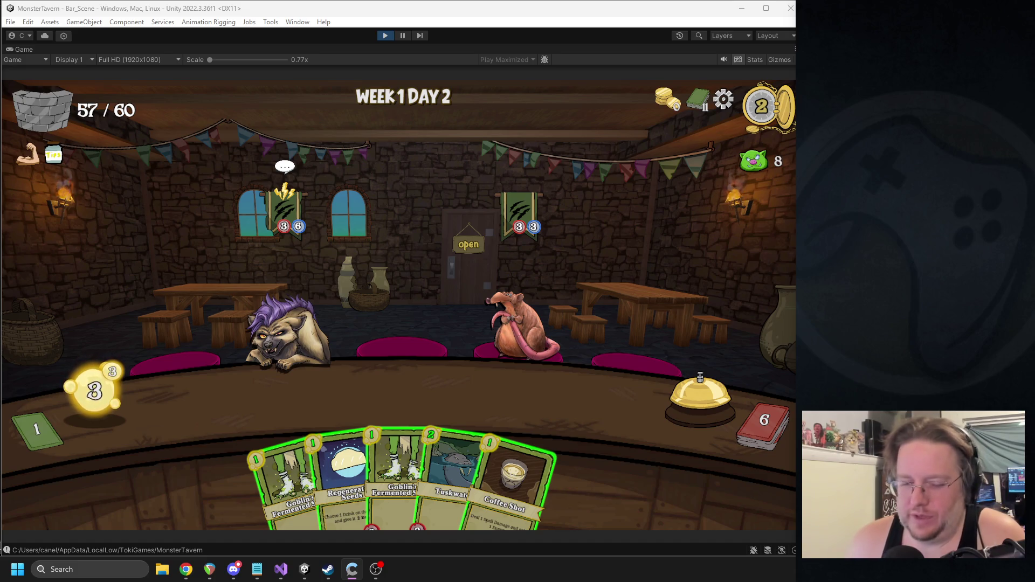
{"action": "left_click", "coordinate": [451, 345]}
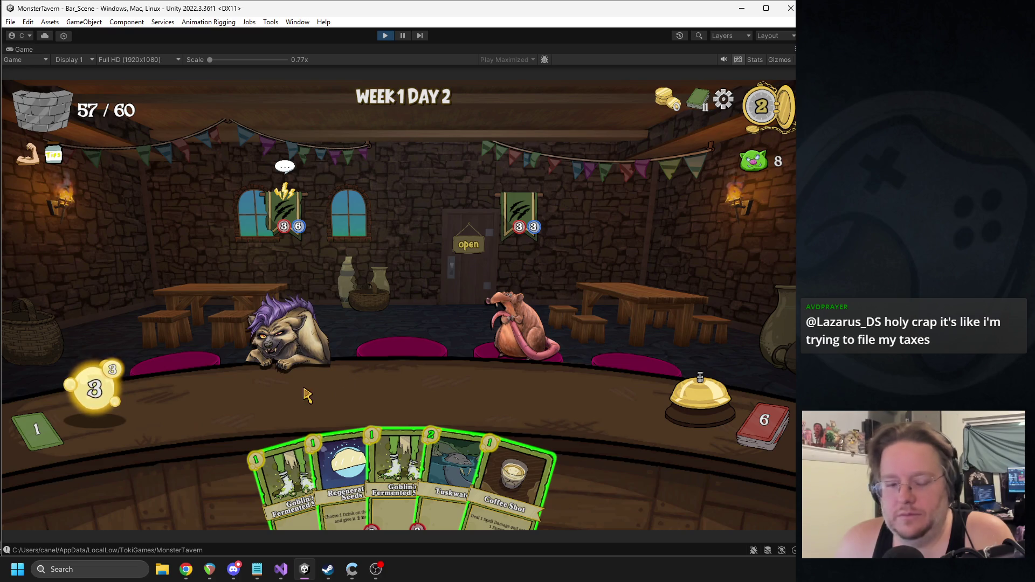
{"action": "mouse_move", "coordinate": [322, 408]}
{"action": "left_mouse_down"}
{"action": "mouse_move", "coordinate": [337, 447]}
{"action": "mouse_move", "coordinate": [372, 426]}
{"action": "mouse_move", "coordinate": [410, 367]}
{"action": "left_mouse_up"}
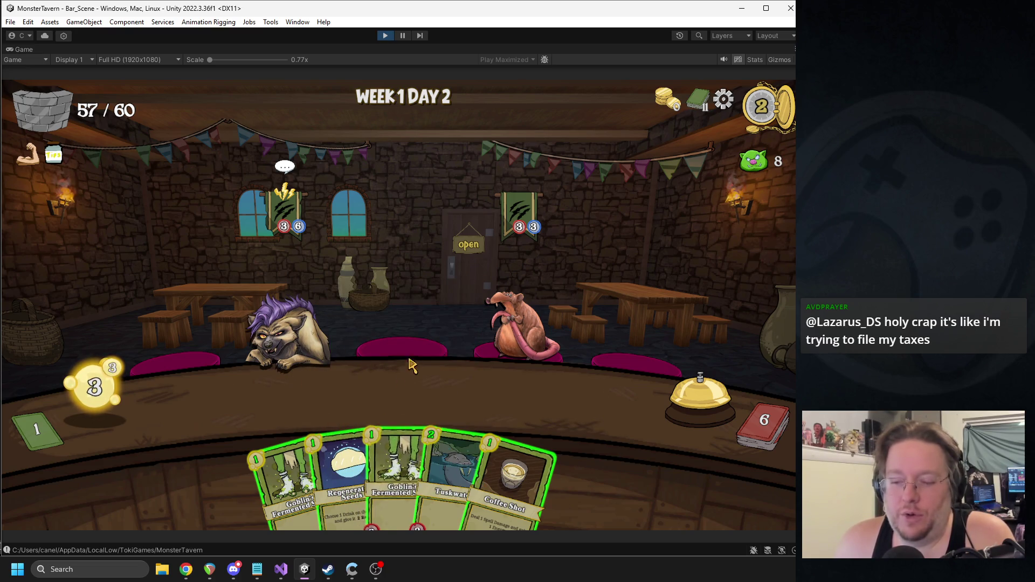
{"action": "mouse_move", "coordinate": [450, 475]}
{"action": "left_mouse_down"}
{"action": "mouse_move", "coordinate": [474, 372]}
{"action": "mouse_move", "coordinate": [248, 399]}
{"action": "left_mouse_up"}
{"action": "left_click_drag", "start_coordinate": [296, 475], "coordinate": [329, 399]}
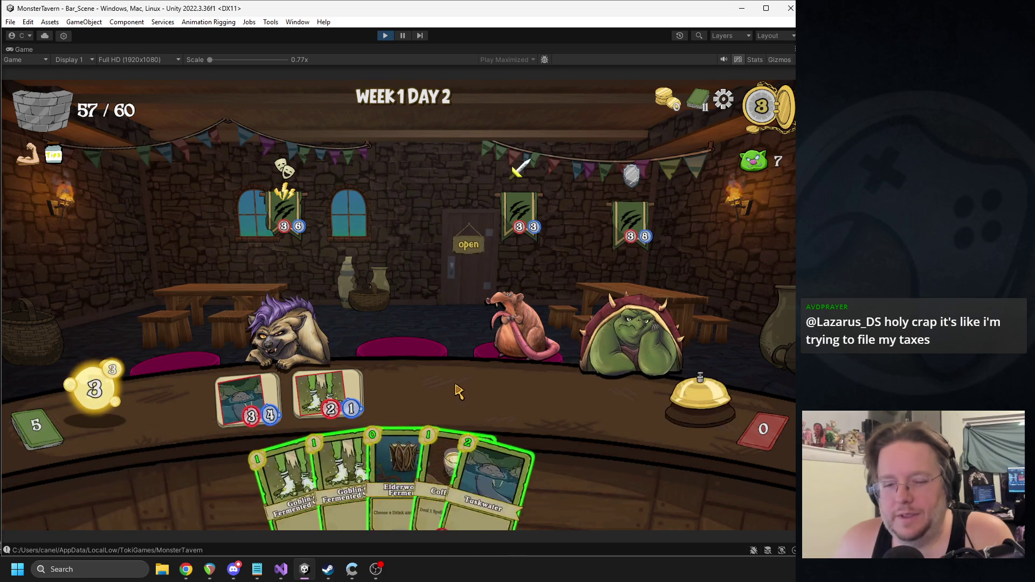
{"action": "mouse_move", "coordinate": [385, 440]}
{"action": "left_mouse_down"}
{"action": "mouse_move", "coordinate": [270, 386]}
{"action": "mouse_move", "coordinate": [243, 385]}
{"action": "mouse_move", "coordinate": [248, 396]}
{"action": "left_mouse_up"}
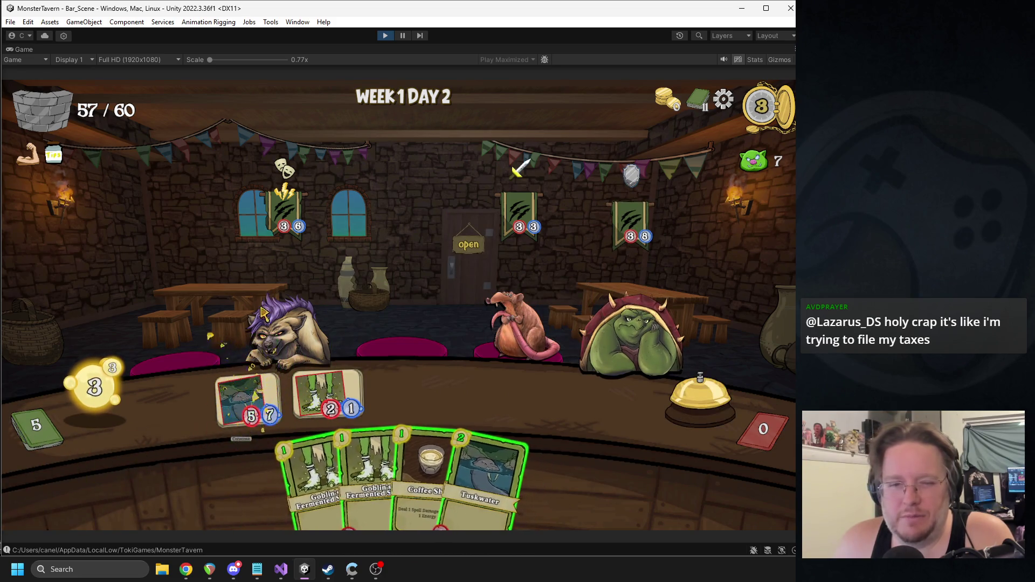
{"action": "mouse_move", "coordinate": [423, 463]}
{"action": "left_mouse_down"}
{"action": "mouse_move", "coordinate": [404, 409]}
{"action": "mouse_move", "coordinate": [467, 300]}
{"action": "mouse_move", "coordinate": [514, 315]}
{"action": "left_mouse_up"}
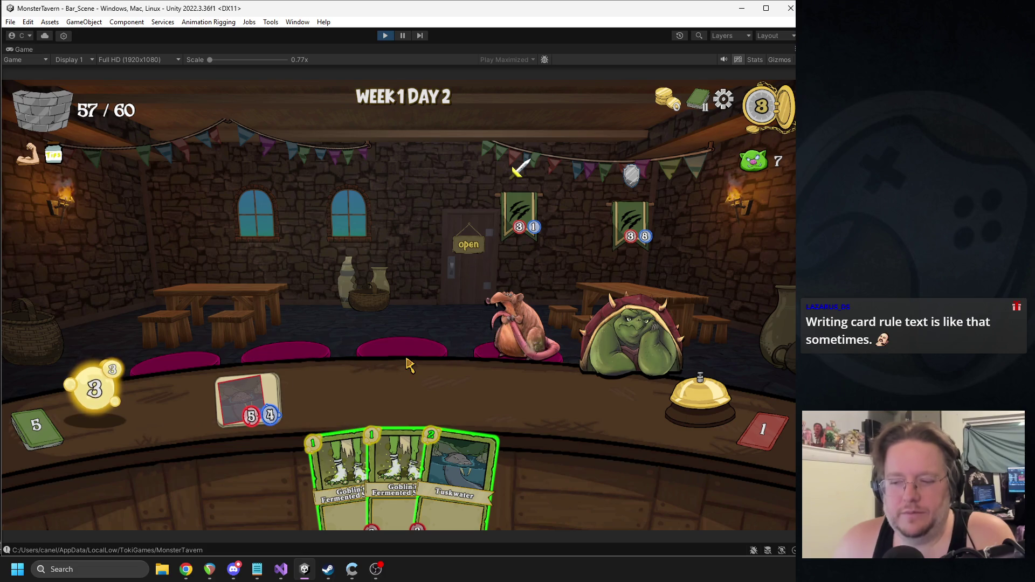
{"action": "left_click_drag", "start_coordinate": [339, 474], "coordinate": [326, 396]}
{"action": "left_click_drag", "start_coordinate": [391, 469], "coordinate": [407, 394]}
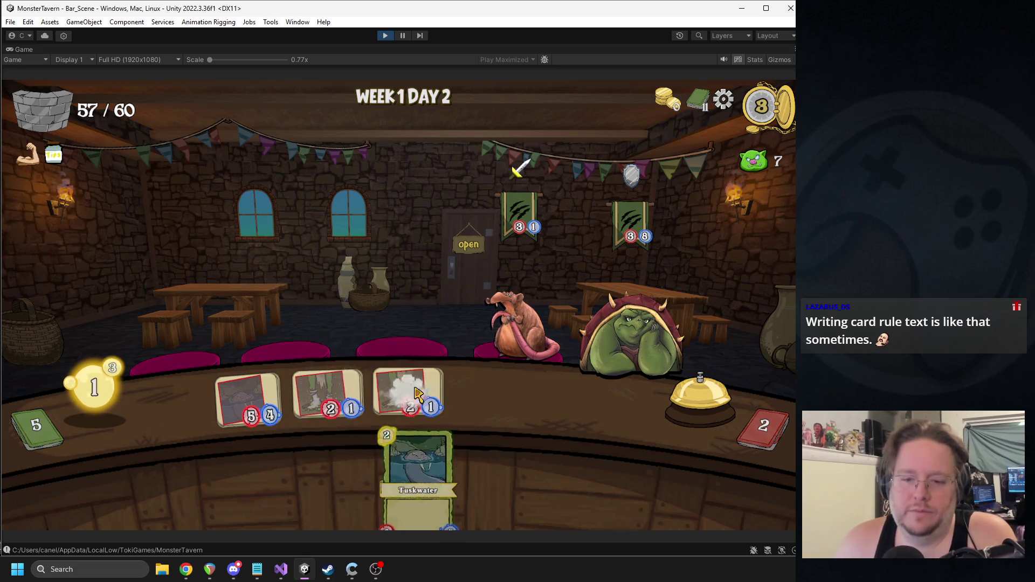
{"action": "left_click", "coordinate": [671, 409]}
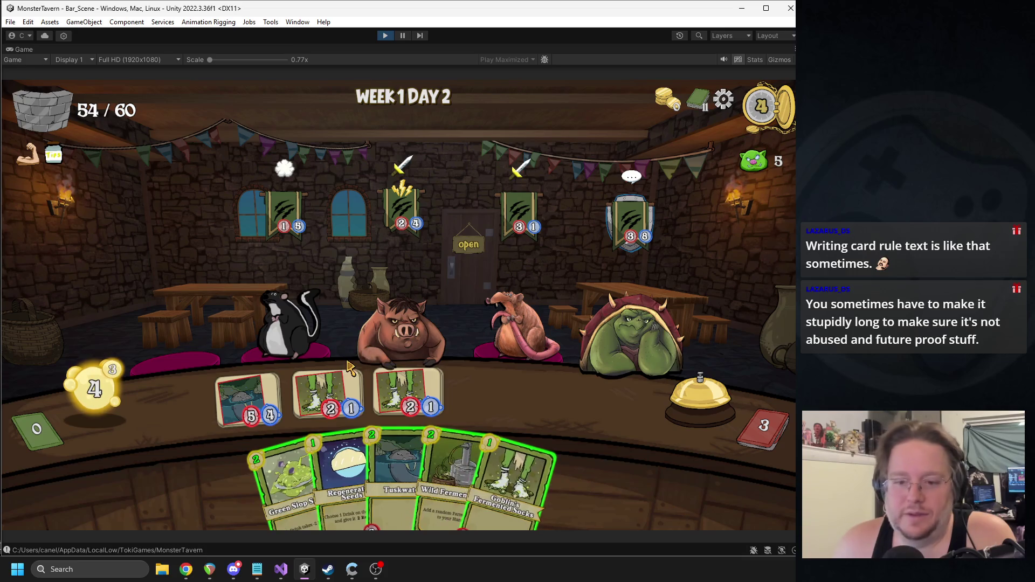
Step: Send Tuskwater to the turtle, apply Flashroot Ferment and Green Slop, then end the turn
{"action": "left_click_drag", "start_coordinate": [262, 399], "coordinate": [265, 318]}
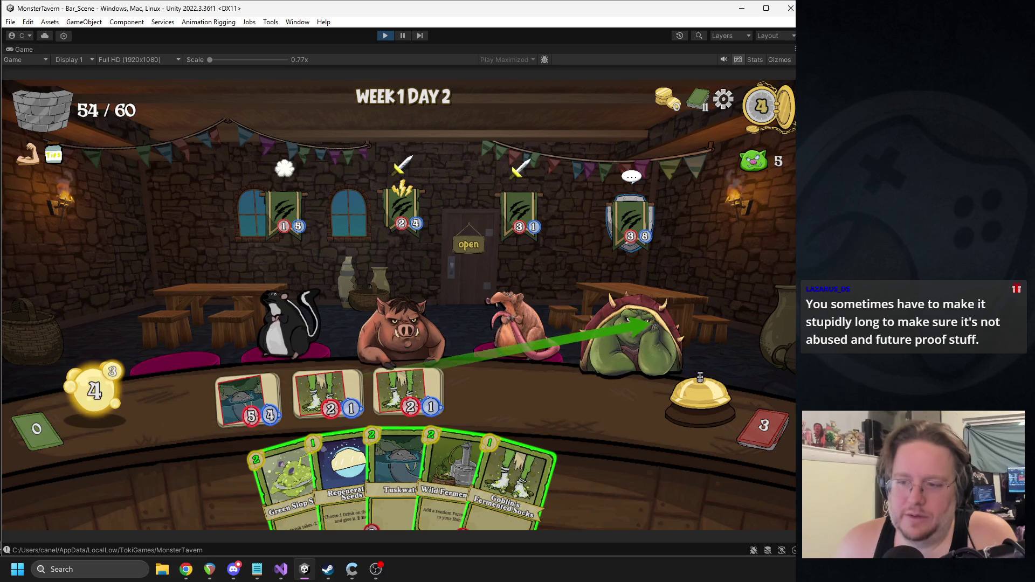
{"action": "left_click_drag", "start_coordinate": [650, 323], "coordinate": [644, 326]}
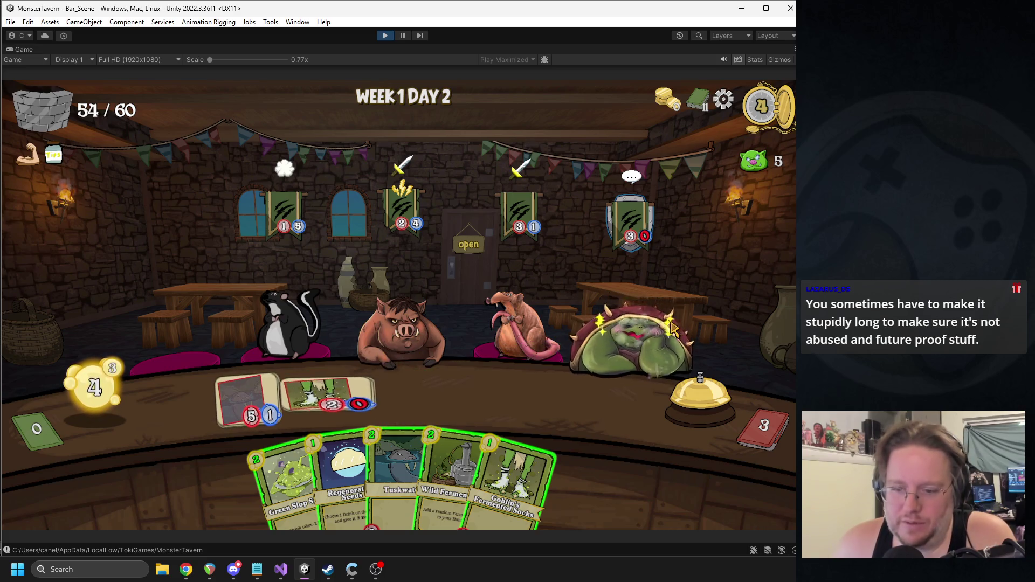
{"action": "mouse_move", "coordinate": [447, 480]}
{"action": "left_mouse_down"}
{"action": "mouse_move", "coordinate": [455, 392]}
{"action": "mouse_move", "coordinate": [571, 343]}
{"action": "left_mouse_up"}
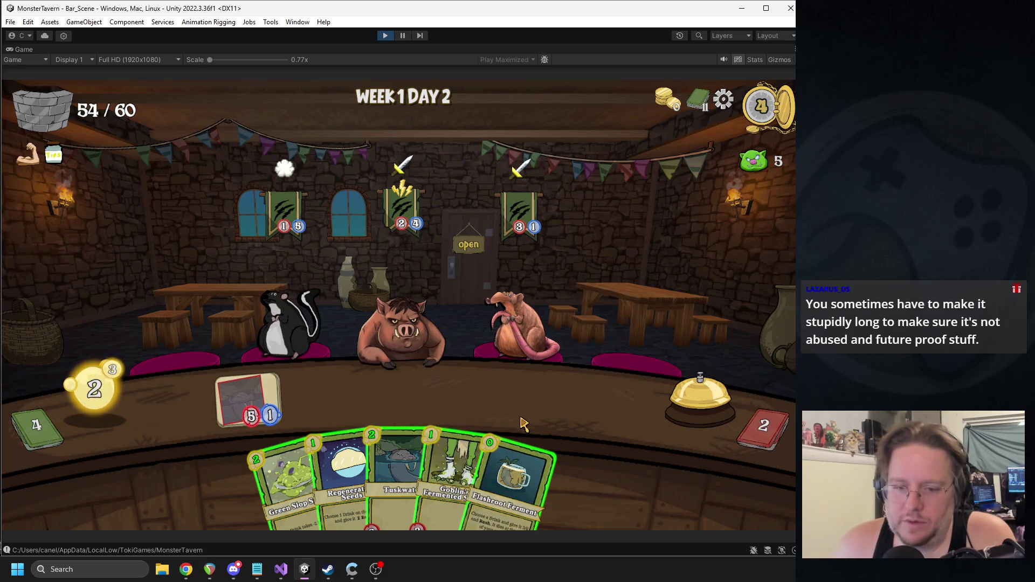
{"action": "left_click_drag", "start_coordinate": [512, 474], "coordinate": [253, 399]}
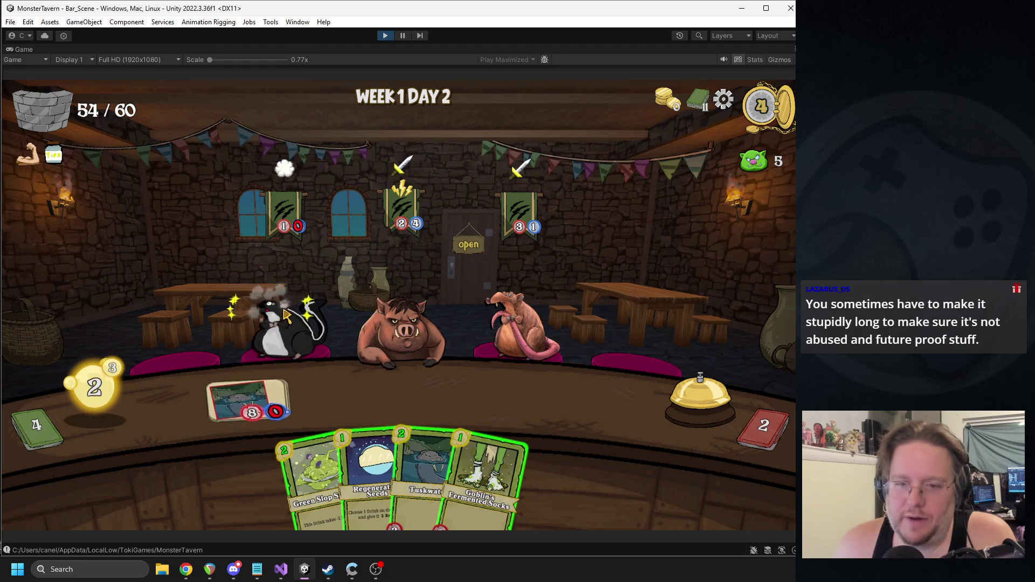
{"action": "mouse_move", "coordinate": [312, 480]}
{"action": "left_mouse_down"}
{"action": "mouse_move", "coordinate": [275, 390]}
{"action": "mouse_move", "coordinate": [277, 414]}
{"action": "left_mouse_up"}
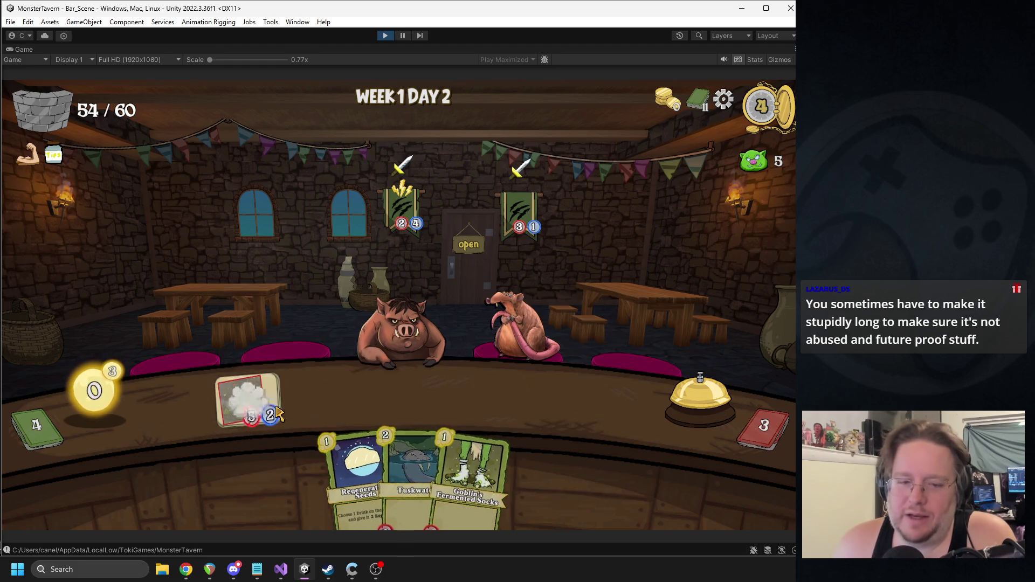
{"action": "left_click", "coordinate": [700, 399]}
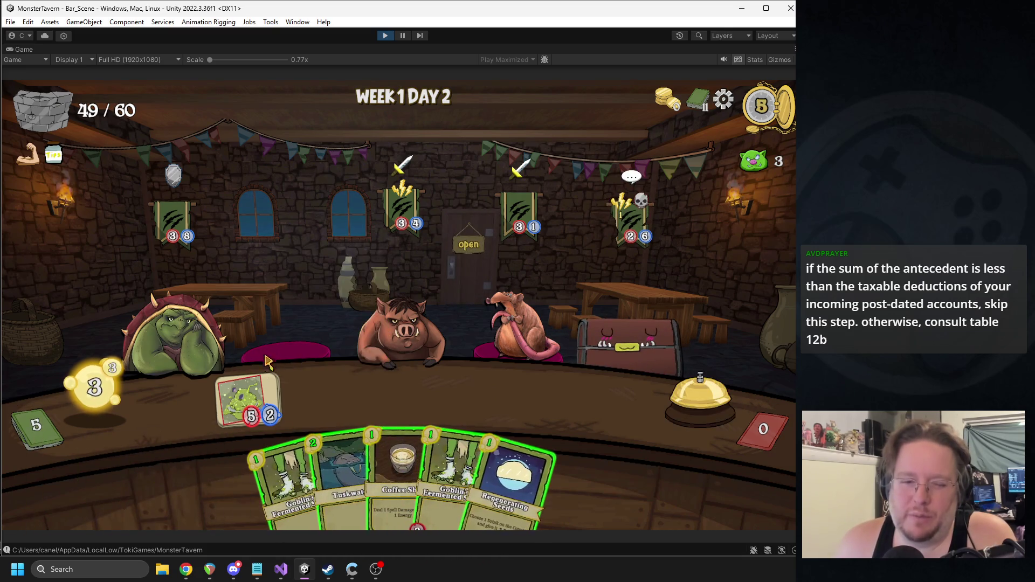
Step: Serve Coffee Shot to the rat, play Regenerating Seeds, and bar two Goblin's Fermented Socks
{"action": "left_click_drag", "start_coordinate": [421, 421], "coordinate": [499, 345]}
{"action": "left_click_drag", "start_coordinate": [502, 431], "coordinate": [254, 396]}
{"action": "left_click_drag", "start_coordinate": [345, 474], "coordinate": [327, 396]}
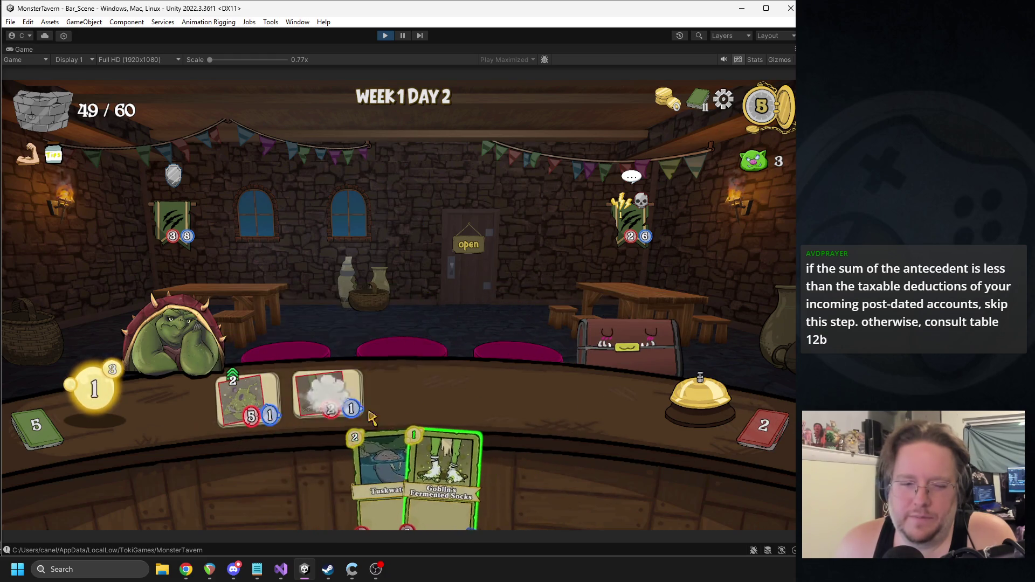
{"action": "left_click_drag", "start_coordinate": [453, 474], "coordinate": [409, 397]}
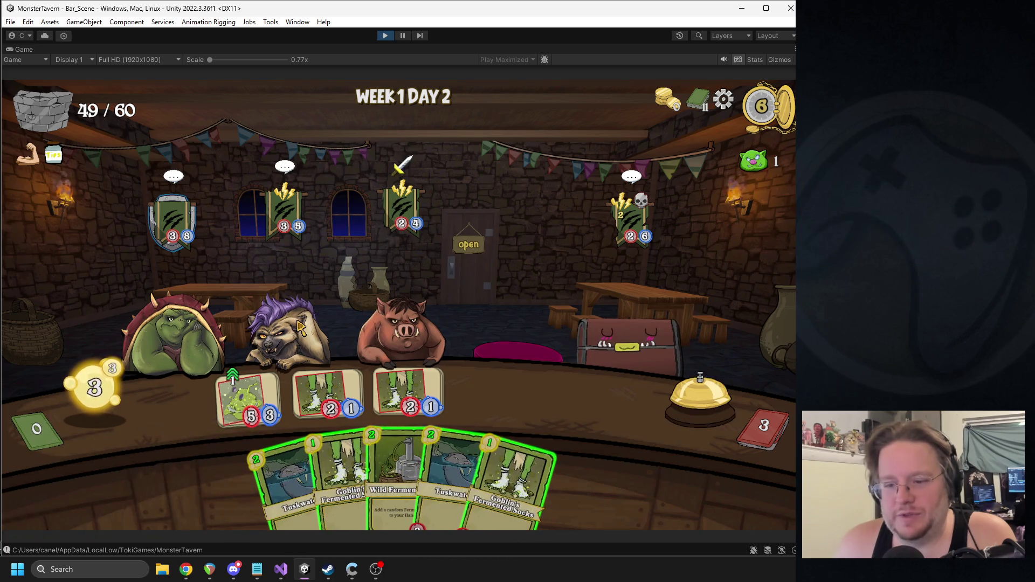
Step: Play Wild Fermentation and Ironbark Ferment onto the bar drinks, then end the turn
{"action": "mouse_move", "coordinate": [396, 474]}
{"action": "left_mouse_down"}
{"action": "mouse_move", "coordinate": [542, 311]}
{"action": "mouse_move", "coordinate": [507, 314]}
{"action": "left_mouse_up"}
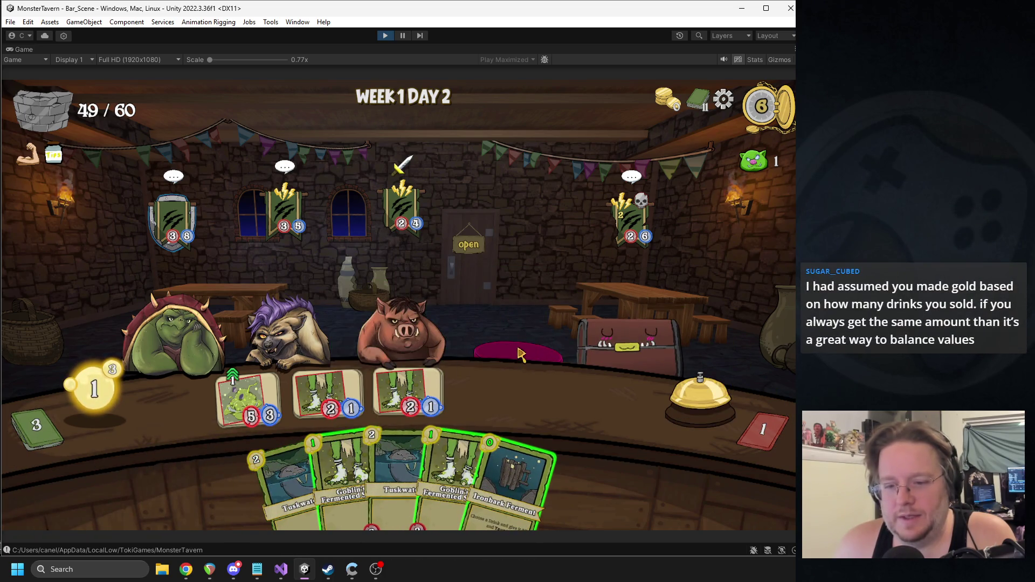
{"action": "mouse_move", "coordinate": [513, 475]}
{"action": "left_mouse_down"}
{"action": "mouse_move", "coordinate": [442, 410]}
{"action": "mouse_move", "coordinate": [409, 396]}
{"action": "left_mouse_up"}
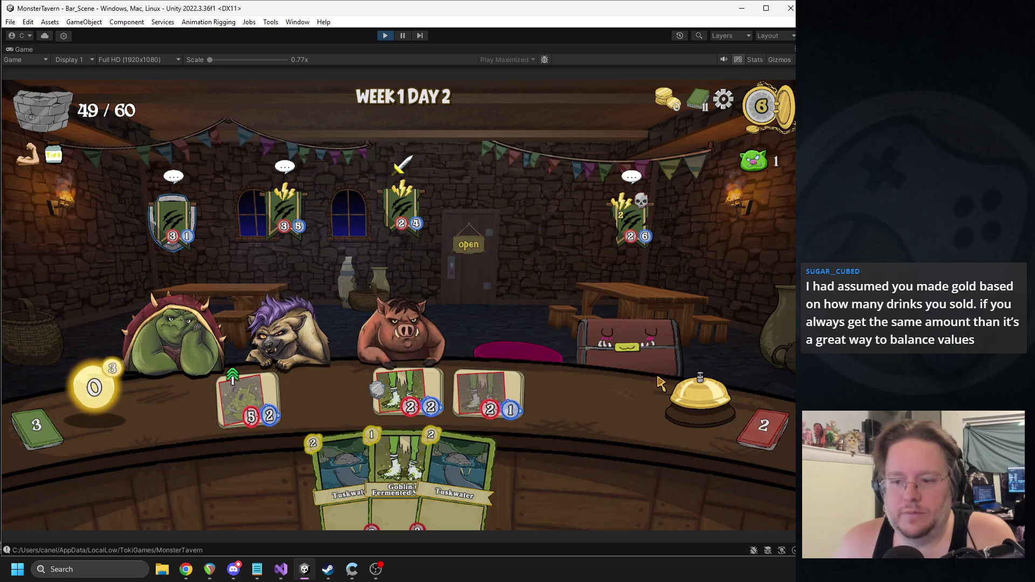
{"action": "left_click", "coordinate": [683, 397]}
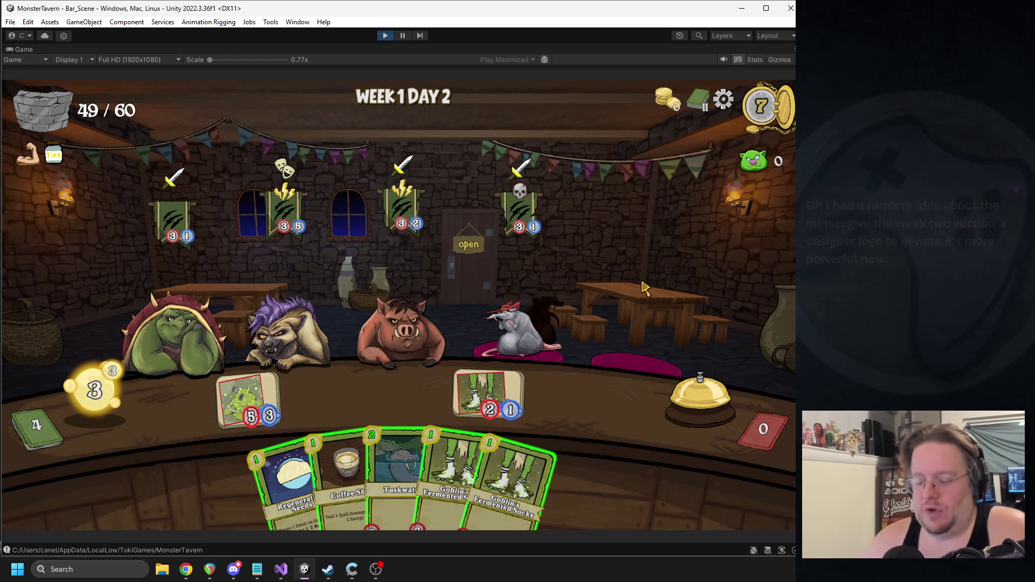
Step: Play Coffee Shot on the turtle, place Regenerating Seeds and Fermented Socks, and serve the rat
{"action": "mouse_move", "coordinate": [345, 474]}
{"action": "left_mouse_down"}
{"action": "mouse_move", "coordinate": [222, 335]}
{"action": "mouse_move", "coordinate": [195, 322]}
{"action": "mouse_move", "coordinate": [189, 330]}
{"action": "left_mouse_up"}
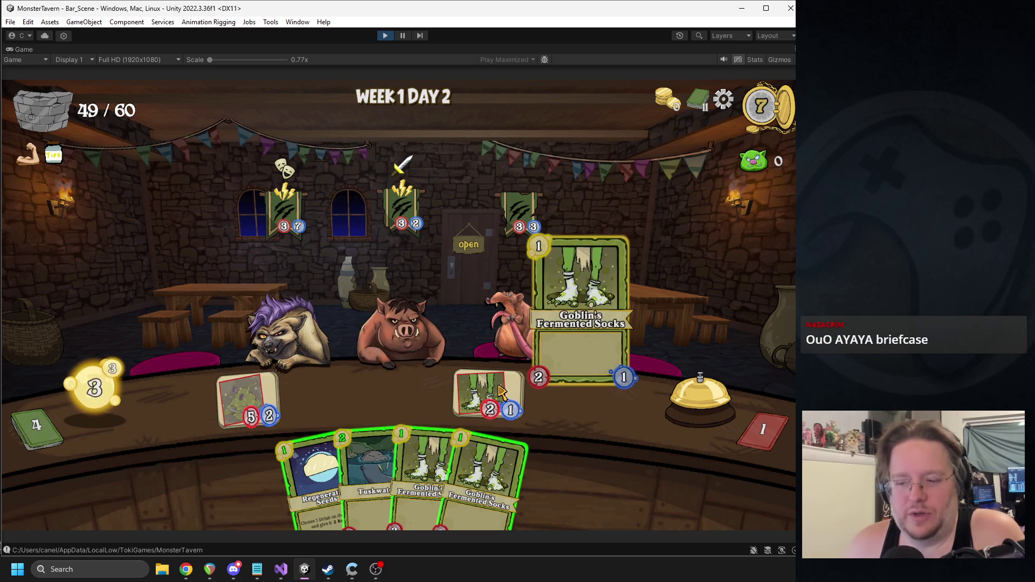
{"action": "left_click_drag", "start_coordinate": [295, 472], "coordinate": [248, 397]}
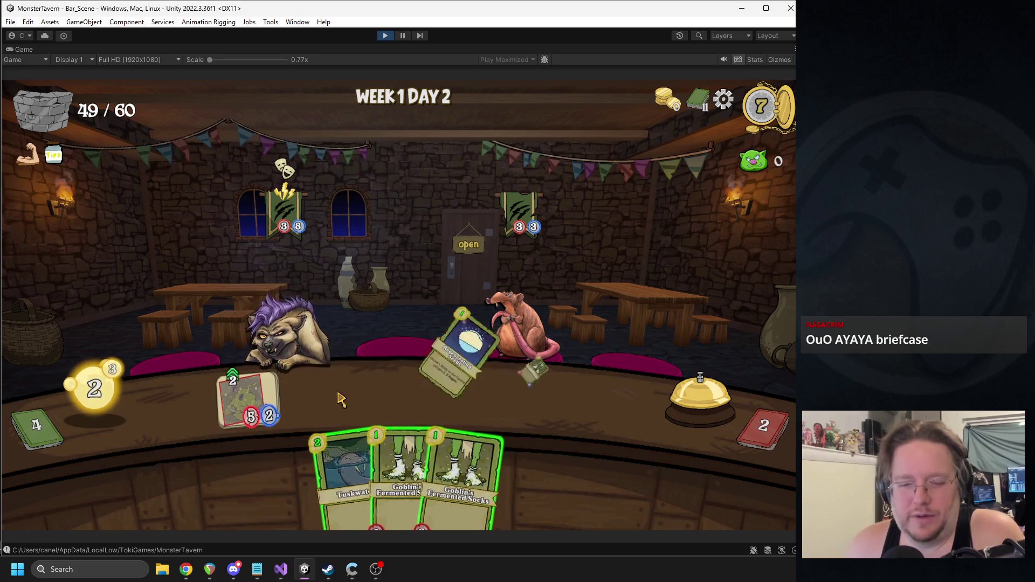
{"action": "mouse_move", "coordinate": [431, 474]}
{"action": "left_mouse_down"}
{"action": "mouse_move", "coordinate": [329, 394]}
{"action": "mouse_move", "coordinate": [536, 410]}
{"action": "left_mouse_up"}
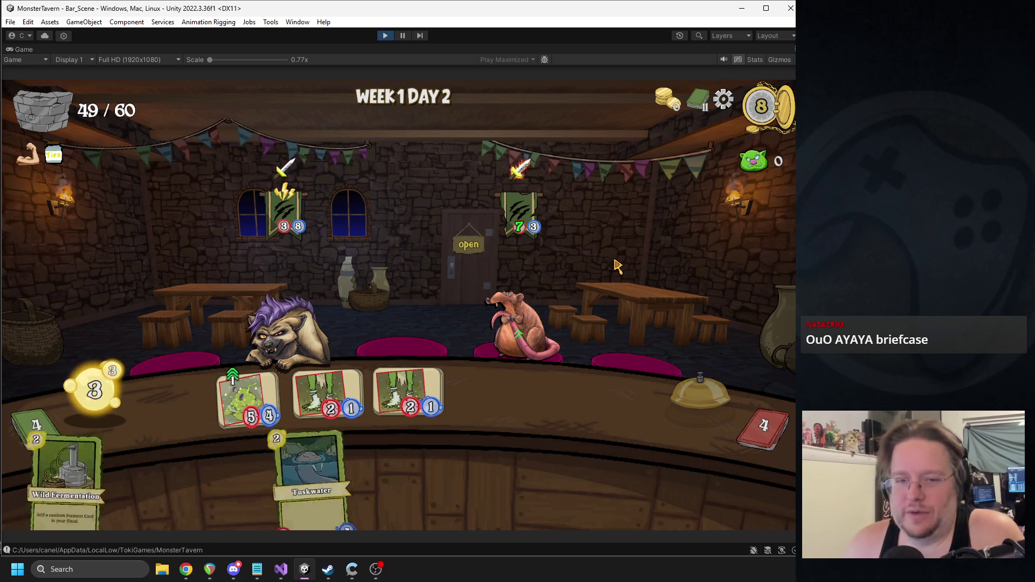
{"action": "left_click_drag", "start_coordinate": [507, 319], "coordinate": [506, 319]}
Step: Play Wild Fermentation, Elderwood Ferment and Goblin's Fermented Socks, then ring out the final turns
{"action": "left_click_drag", "start_coordinate": [341, 485], "coordinate": [416, 323]}
{"action": "left_click_drag", "start_coordinate": [588, 459], "coordinate": [266, 392]}
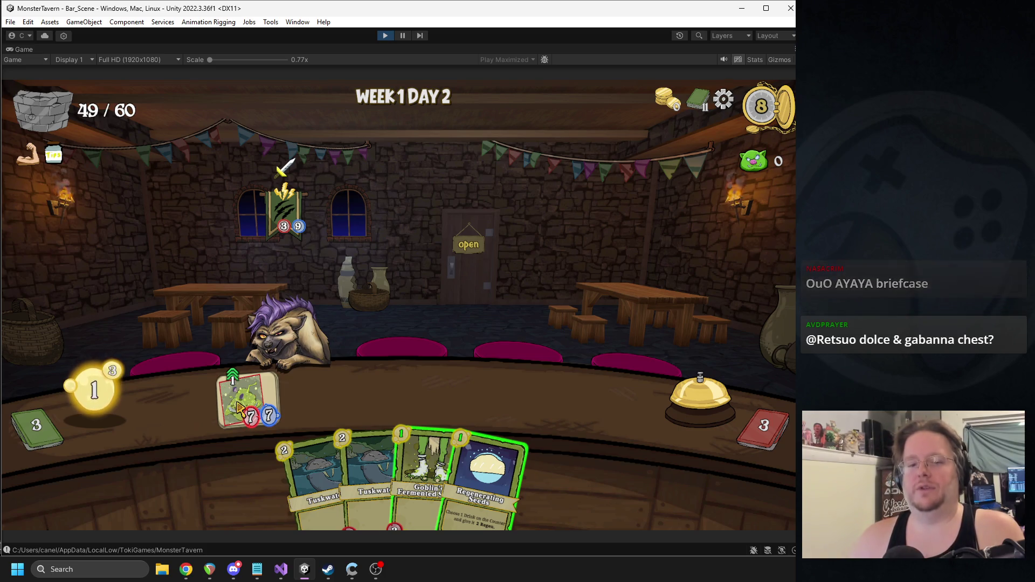
{"action": "left_click", "coordinate": [420, 450]}
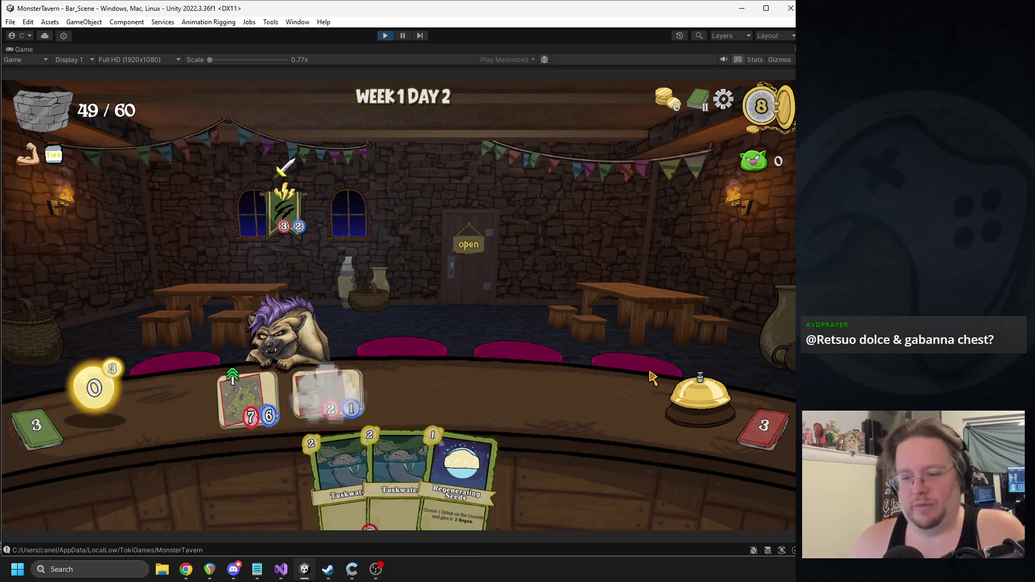
{"action": "left_click", "coordinate": [696, 393]}
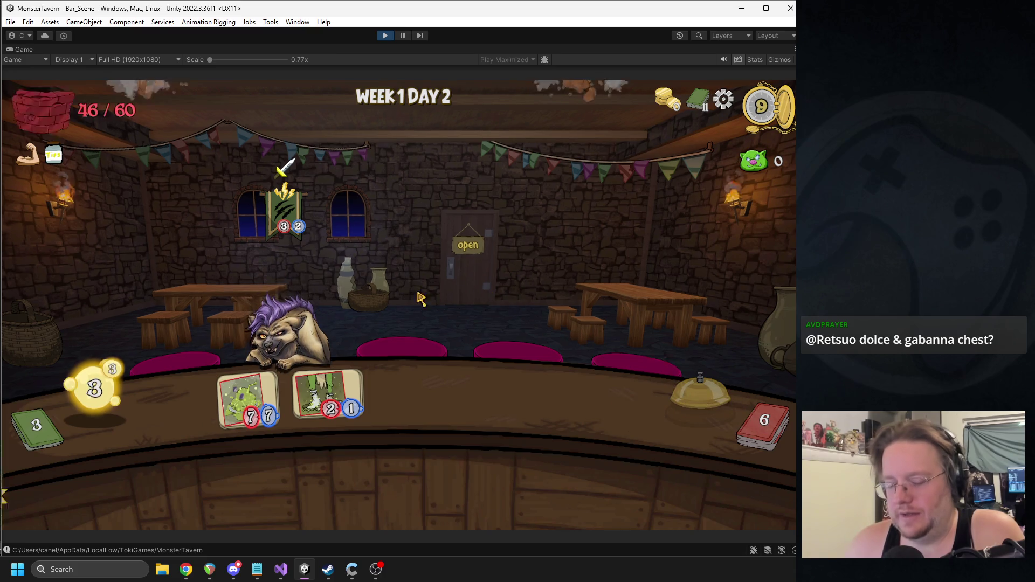
{"action": "left_click", "coordinate": [674, 388]}
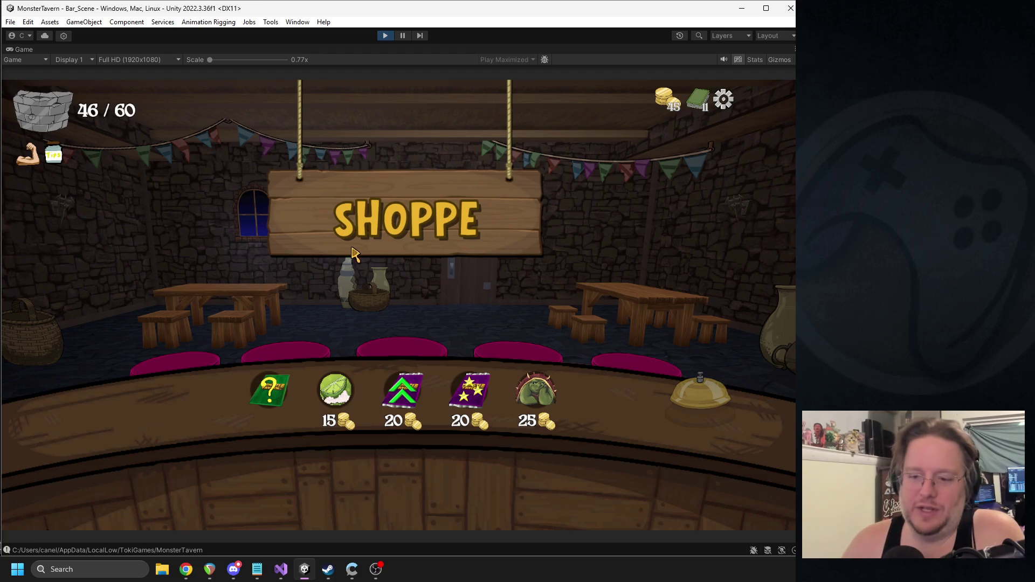
Step: Open the card pack, check the current deck, and add Refreshing Ale
{"action": "mouse_move", "coordinate": [328, 395]}
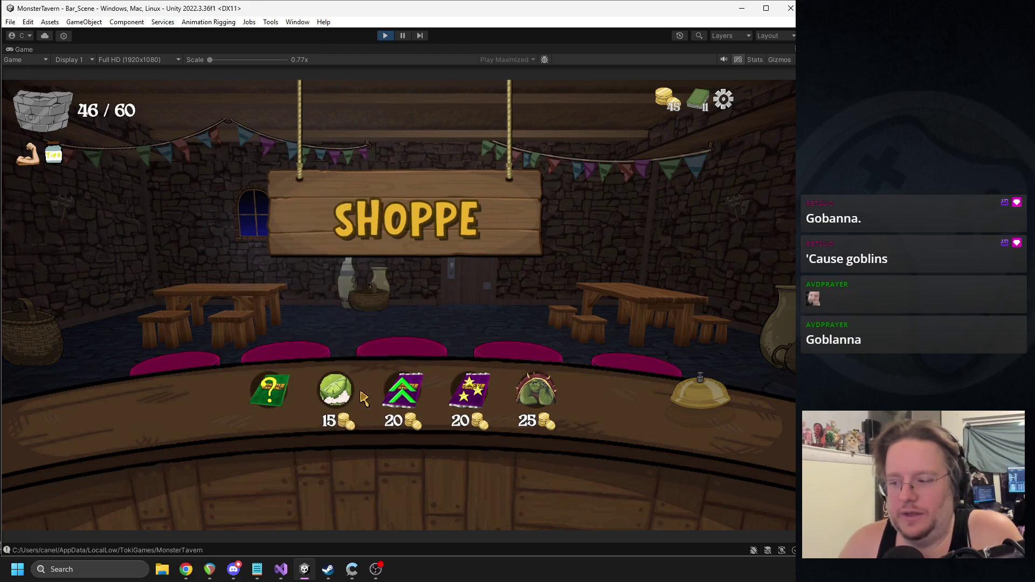
{"action": "left_click", "coordinate": [270, 390]}
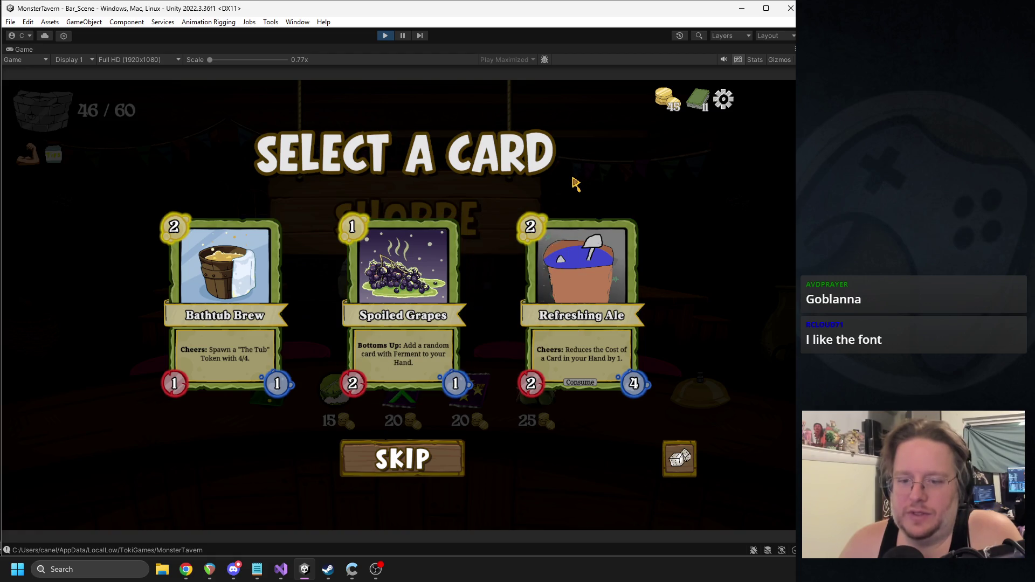
{"action": "left_click", "coordinate": [698, 100]}
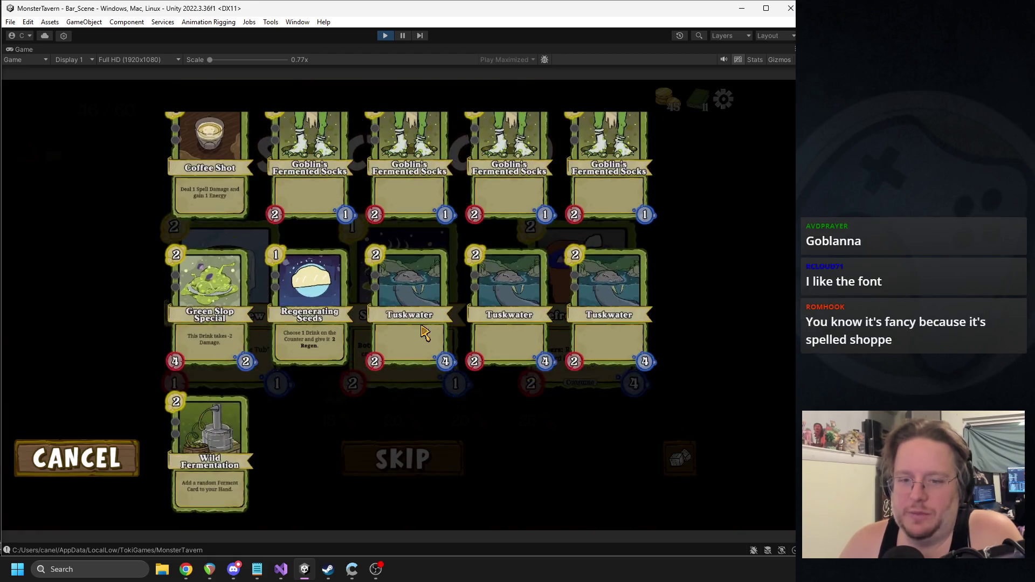
{"action": "left_click", "coordinate": [94, 461]}
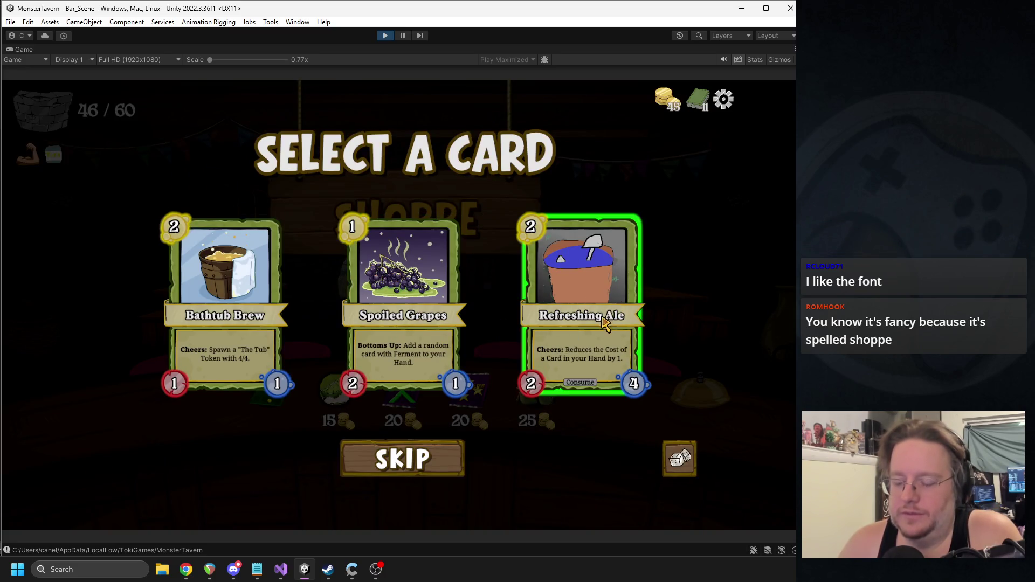
{"action": "left_click", "coordinate": [603, 317]}
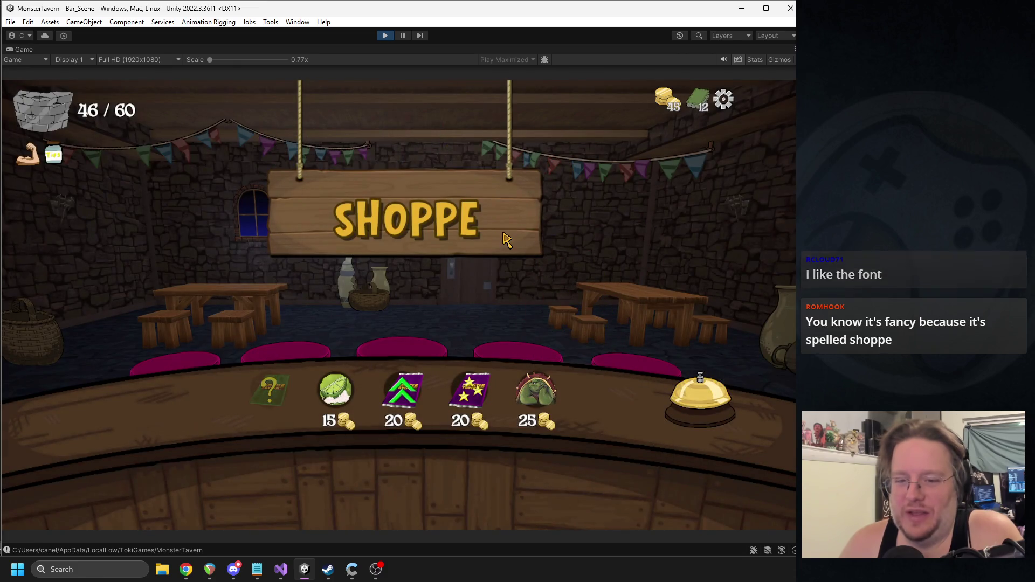
Step: Buy the Simple Chaser upgrade and apply it to Regenerating Seeds
{"action": "left_click", "coordinate": [335, 389]}
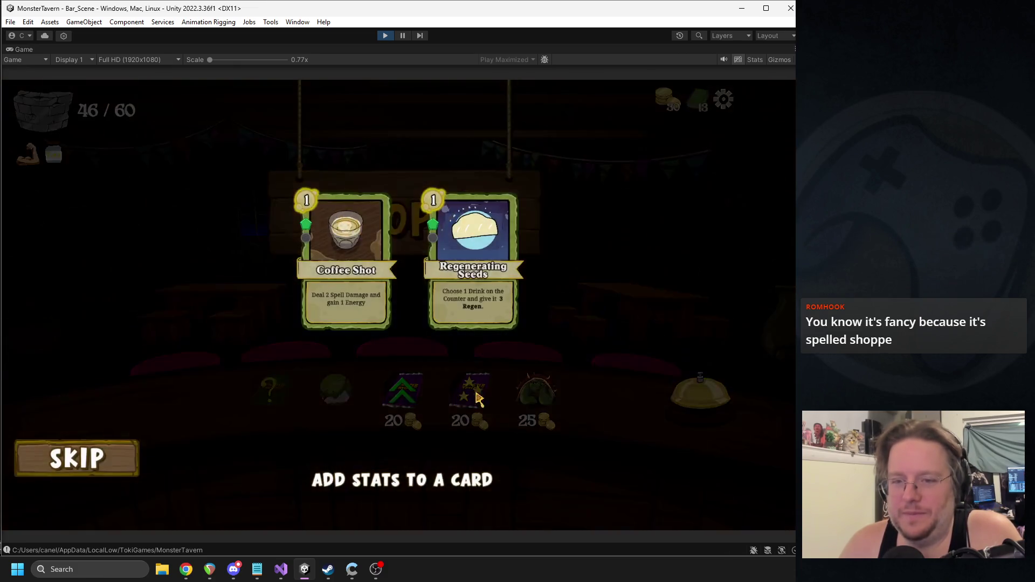
{"action": "mouse_move", "coordinate": [478, 300]}
{"action": "left_click", "coordinate": [477, 273]}
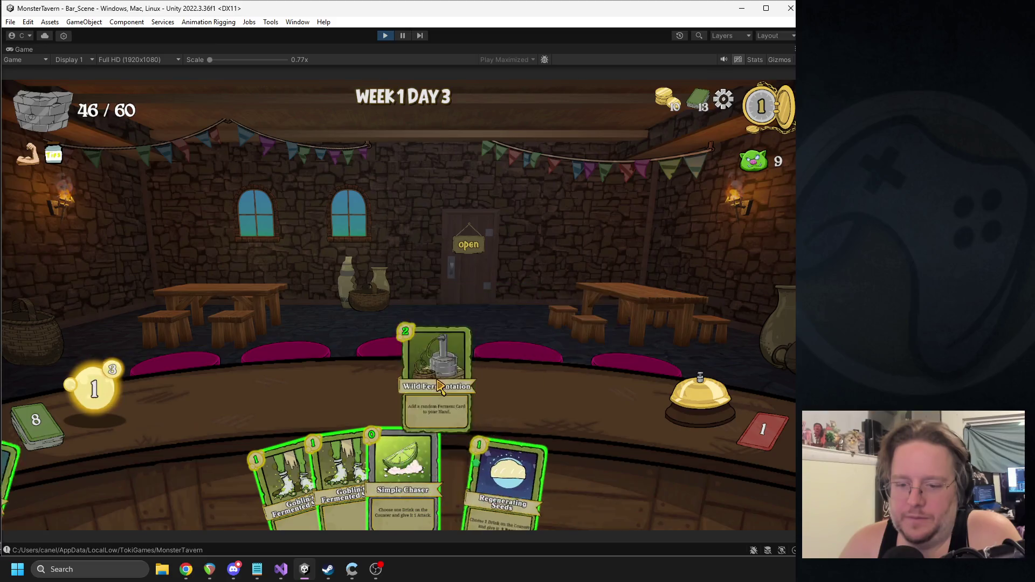
Step: Place Goblin's Fermented Socks on the counter, boost it, and play Coffee Shot on the rat
{"action": "left_click_drag", "start_coordinate": [296, 473], "coordinate": [248, 399]}
{"action": "mouse_move", "coordinate": [369, 480]}
{"action": "left_mouse_down"}
{"action": "mouse_move", "coordinate": [318, 394]}
{"action": "mouse_move", "coordinate": [326, 347]}
{"action": "left_mouse_up"}
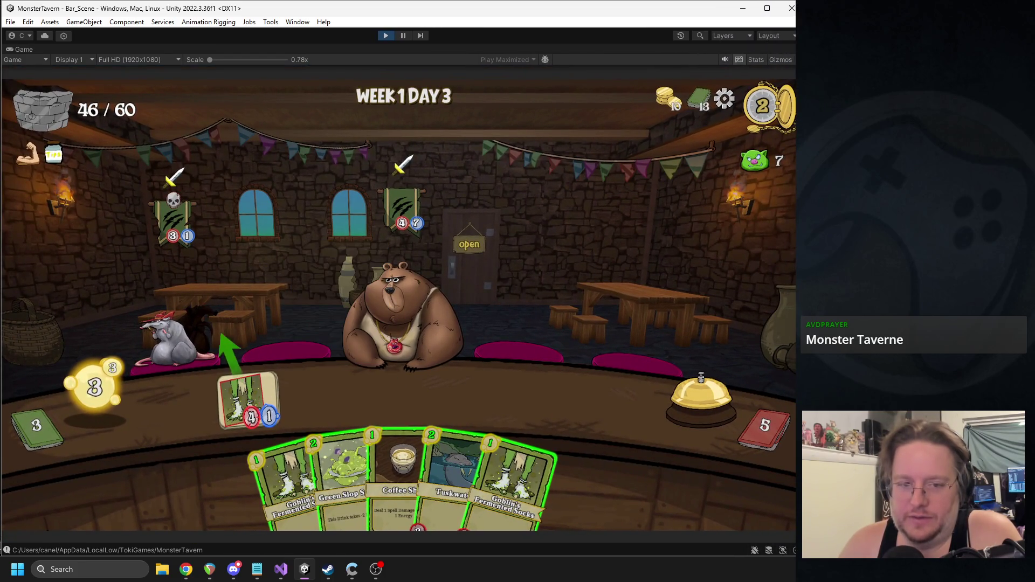
{"action": "mouse_move", "coordinate": [402, 486]}
{"action": "left_mouse_down"}
{"action": "mouse_move", "coordinate": [346, 410]}
{"action": "mouse_move", "coordinate": [194, 334]}
{"action": "left_mouse_up"}
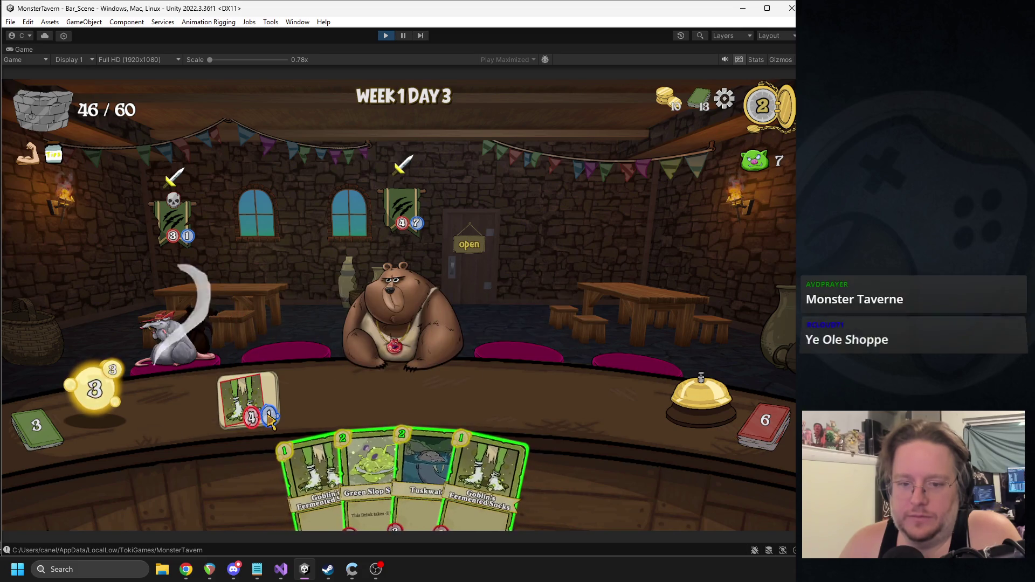
Step: Place Green Slop Special in the first counter slot and serve the boar
{"action": "mouse_move", "coordinate": [366, 475]}
{"action": "left_mouse_down"}
{"action": "mouse_move", "coordinate": [353, 434]}
{"action": "mouse_move", "coordinate": [318, 391]}
{"action": "left_mouse_up"}
{"action": "left_click_drag", "start_coordinate": [323, 474], "coordinate": [327, 397]}
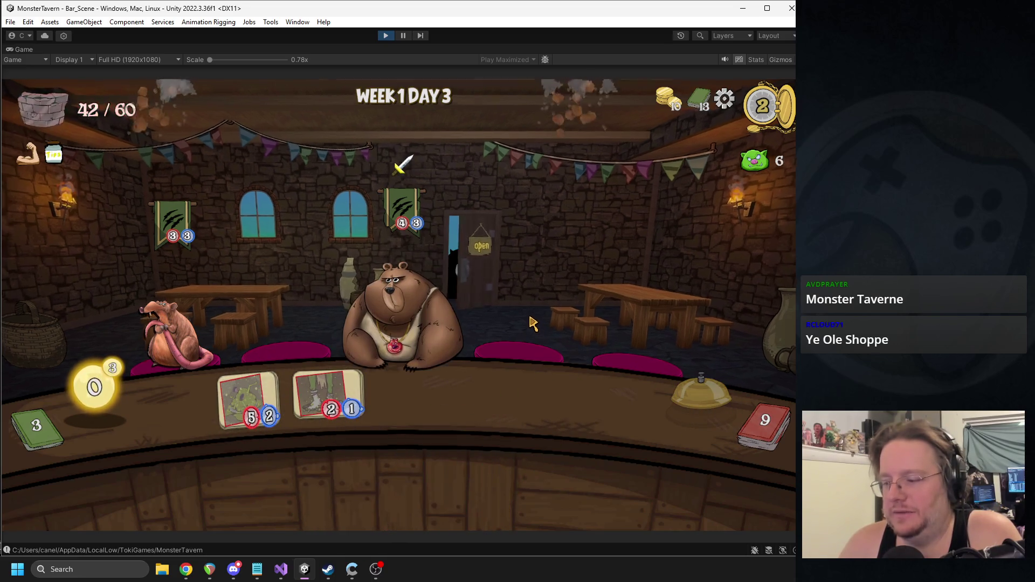
{"action": "mouse_move", "coordinate": [264, 423]}
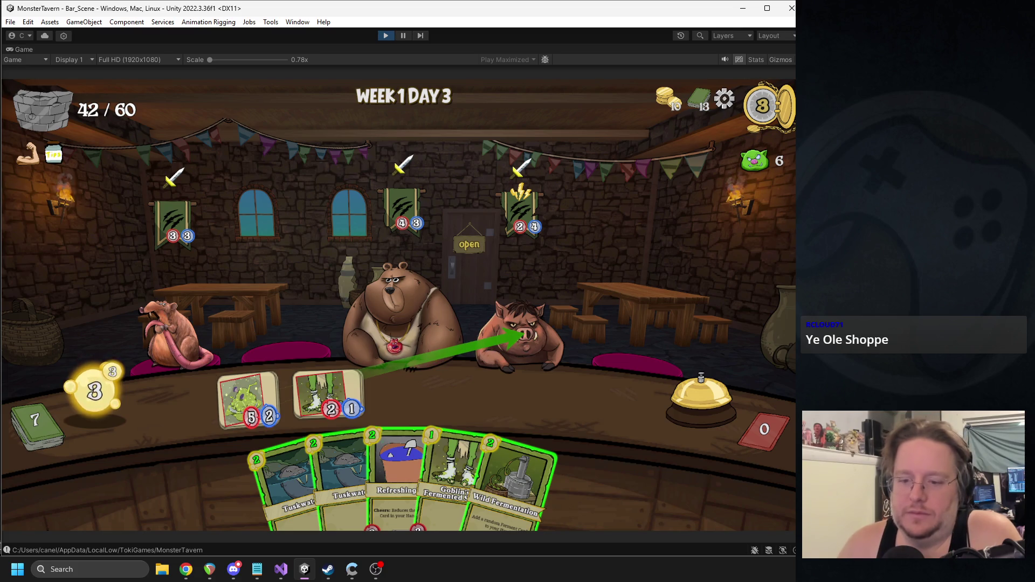
{"action": "left_click_drag", "start_coordinate": [520, 335], "coordinate": [520, 336]}
Step: Play Refreshing Ale and Flashroot Ferment, serve the bear, then apply Simple Chaser
{"action": "mouse_move", "coordinate": [401, 432]}
{"action": "left_mouse_down"}
{"action": "mouse_move", "coordinate": [404, 382]}
{"action": "mouse_move", "coordinate": [505, 394]}
{"action": "mouse_move", "coordinate": [533, 323]}
{"action": "mouse_move", "coordinate": [550, 338]}
{"action": "left_mouse_up"}
{"action": "mouse_move", "coordinate": [501, 458]}
{"action": "left_click", "coordinate": [409, 394]}
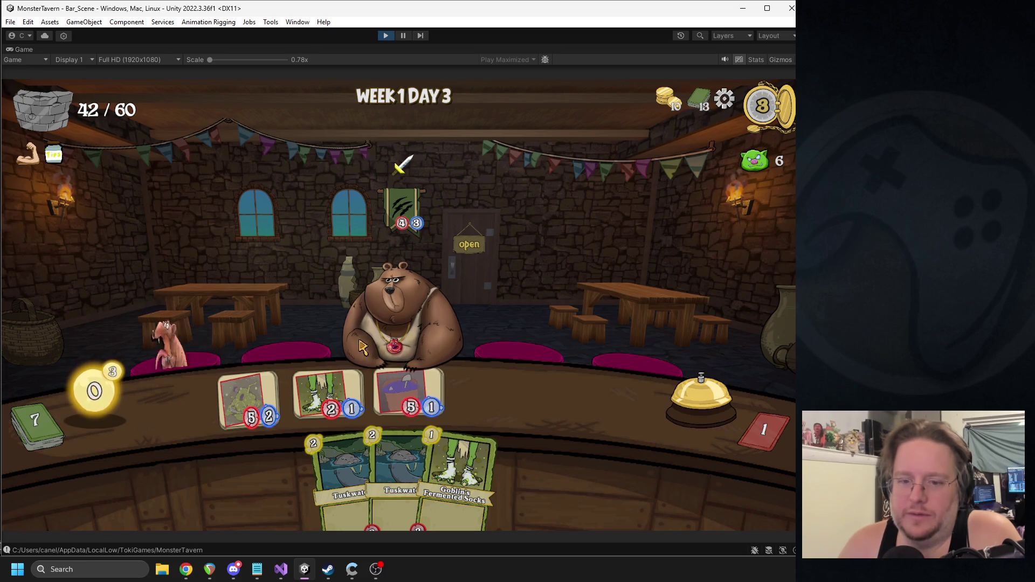
{"action": "left_click", "coordinate": [661, 380]}
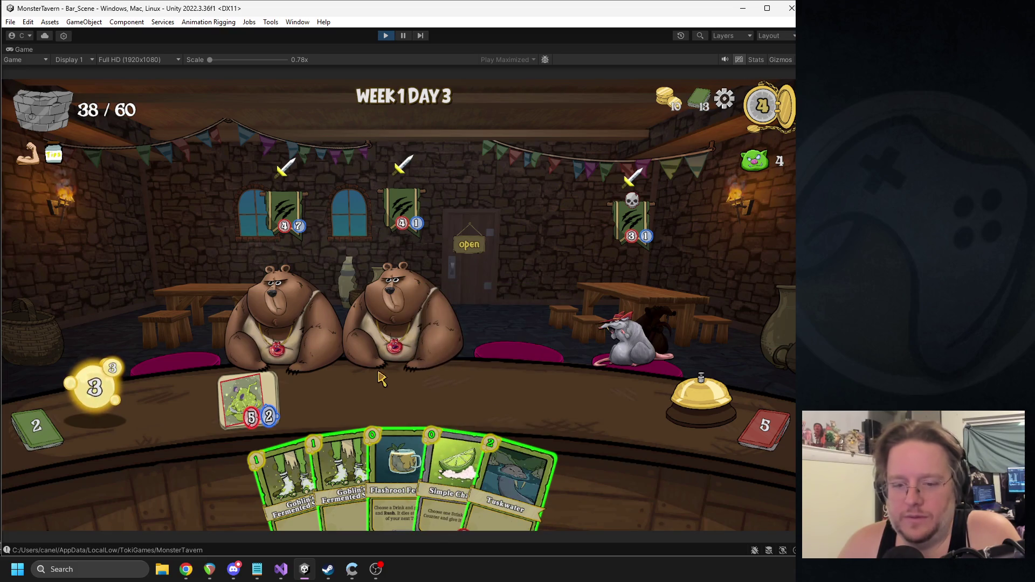
{"action": "mouse_move", "coordinate": [447, 474]}
{"action": "left_mouse_down"}
{"action": "mouse_move", "coordinate": [247, 406]}
{"action": "mouse_move", "coordinate": [600, 334]}
{"action": "left_mouse_up"}
Step: Apply Flashroot, place Fermented Socks in the first counter slot, then stop the running game
{"action": "mouse_move", "coordinate": [426, 480]}
{"action": "left_mouse_down"}
{"action": "mouse_move", "coordinate": [351, 431]}
{"action": "mouse_move", "coordinate": [361, 365]}
{"action": "left_mouse_up"}
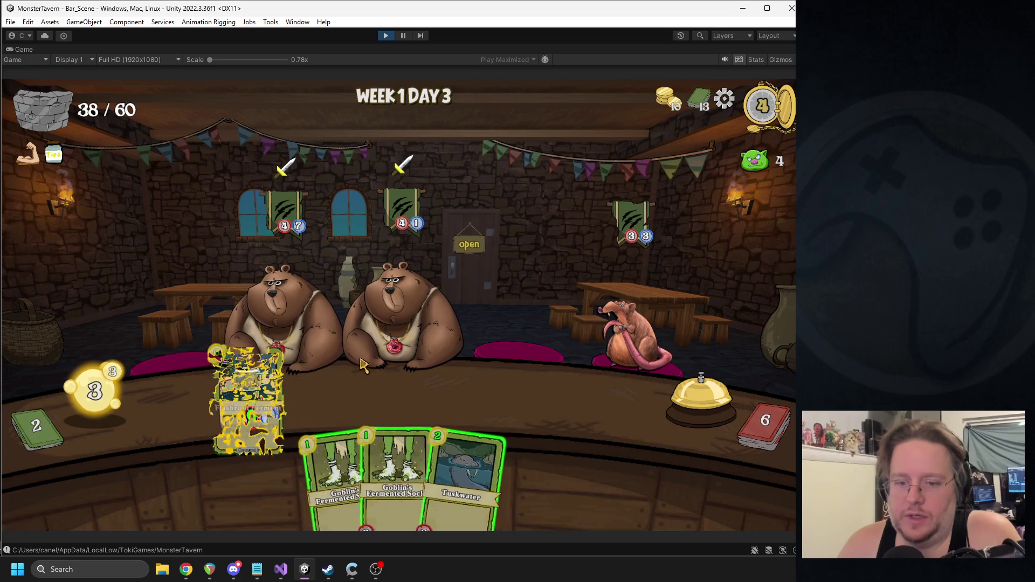
{"action": "left_click_drag", "start_coordinate": [345, 464], "coordinate": [289, 426]}
{"action": "left_click_drag", "start_coordinate": [378, 464], "coordinate": [328, 396]}
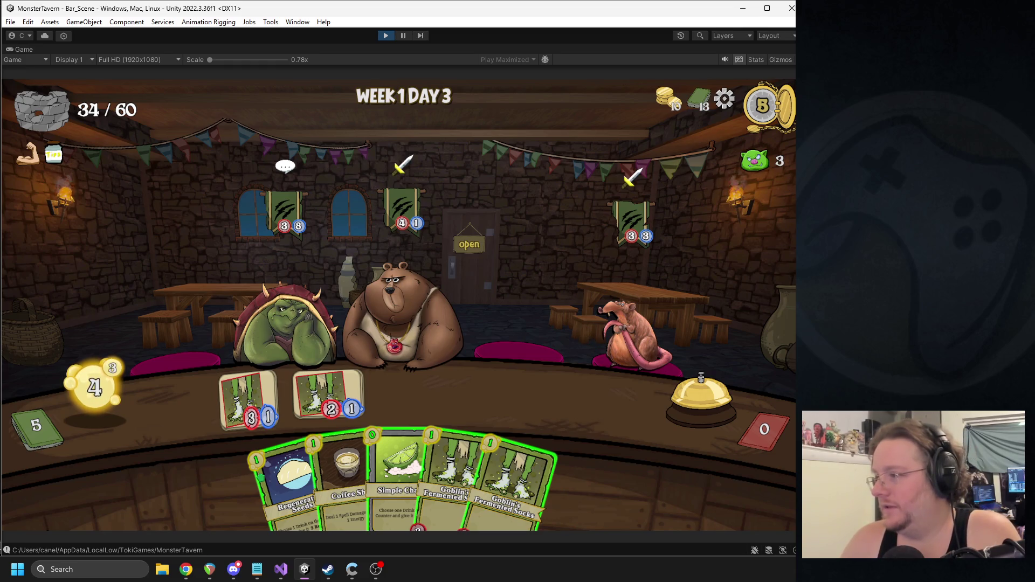
{"action": "key", "text": "alt+Tab"}
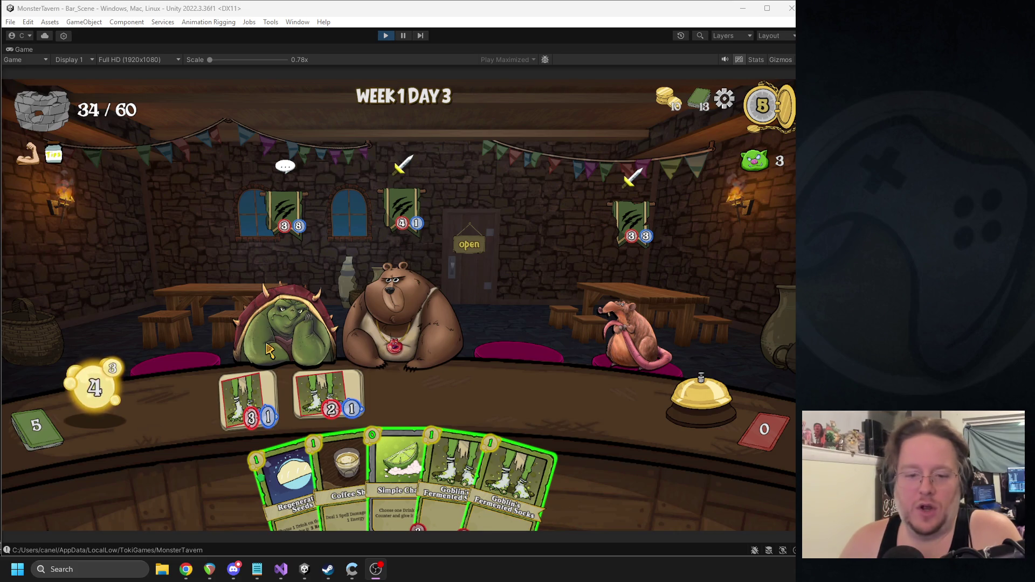
{"action": "left_click", "coordinate": [386, 36]}
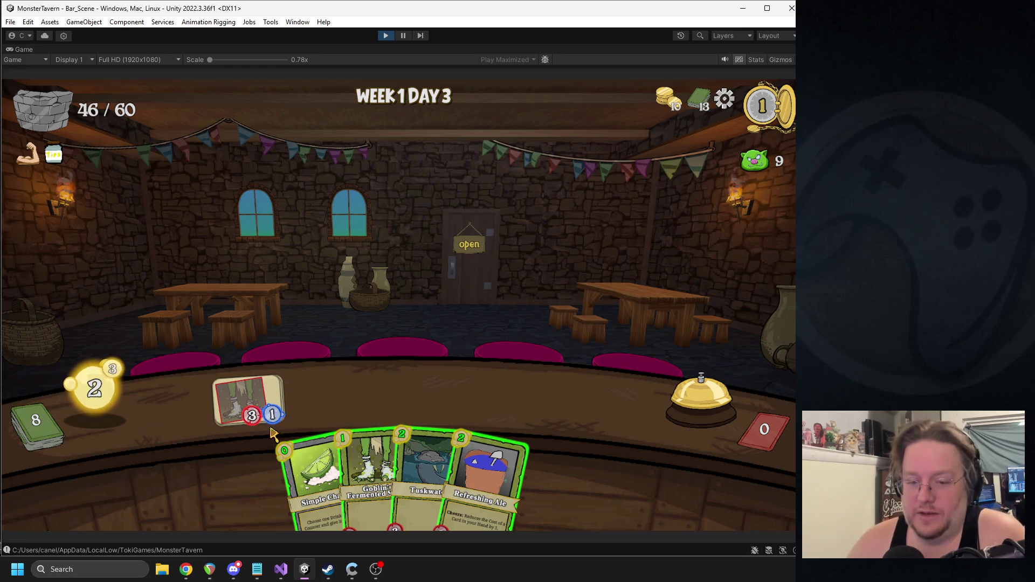
Step: Switch to the browser and back to Unity, then pause the running game
{"action": "mouse_move", "coordinate": [254, 399]}
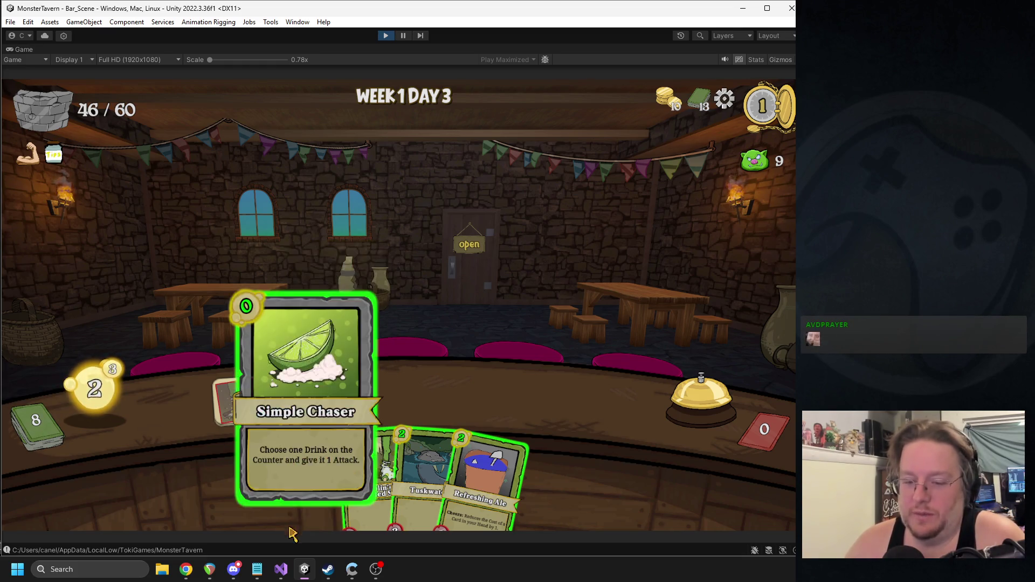
{"action": "key", "text": "alt+Tab"}
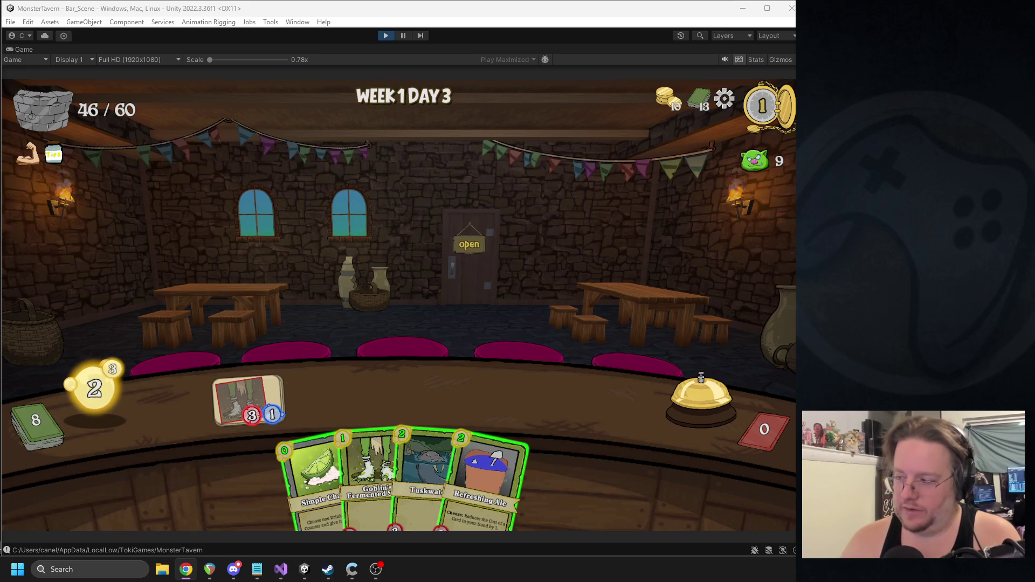
{"action": "left_click", "coordinate": [678, 261]}
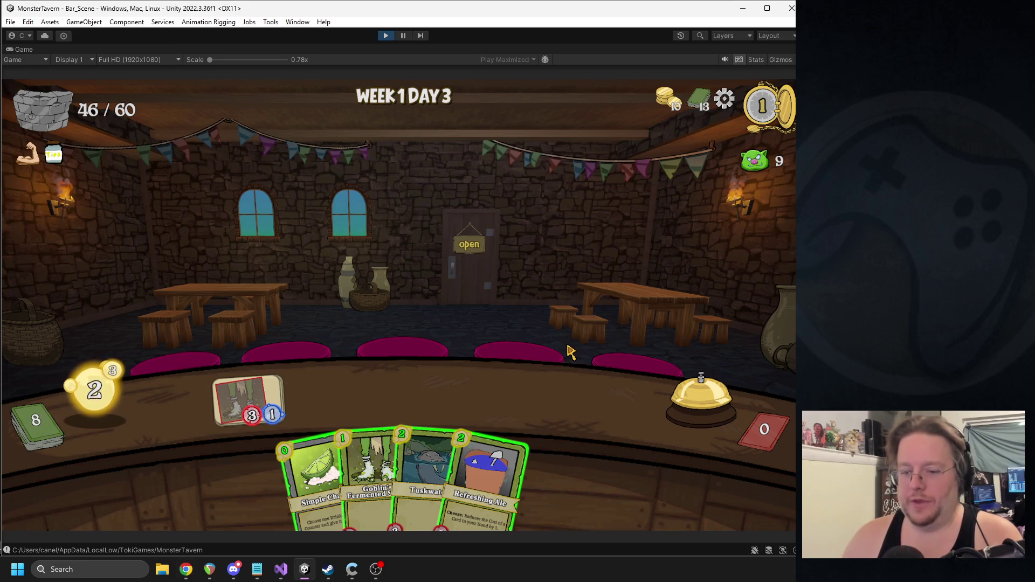
{"action": "left_click", "coordinate": [406, 39]}
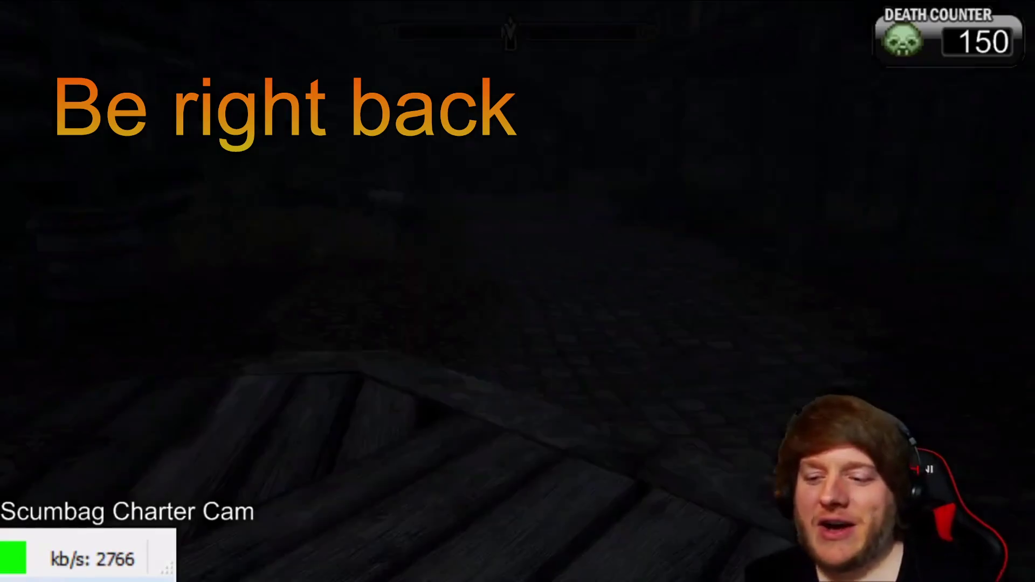
Step: Wait out the Be right back break clip and bring the Unity playtest back on screen
{"action": "key", "text": "Tab"}
{"action": "key", "text": "s"}
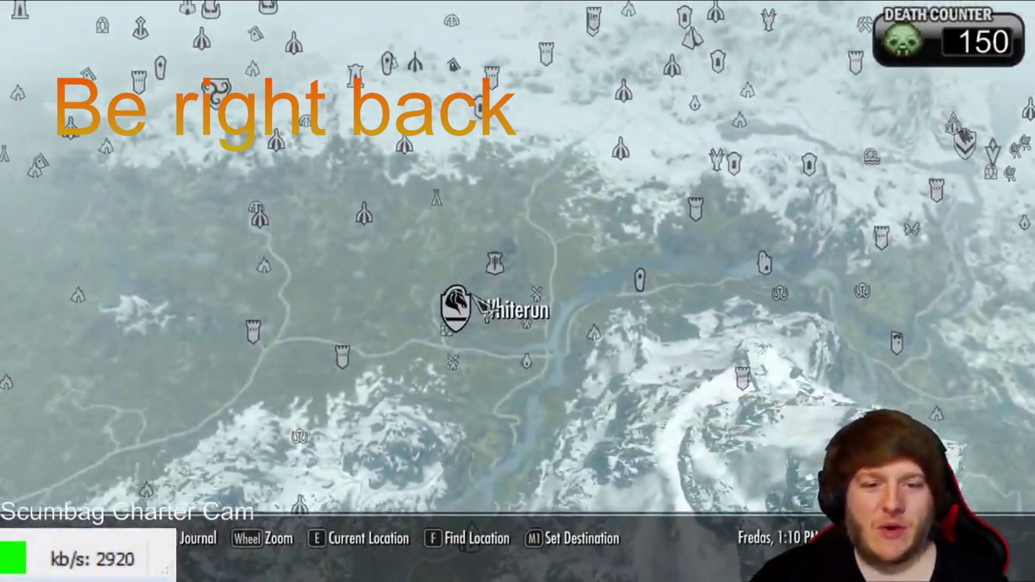
{"action": "left_click", "coordinate": [472, 295]}
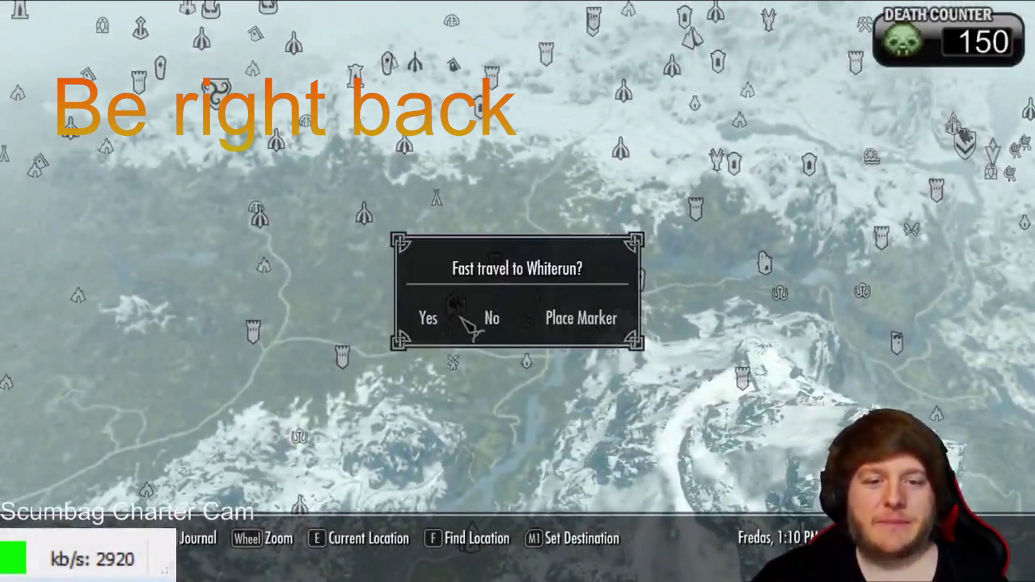
{"action": "key", "text": "Return"}
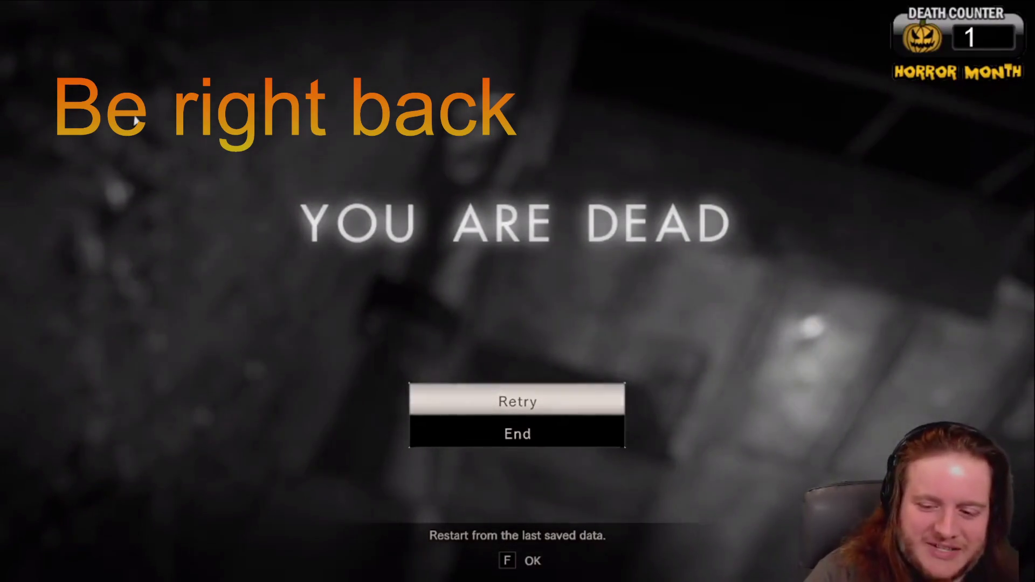
{"action": "left_click", "coordinate": [586, 409]}
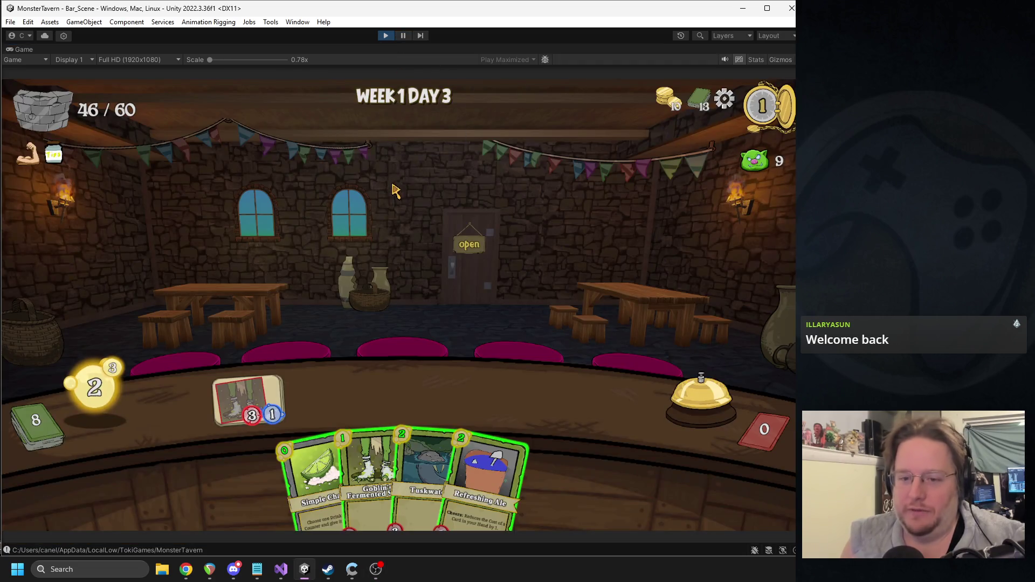
Step: Quit to the main menu and begin a new Backwoods run
{"action": "key", "text": "Escape"}
{"action": "left_click", "coordinate": [413, 245]}
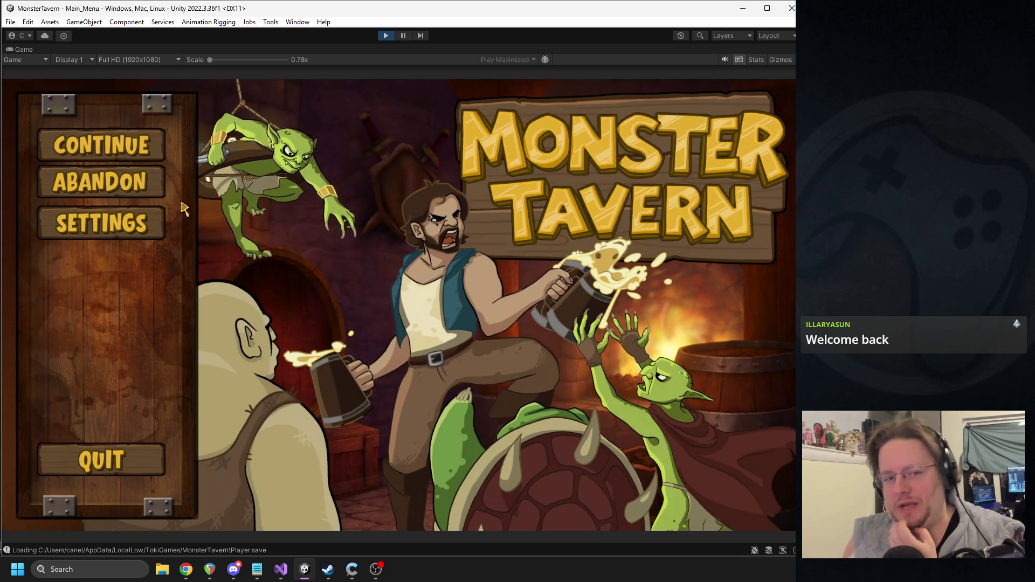
{"action": "left_click", "coordinate": [161, 183]}
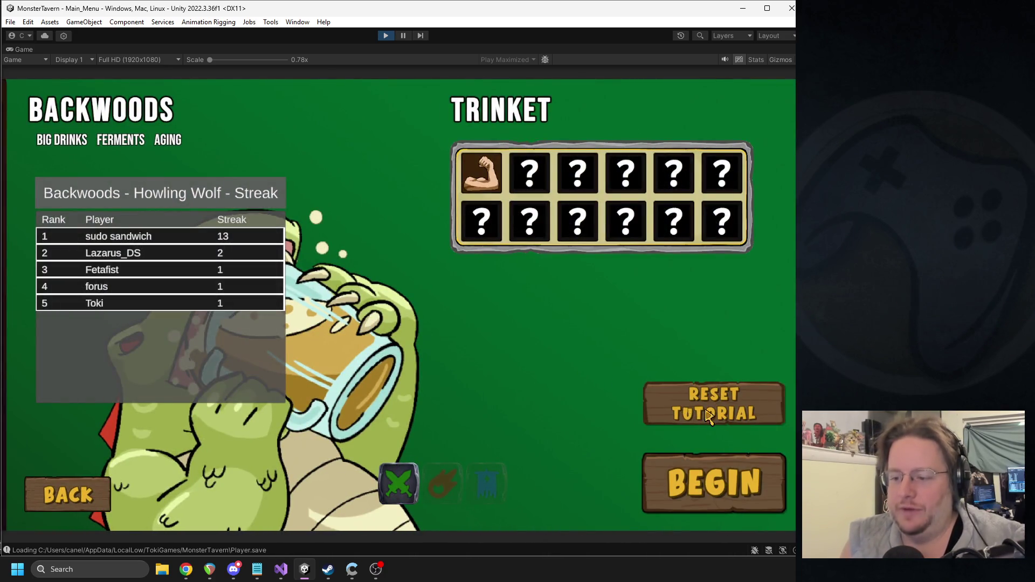
{"action": "left_click", "coordinate": [664, 480]}
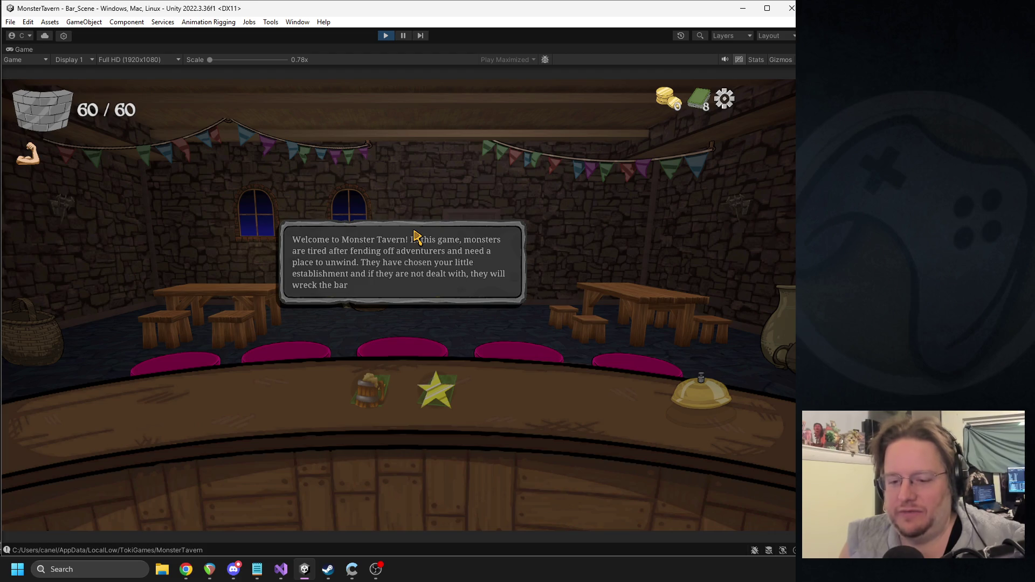
Step: Dismiss the welcome and use Color Drink to add Sewer Brew, then Keg Dump
{"action": "left_click", "coordinate": [410, 245]}
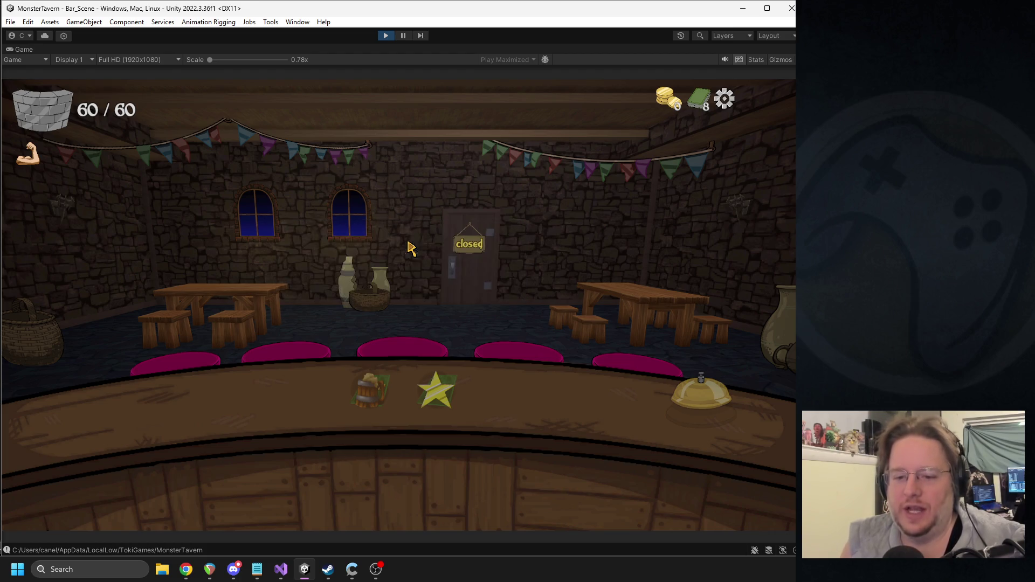
{"action": "left_click", "coordinate": [386, 385]}
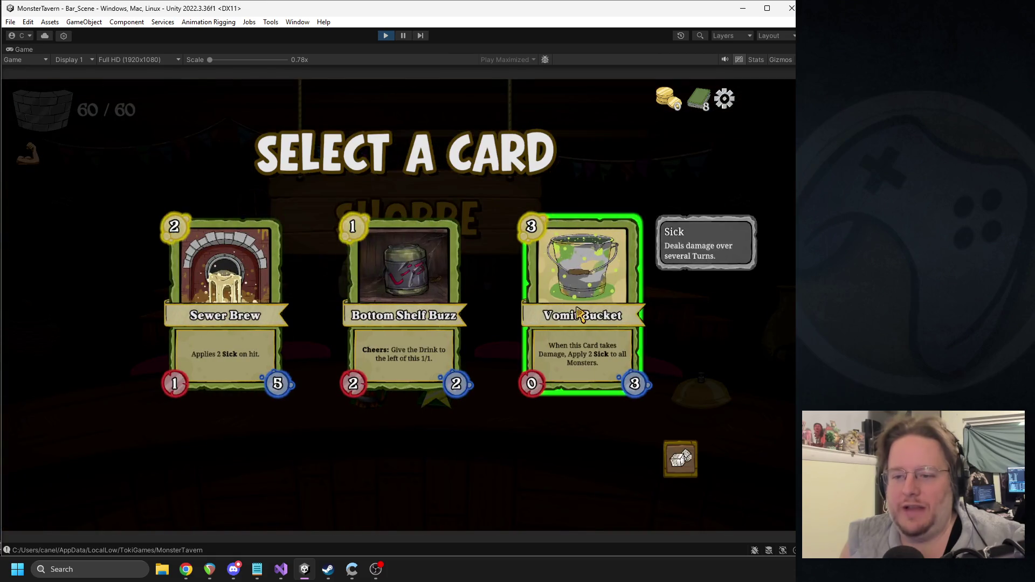
{"action": "left_click", "coordinate": [226, 267]}
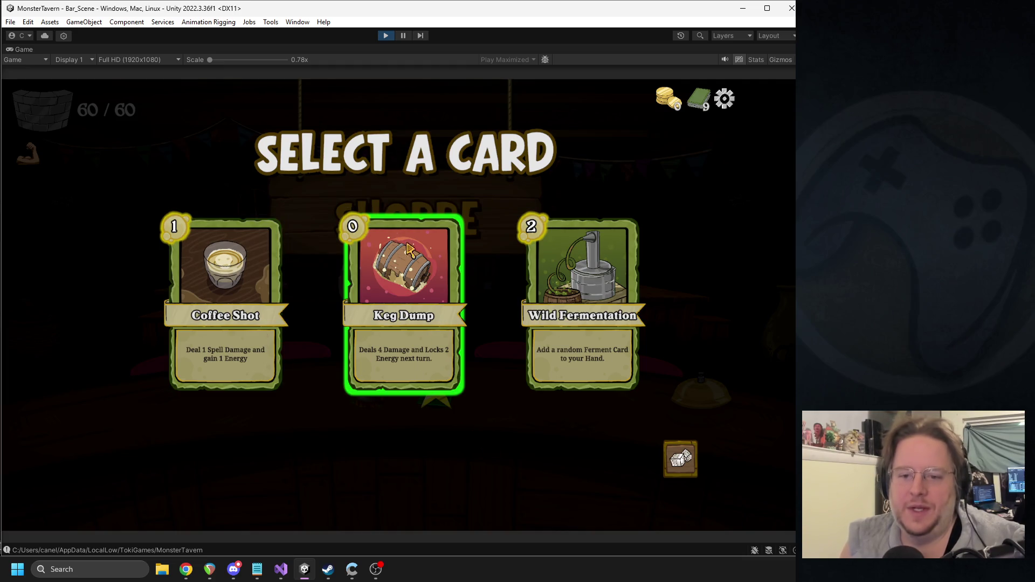
{"action": "left_click", "coordinate": [394, 318]}
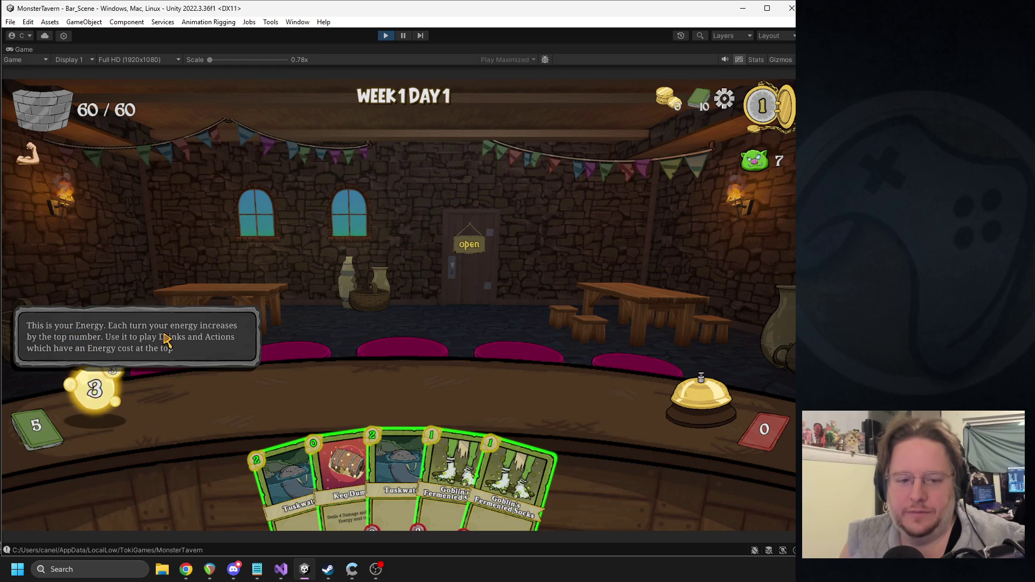
Step: Place Goblin's Fermented Socks in the middle bar slot and Tuskwater in the left slot
{"action": "mouse_move", "coordinate": [122, 377]}
{"action": "left_click", "coordinate": [140, 333]}
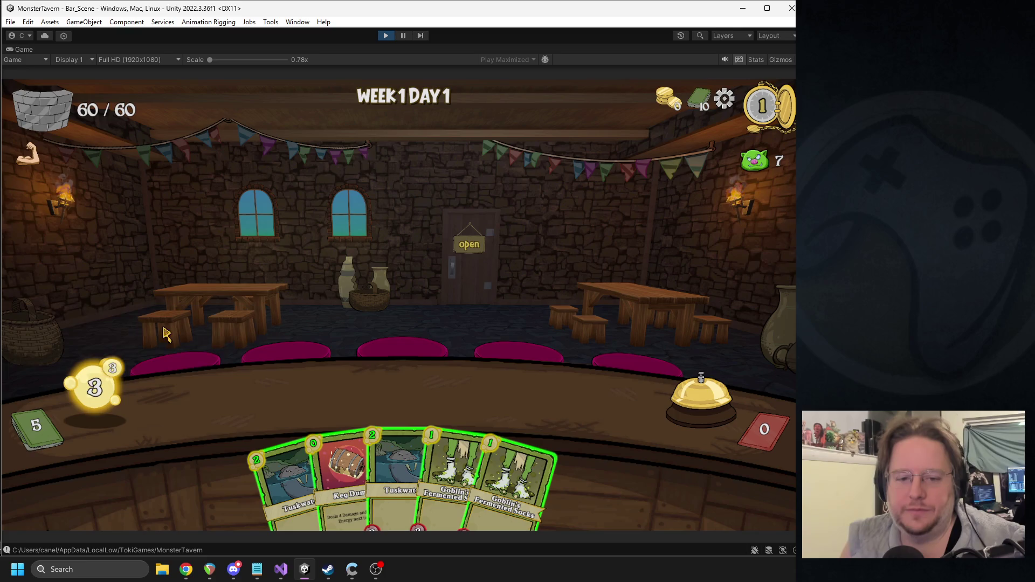
{"action": "left_click_drag", "start_coordinate": [426, 453], "coordinate": [411, 396]}
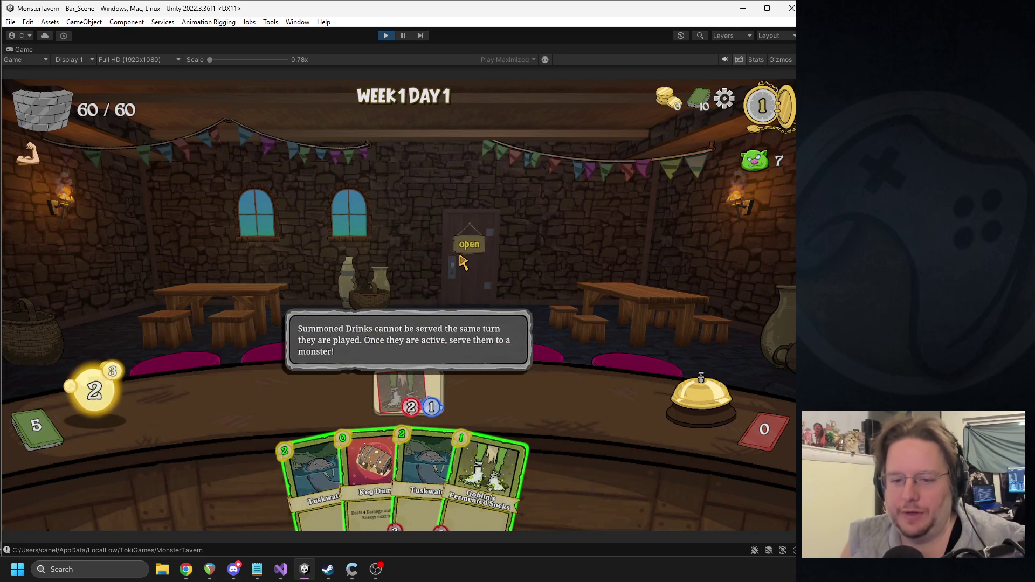
{"action": "left_click", "coordinate": [402, 348]}
{"action": "left_click_drag", "start_coordinate": [296, 455], "coordinate": [248, 399]}
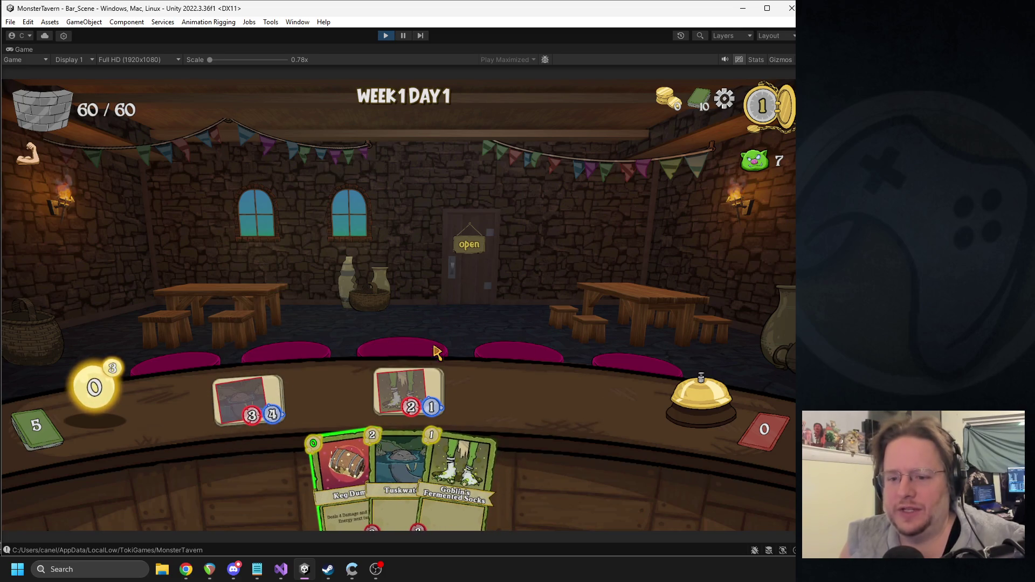
Step: Stop the playtest and clear the console log
{"action": "mouse_move", "coordinate": [421, 388]}
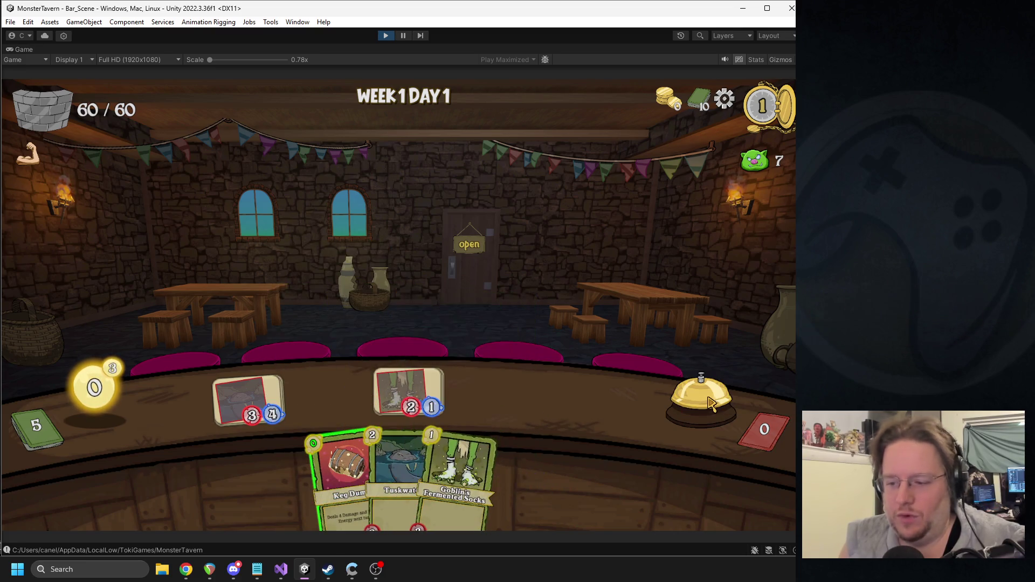
{"action": "left_click", "coordinate": [386, 35]}
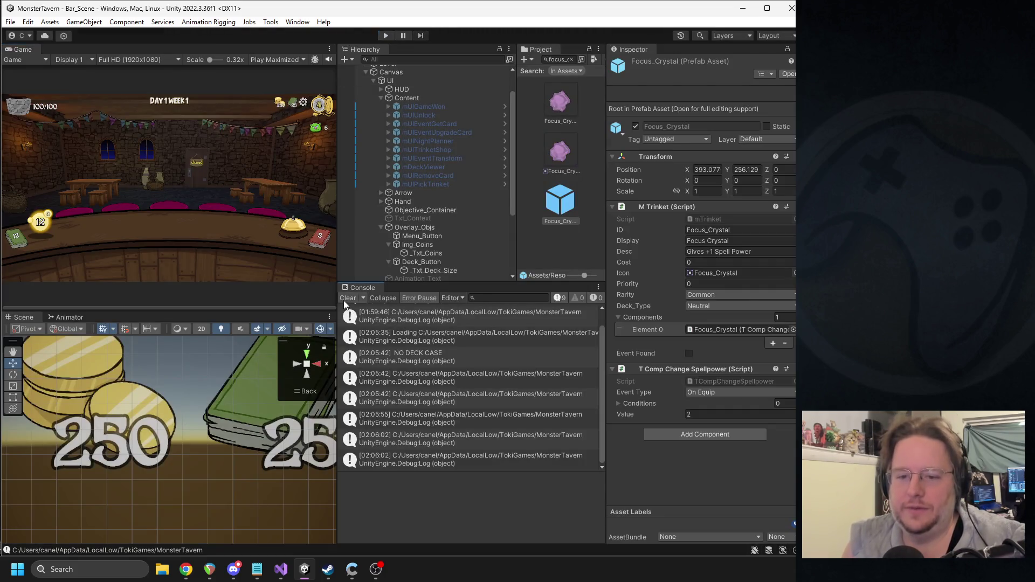
{"action": "left_click", "coordinate": [347, 298]}
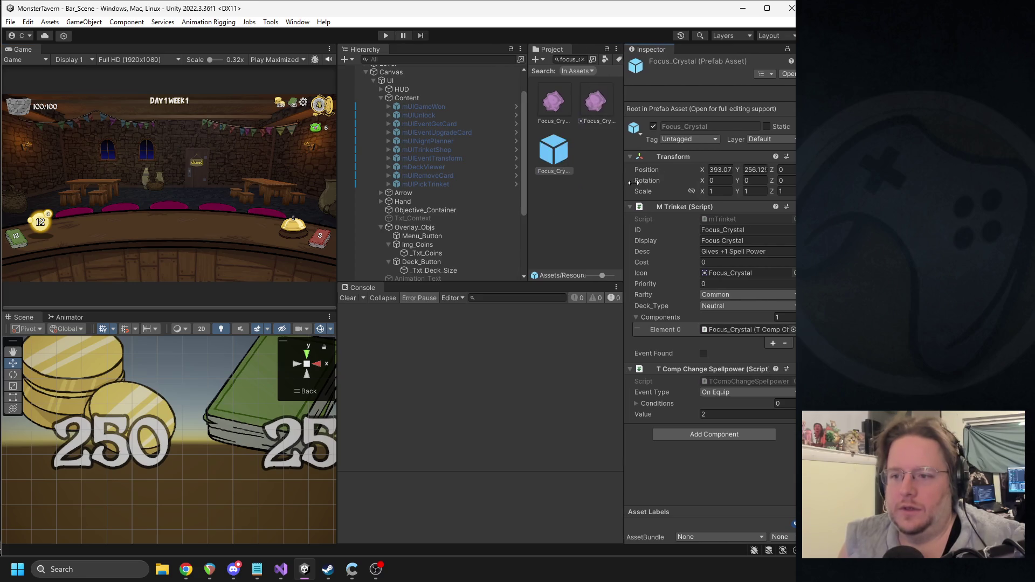
Step: Resize the Inspector and Game view splitters to widen the Hierarchy, then zoom out the Scene view
{"action": "left_click_drag", "start_coordinate": [607, 181], "coordinate": [670, 178]}
{"action": "left_click_drag", "start_coordinate": [558, 176], "coordinate": [596, 178]}
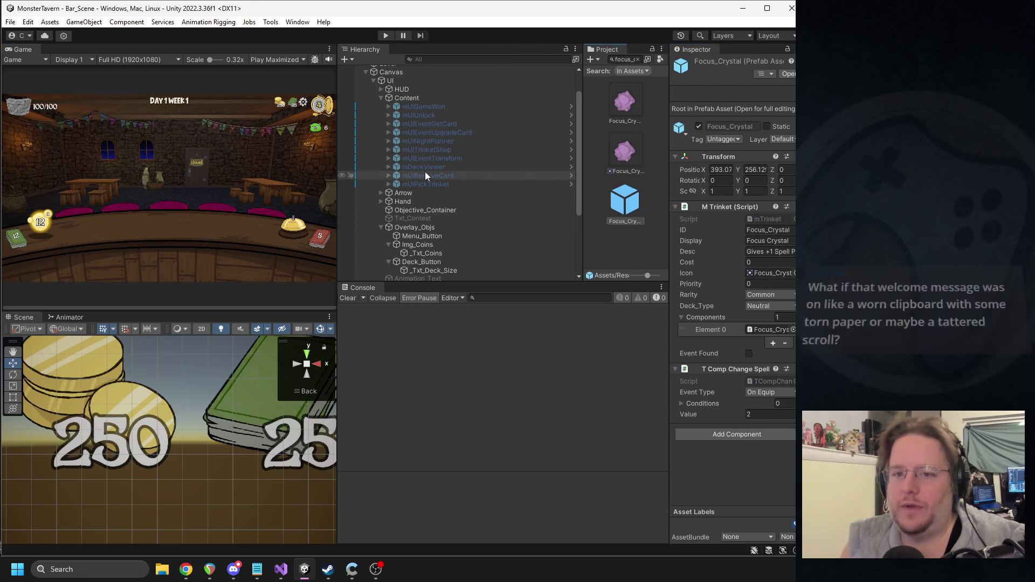
{"action": "left_click_drag", "start_coordinate": [338, 186], "coordinate": [406, 192]}
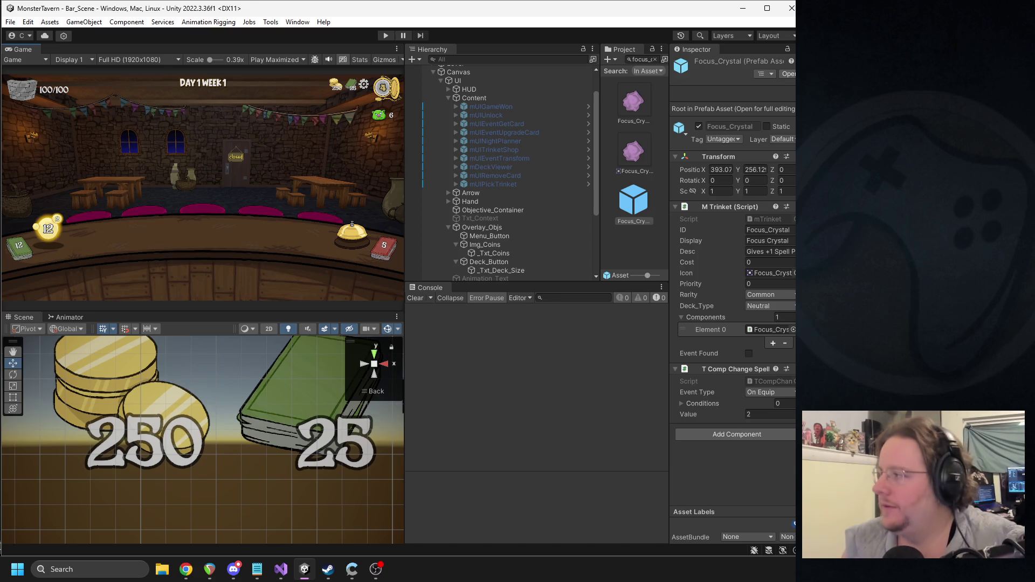
{"action": "key", "text": "alt+Tab"}
{"action": "key", "text": "alt+Tab"}
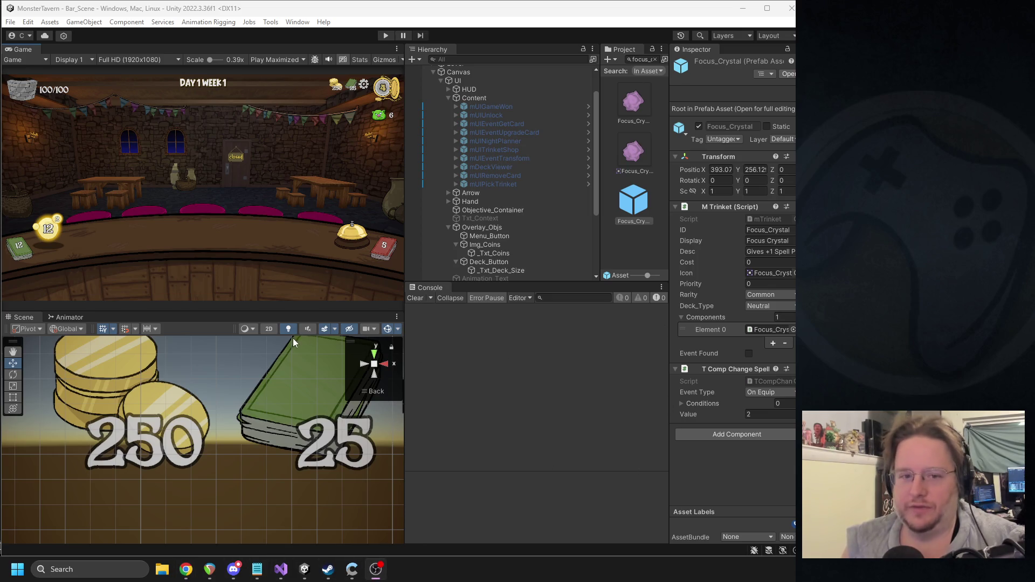
{"action": "left_click_drag", "start_coordinate": [668, 195], "coordinate": [692, 194]}
{"action": "left_click_drag", "start_coordinate": [405, 194], "coordinate": [398, 195]}
{"action": "scroll", "coordinate": [207, 455], "scroll_direction": "down", "scroll_amount": 5}
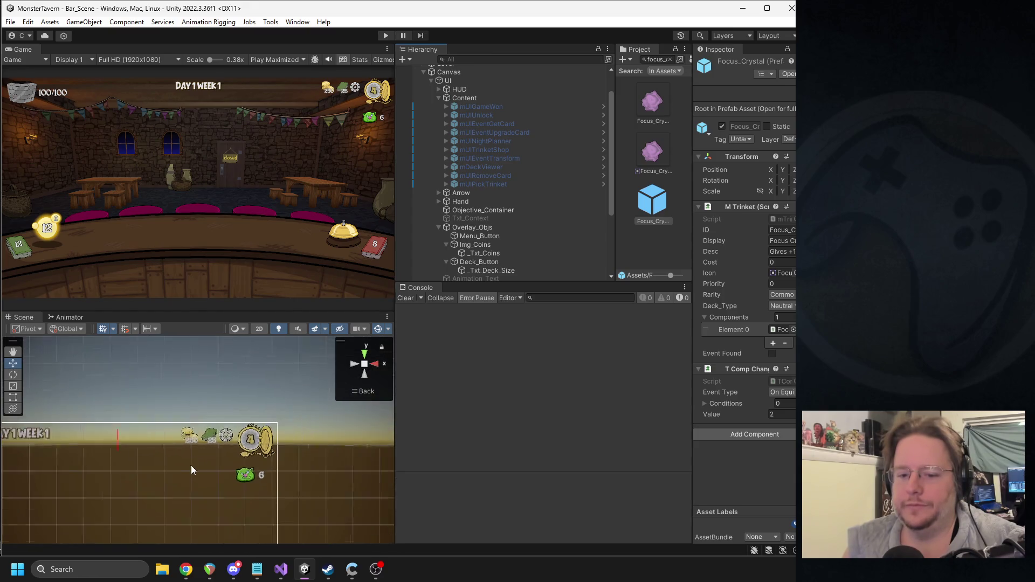
Step: Collapse Overlay_Objs and Content, then expand HUD and PlayerField in the Hierarchy
{"action": "scroll", "coordinate": [191, 470], "scroll_direction": "down", "scroll_amount": 5}
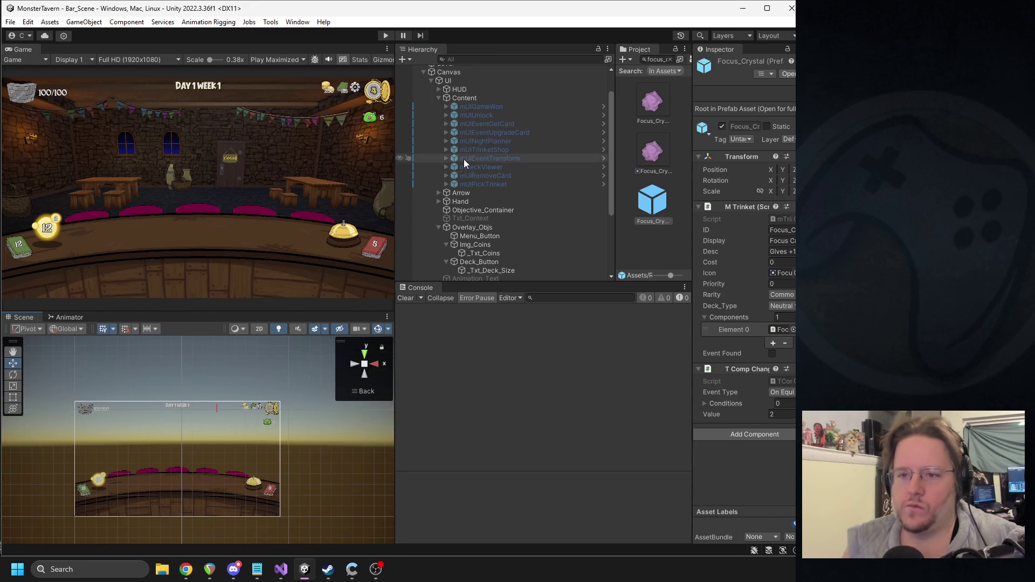
{"action": "left_click", "coordinate": [438, 227]}
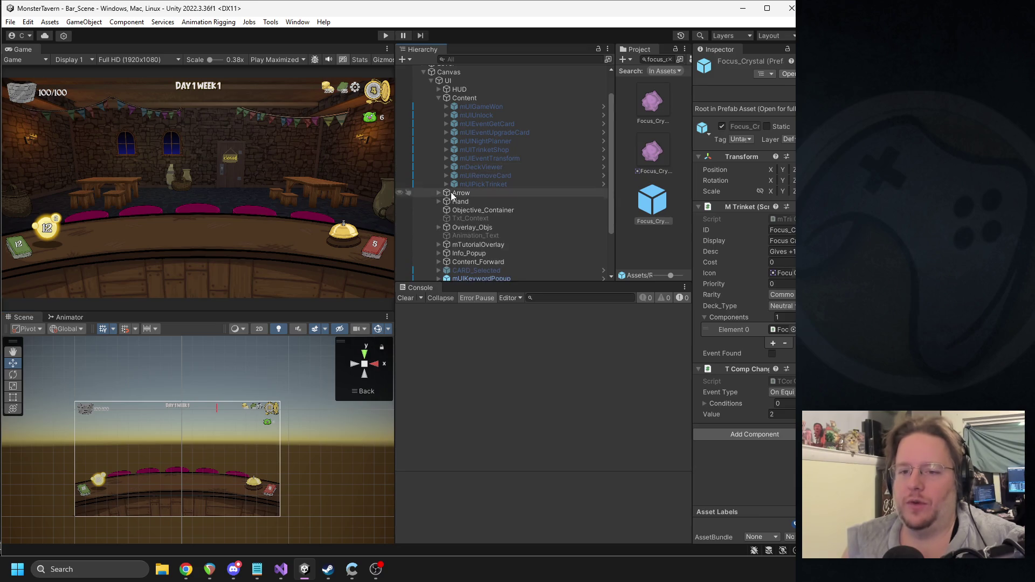
{"action": "left_click", "coordinate": [439, 98]}
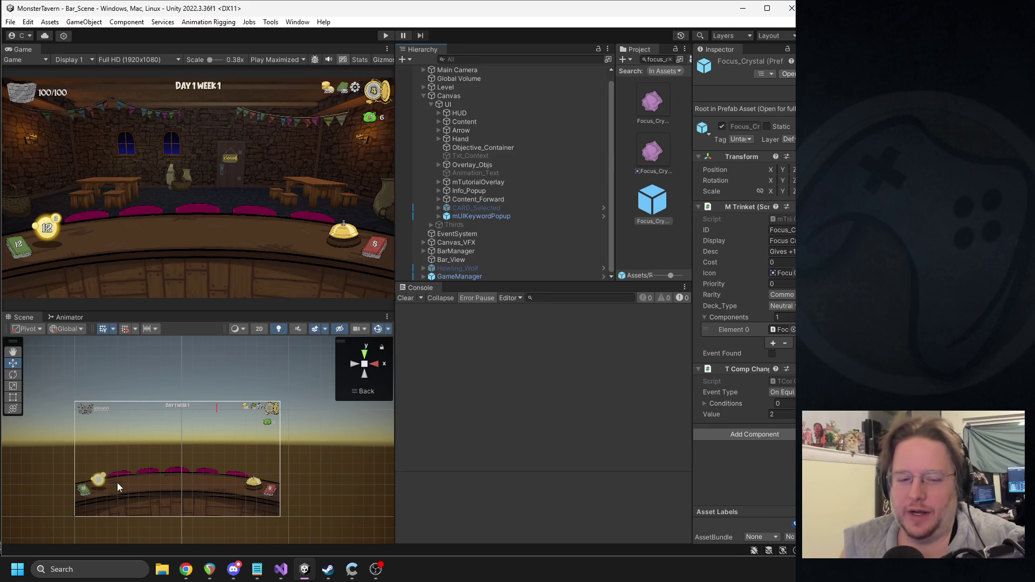
{"action": "scroll", "coordinate": [145, 486], "scroll_direction": "up", "scroll_amount": 4}
{"action": "left_click_drag", "start_coordinate": [131, 495], "coordinate": [214, 412]}
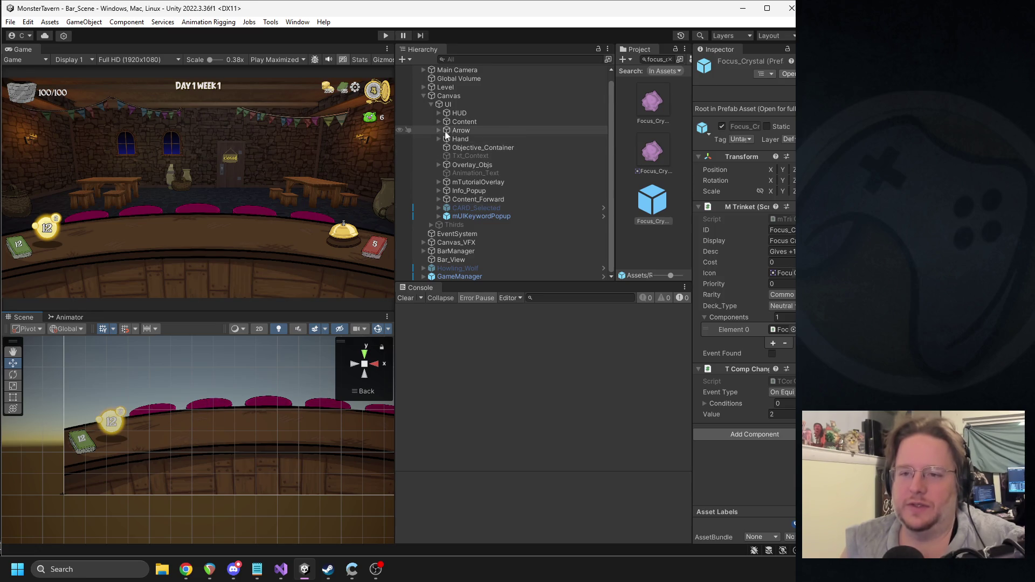
{"action": "left_click", "coordinate": [438, 122]}
{"action": "left_click", "coordinate": [439, 121]}
{"action": "left_click", "coordinate": [438, 113]}
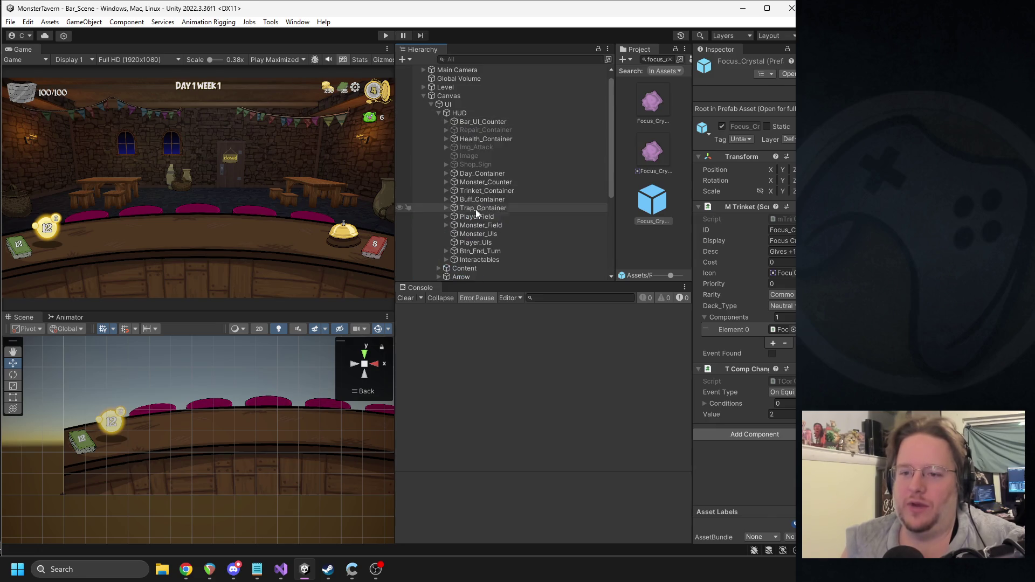
{"action": "left_click", "coordinate": [446, 216]}
Step: Select mUIFieldItemSlot_1 and open its M Field Item Slot script via Edit Script
{"action": "left_click", "coordinate": [489, 225]}
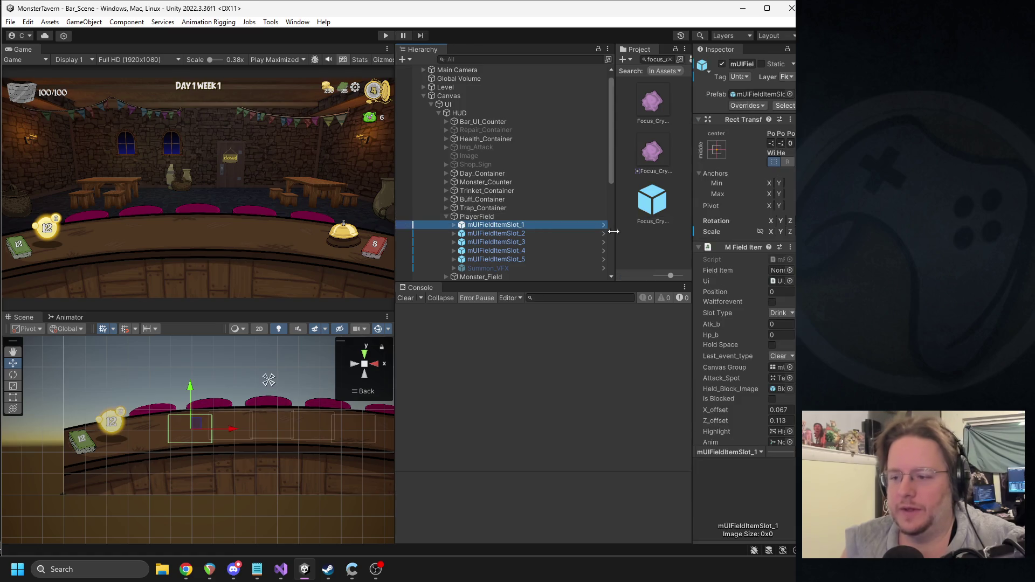
{"action": "left_click_drag", "start_coordinate": [693, 230], "coordinate": [612, 231]}
{"action": "right_click", "coordinate": [663, 247]}
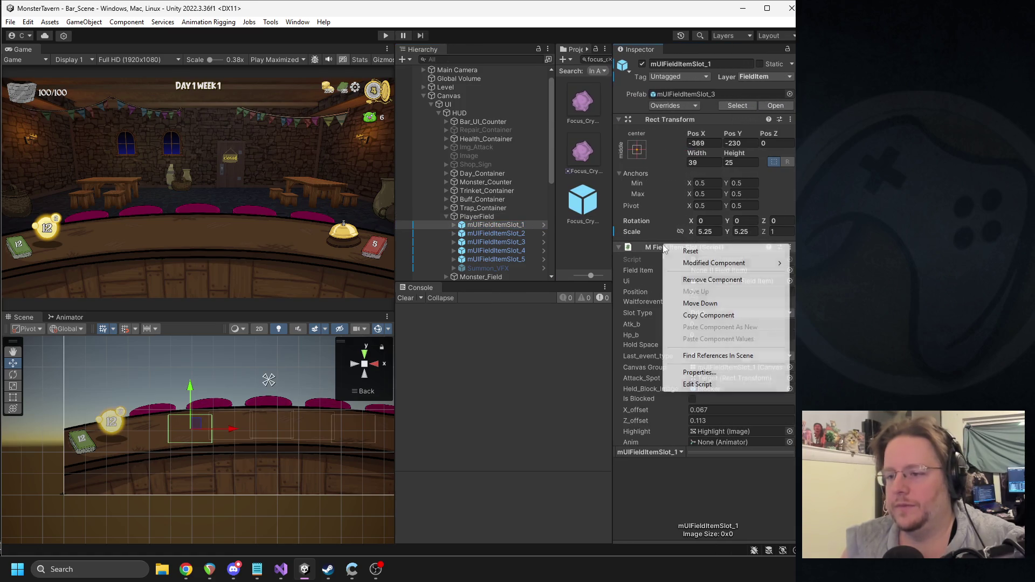
{"action": "left_click", "coordinate": [709, 389]}
{"action": "mouse_move", "coordinate": [764, 372]}
{"action": "left_mouse_down"}
{"action": "mouse_move", "coordinate": [759, 427]}
{"action": "mouse_move", "coordinate": [746, 53]}
{"action": "left_mouse_up"}
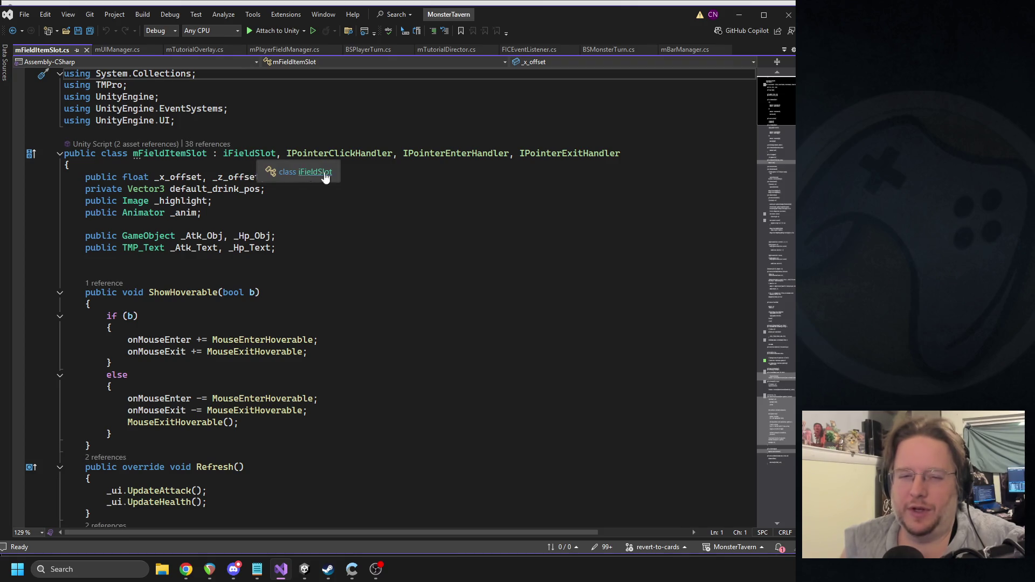
Step: Peek at the iFieldSlot class definition, close it, and return to the Unity editor
{"action": "left_click", "coordinate": [258, 156], "text": "ctrl"}
{"action": "mouse_move", "coordinate": [774, 120]}
{"action": "left_mouse_down"}
{"action": "mouse_move", "coordinate": [753, 431]}
{"action": "mouse_move", "coordinate": [749, 341]}
{"action": "left_mouse_up"}
{"action": "left_click", "coordinate": [12, 30]}
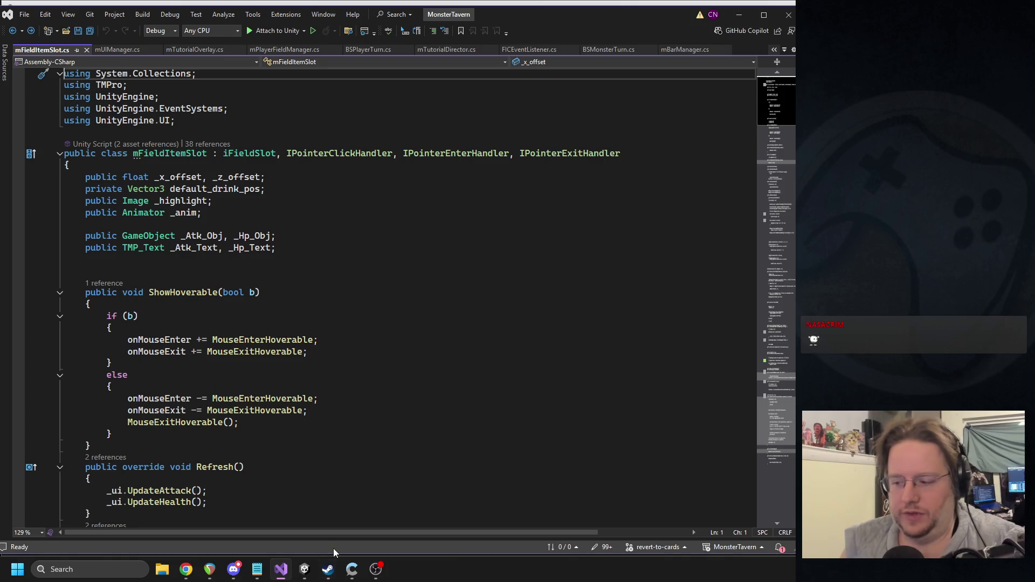
{"action": "left_click", "coordinate": [329, 504]}
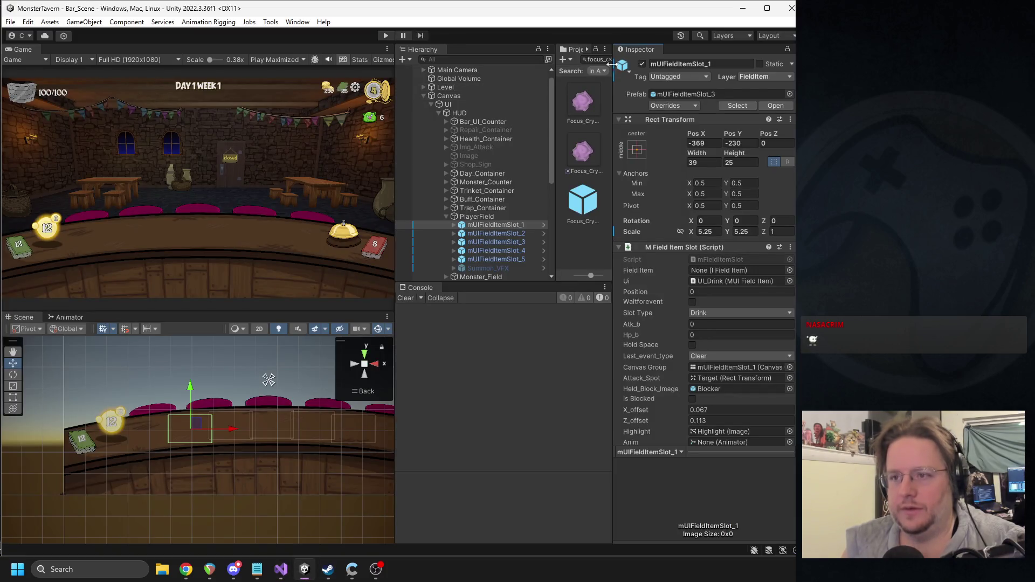
Step: Search the Project panel for 'drinkattack' and open FIADrinkAttack.cs in Visual Studio
{"action": "left_click_drag", "start_coordinate": [611, 87], "coordinate": [651, 97]}
{"action": "left_click_drag", "start_coordinate": [556, 115], "coordinate": [540, 123]}
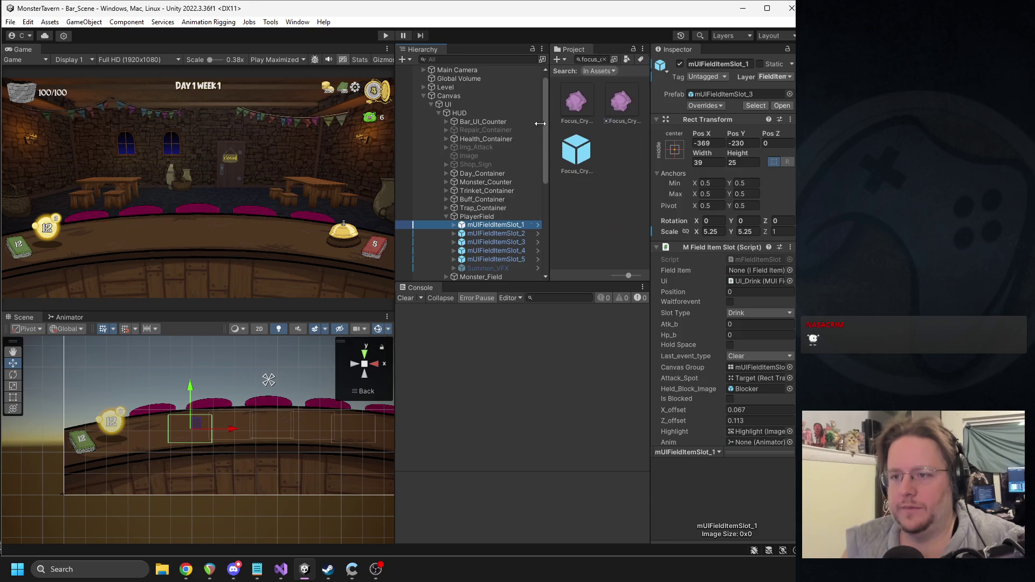
{"action": "left_click", "coordinate": [580, 59]}
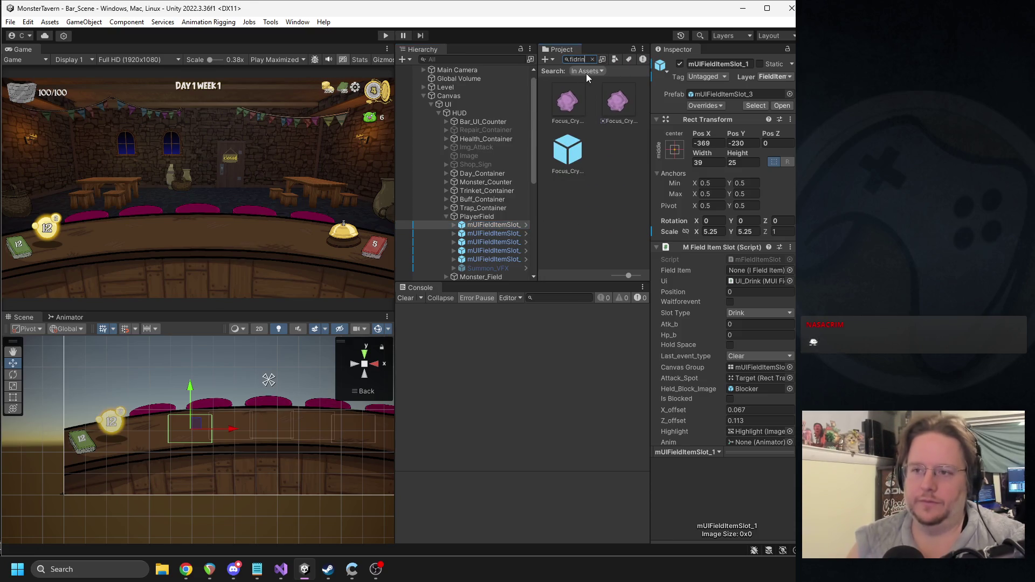
{"action": "type", "text": "k"}
{"action": "key", "text": "BackSpace"}
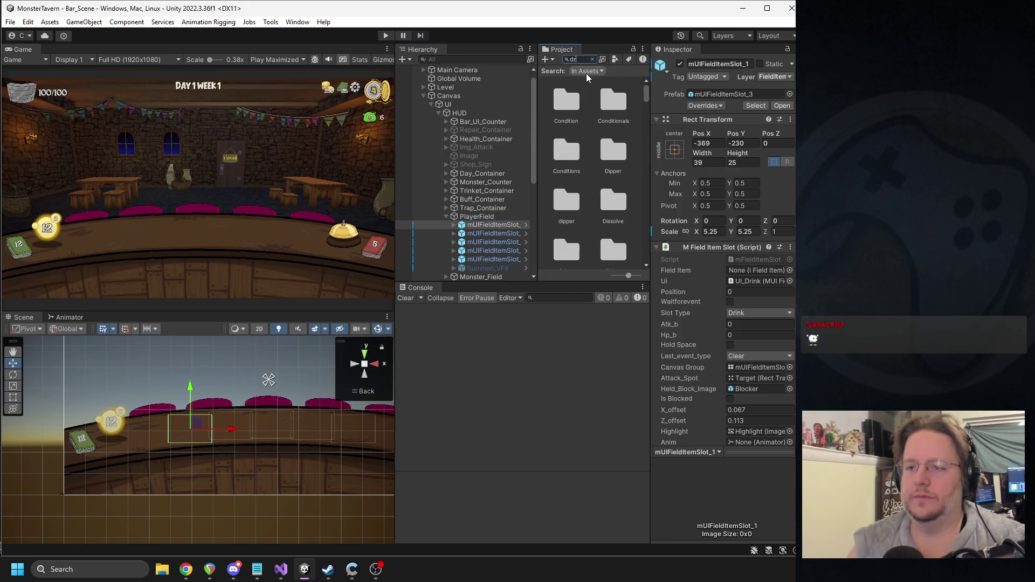
{"action": "type", "text": "drinkattack"}
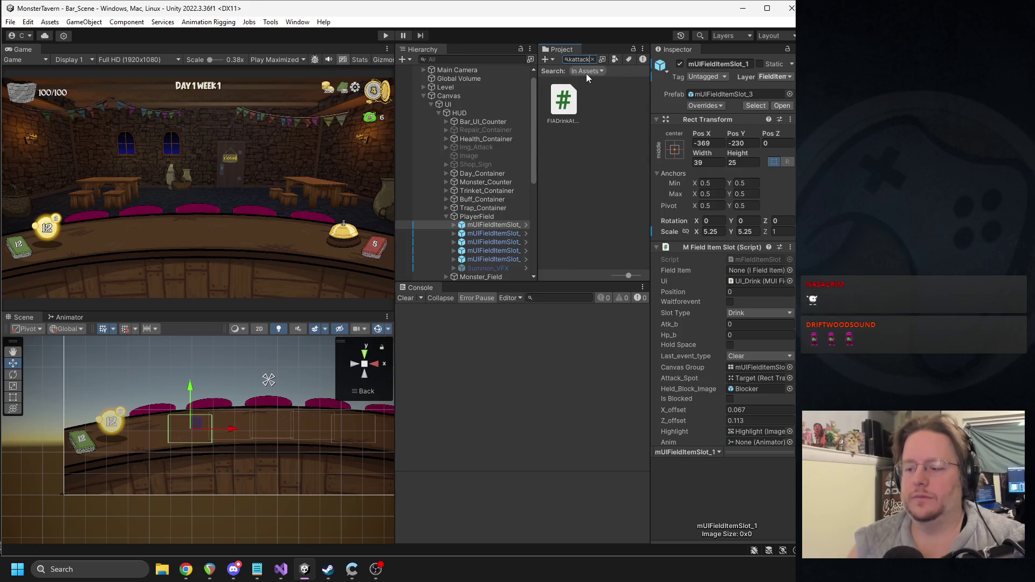
{"action": "left_click", "coordinate": [568, 107]}
{"action": "double_click", "coordinate": [569, 107]}
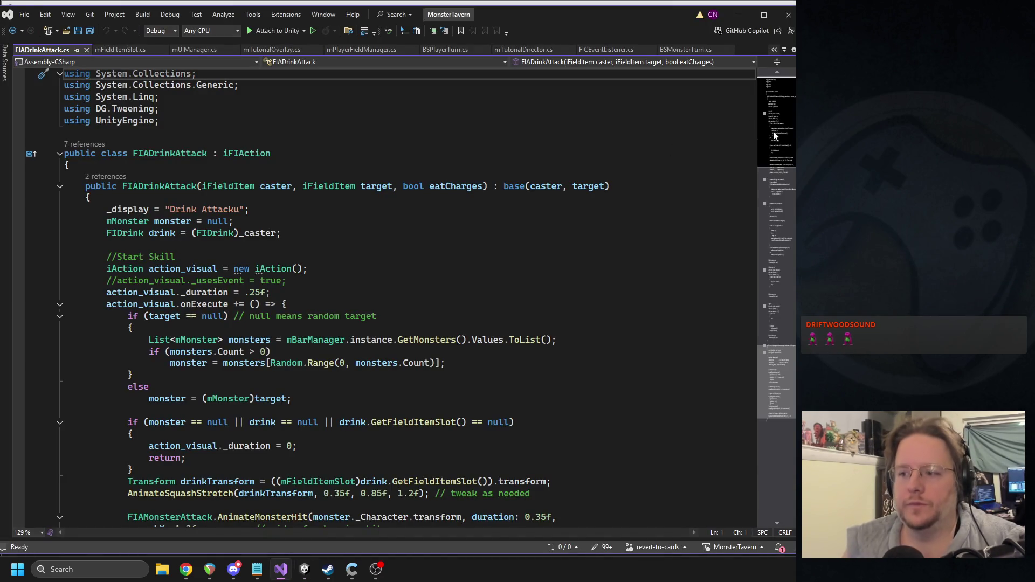
Step: Scroll to the bottom of FIADrinkAttack.cs and expand the collapsed AnimateSquashStretch method
{"action": "scroll", "coordinate": [743, 383], "scroll_direction": "down", "scroll_amount": 20}
{"action": "scroll", "coordinate": [741, 361], "scroll_direction": "up", "scroll_amount": 6}
{"action": "scroll", "coordinate": [740, 338], "scroll_direction": "down", "scroll_amount": 4}
{"action": "scroll", "coordinate": [739, 343], "scroll_direction": "up", "scroll_amount": 5}
{"action": "scroll", "coordinate": [739, 296], "scroll_direction": "down", "scroll_amount": 4}
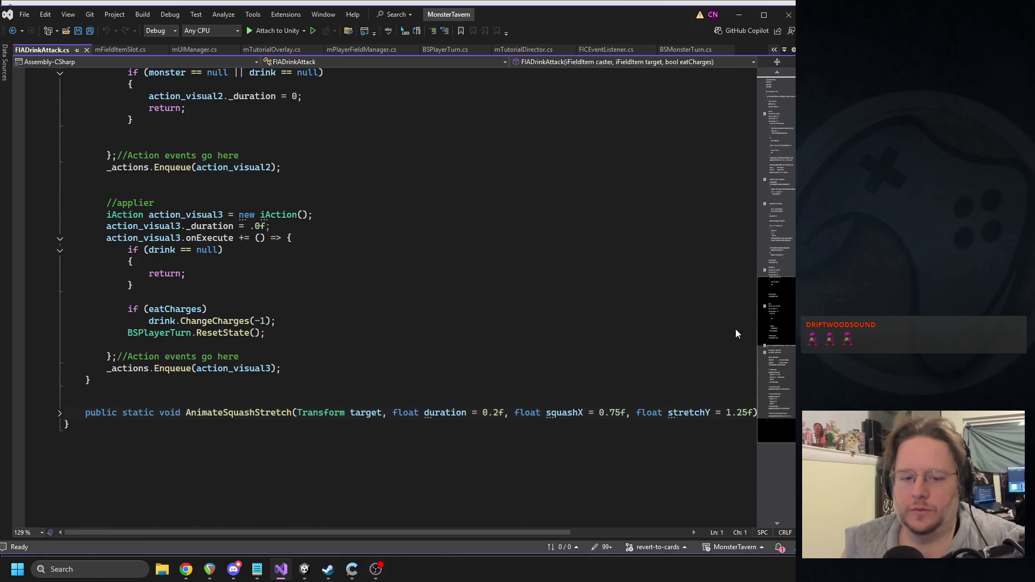
{"action": "left_click", "coordinate": [60, 413]}
{"action": "scroll", "coordinate": [385, 309], "scroll_direction": "down", "scroll_amount": 4}
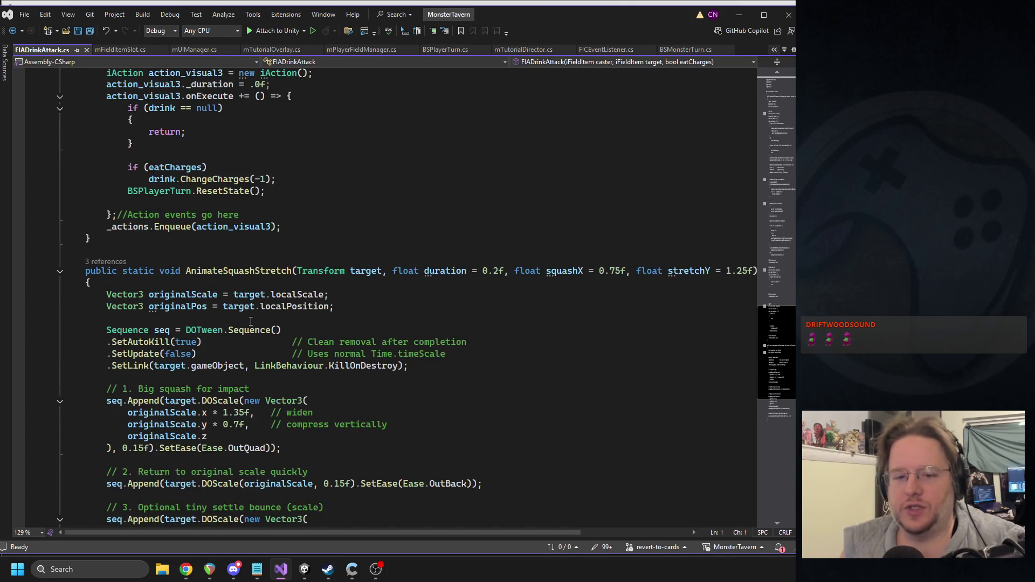
Step: Review the originalScale and originalPos declarations, then switch back to Unity
{"action": "double_click", "coordinate": [297, 295]}
{"action": "triple_click", "coordinate": [278, 308]}
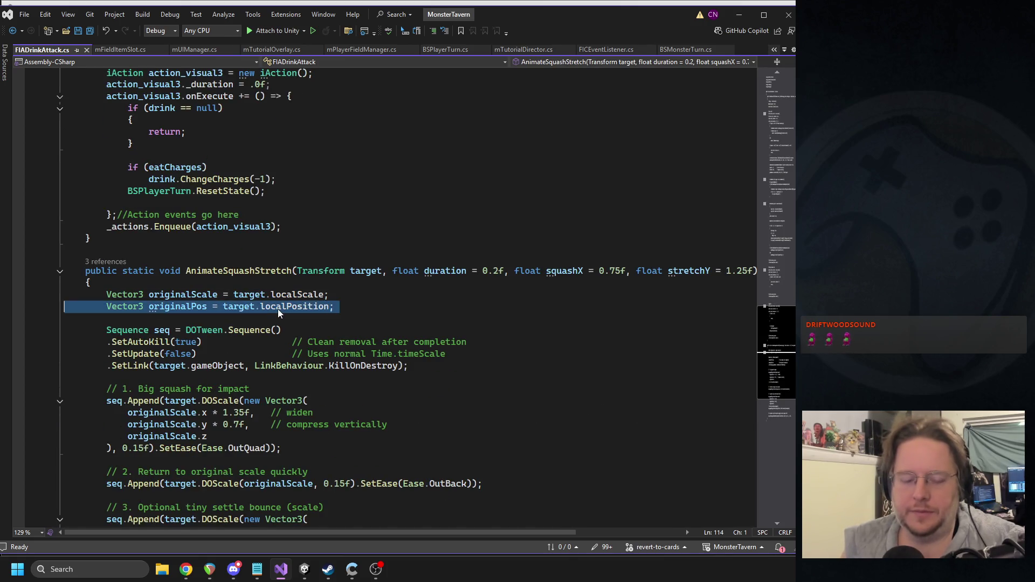
{"action": "left_click", "coordinate": [355, 307]}
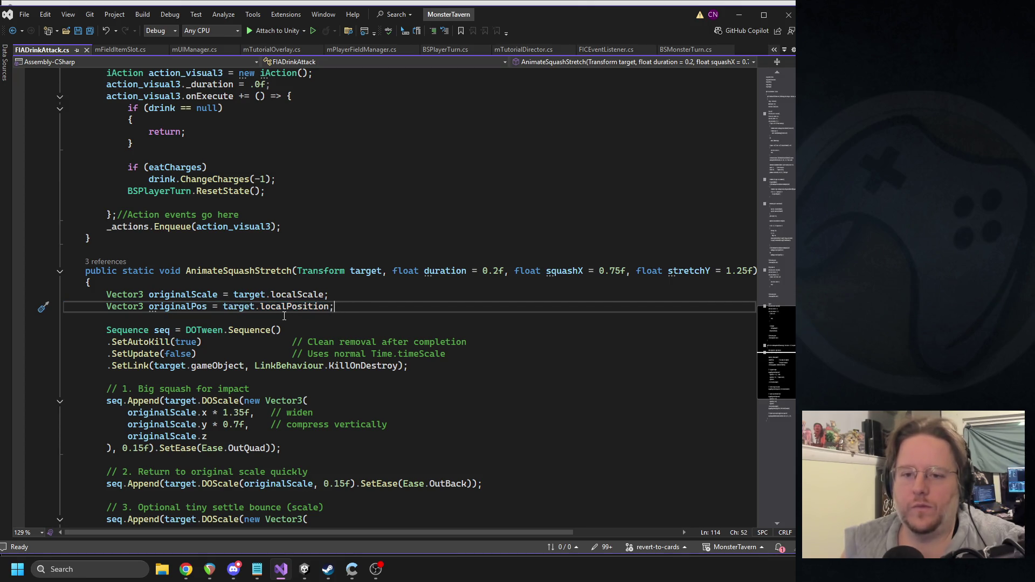
{"action": "left_click", "coordinate": [71, 293], "text": "shift"}
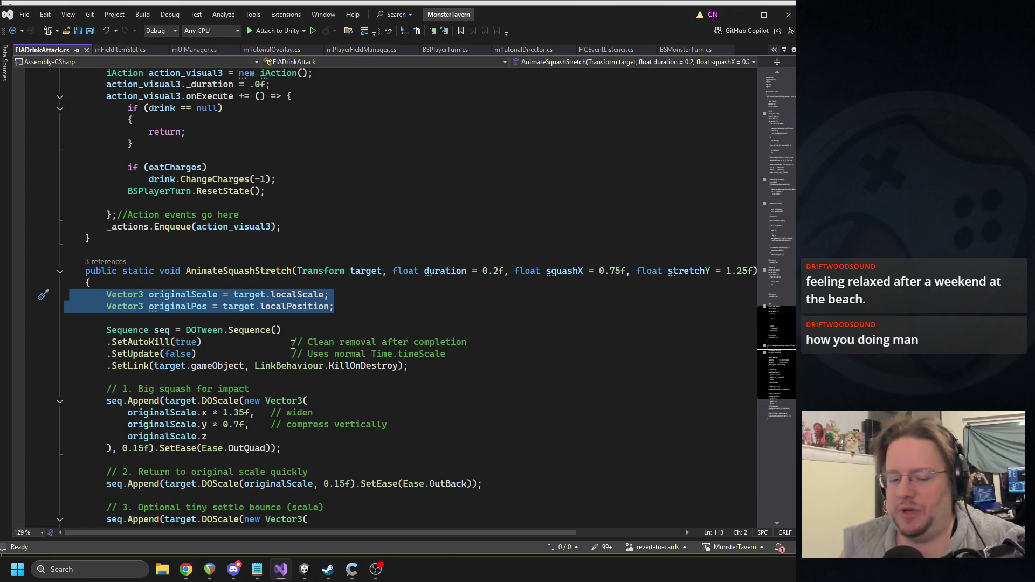
{"action": "scroll", "coordinate": [254, 427], "scroll_direction": "down", "scroll_amount": 3}
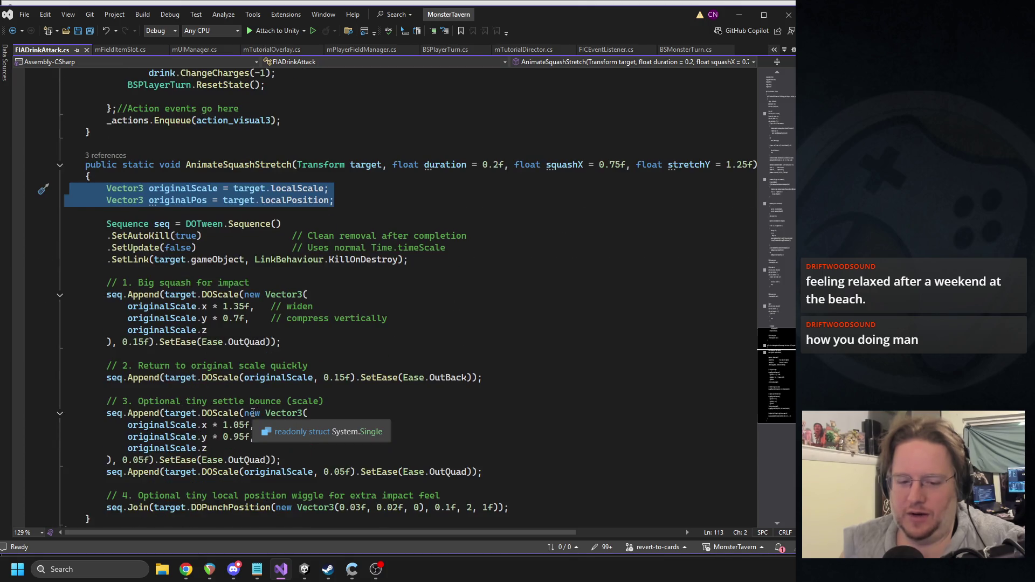
{"action": "scroll", "coordinate": [372, 391], "scroll_direction": "down", "scroll_amount": 2}
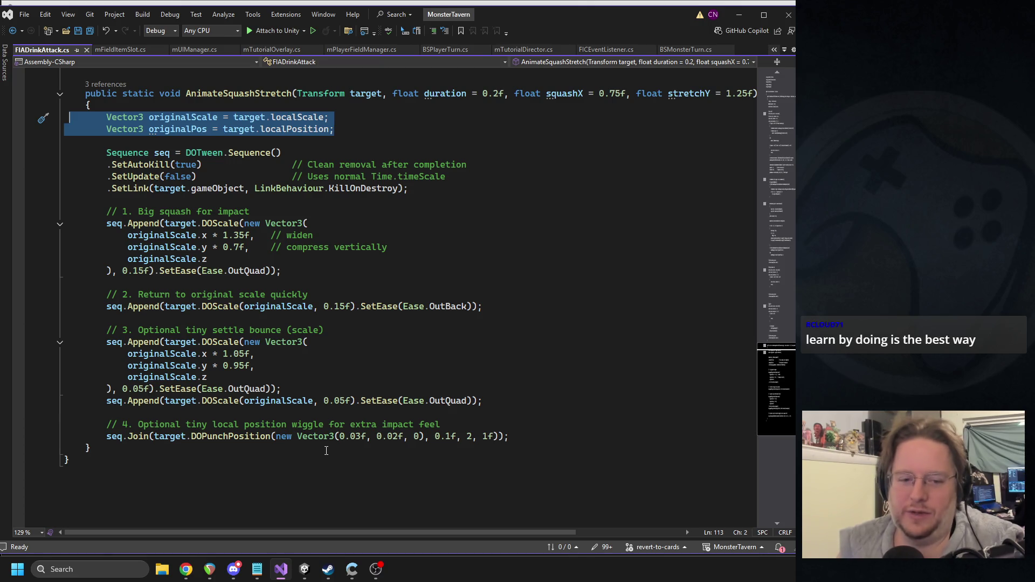
{"action": "left_click", "coordinate": [311, 564]}
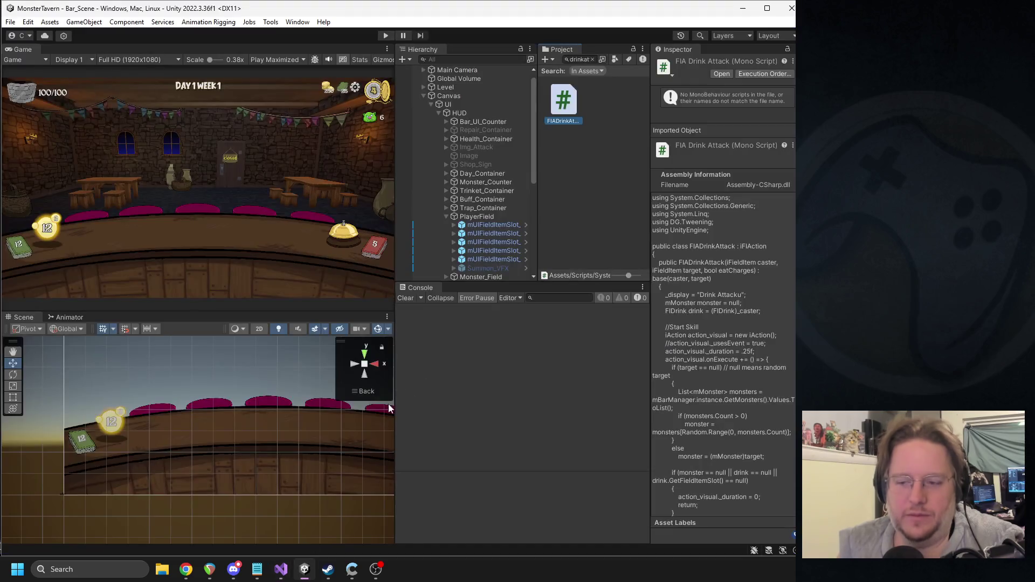
Step: Clear the Project search and open FIAMonsterAttack from the Playfield/FIActions folder
{"action": "left_click", "coordinate": [594, 60]}
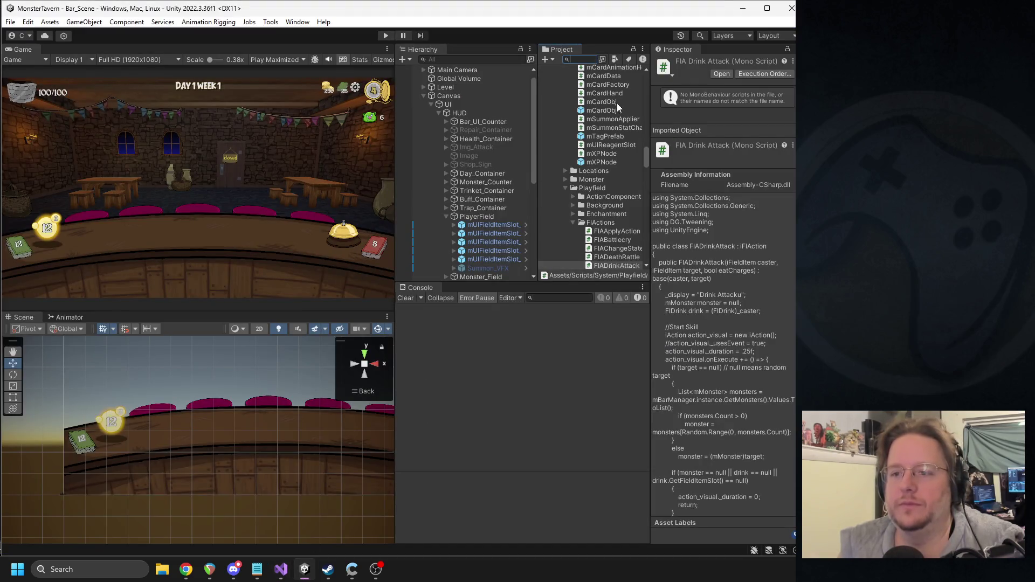
{"action": "scroll", "coordinate": [618, 237], "scroll_direction": "down", "scroll_amount": 3}
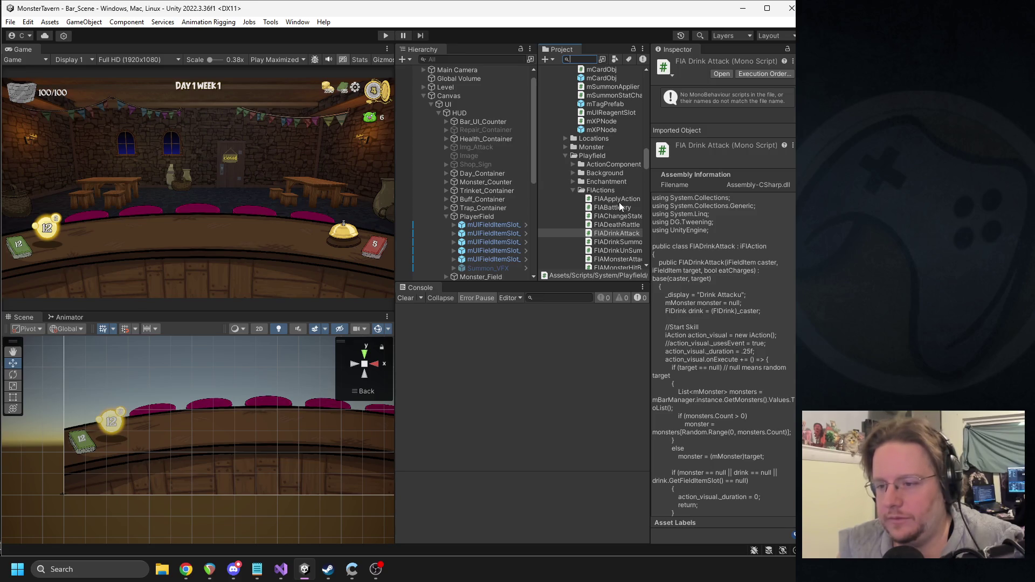
{"action": "scroll", "coordinate": [620, 221], "scroll_direction": "down", "scroll_amount": 3}
{"action": "double_click", "coordinate": [619, 227]}
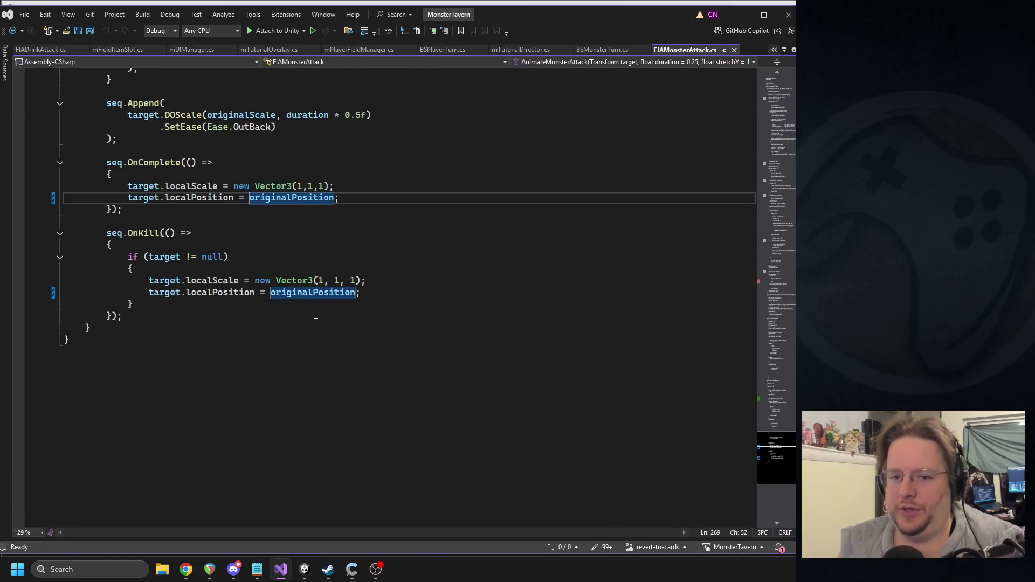
Step: Copy FIAMonsterAttack's seq.OnComplete and seq.OnKill reset blocks and go back to FIADrinkAttack.cs
{"action": "scroll", "coordinate": [316, 322], "scroll_direction": "up", "scroll_amount": 10}
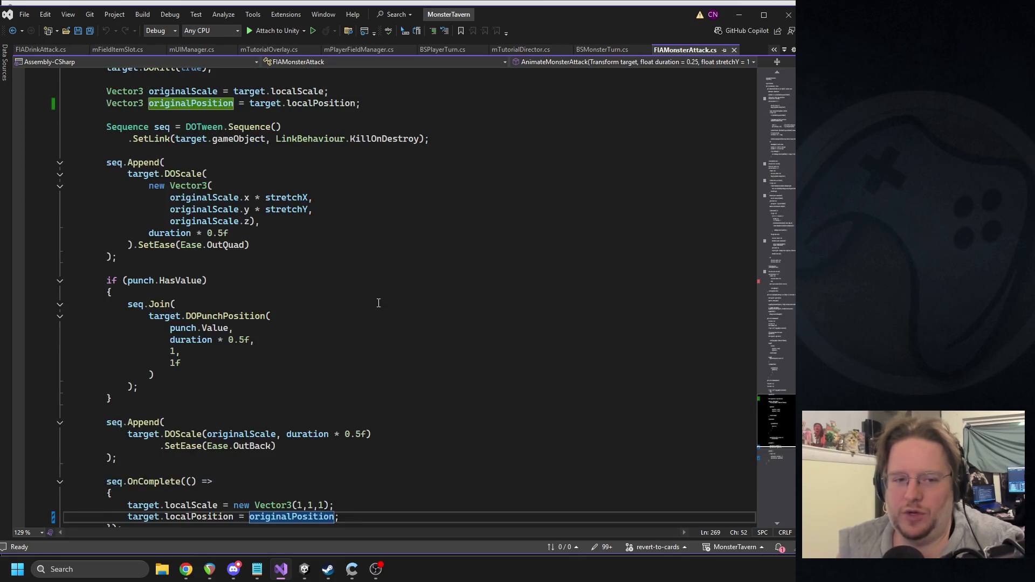
{"action": "scroll", "coordinate": [378, 302], "scroll_direction": "up", "scroll_amount": 2}
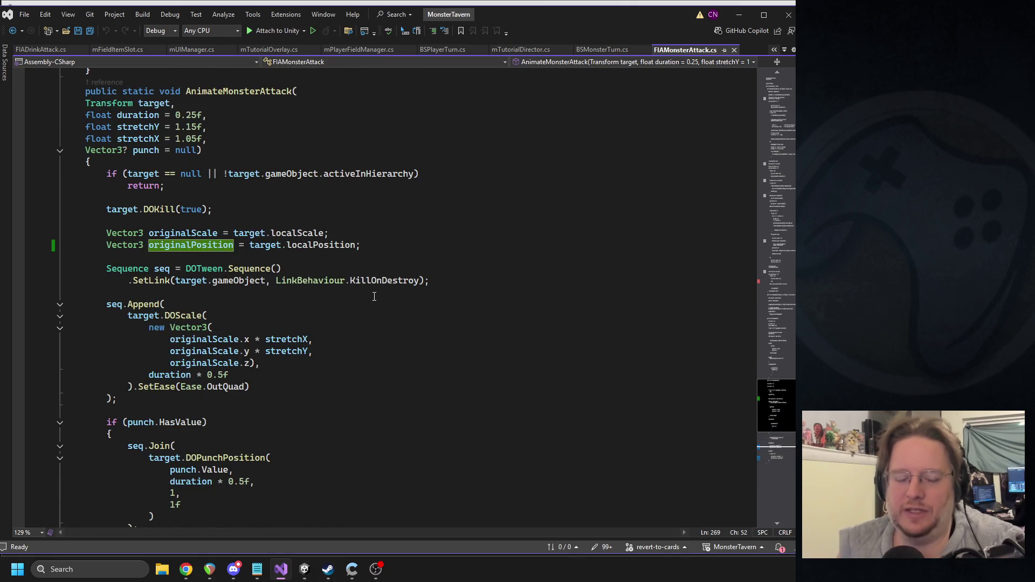
{"action": "mouse_move", "coordinate": [319, 279]}
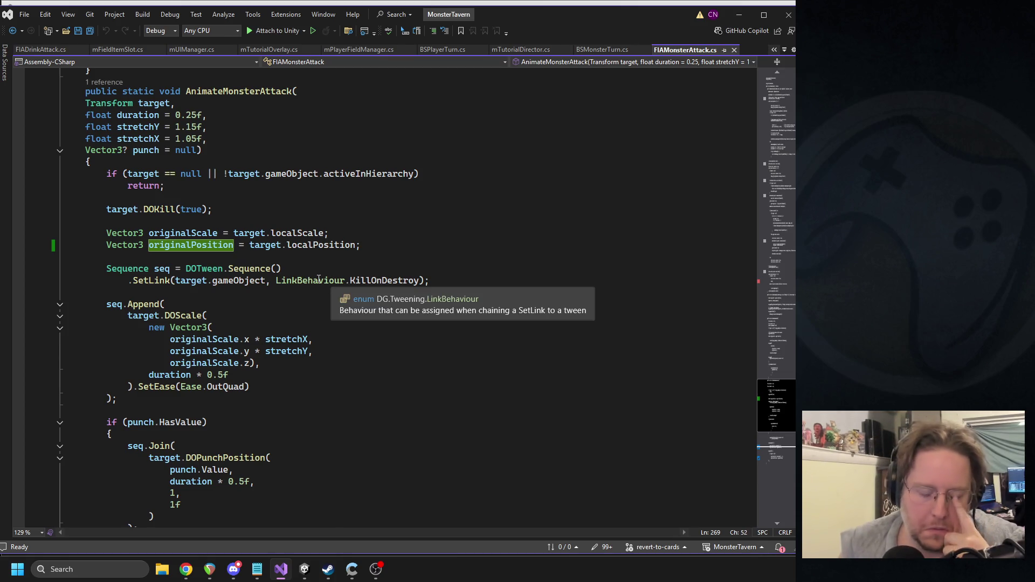
{"action": "mouse_move", "coordinate": [326, 240]}
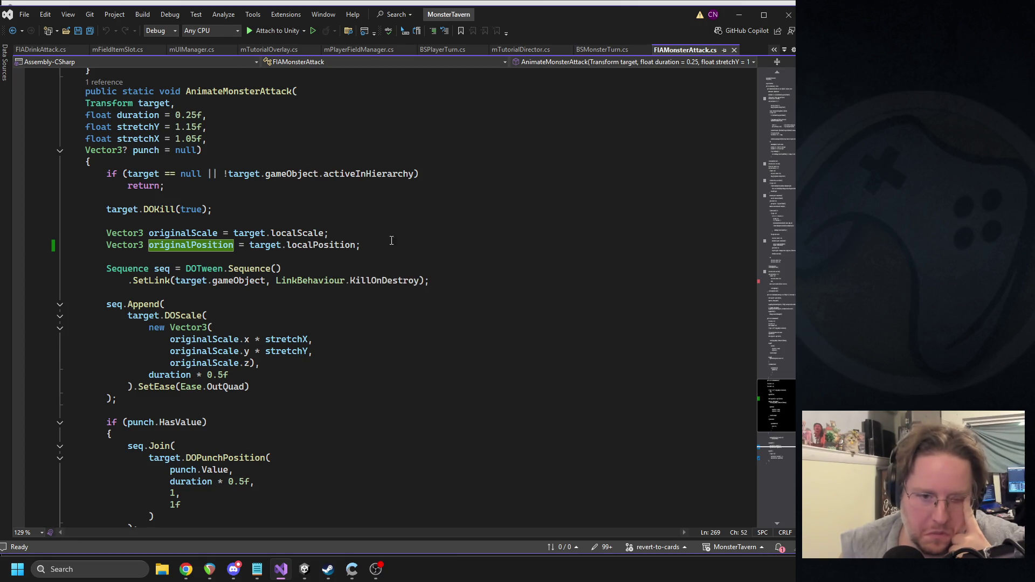
{"action": "scroll", "coordinate": [391, 241], "scroll_direction": "down", "scroll_amount": 9}
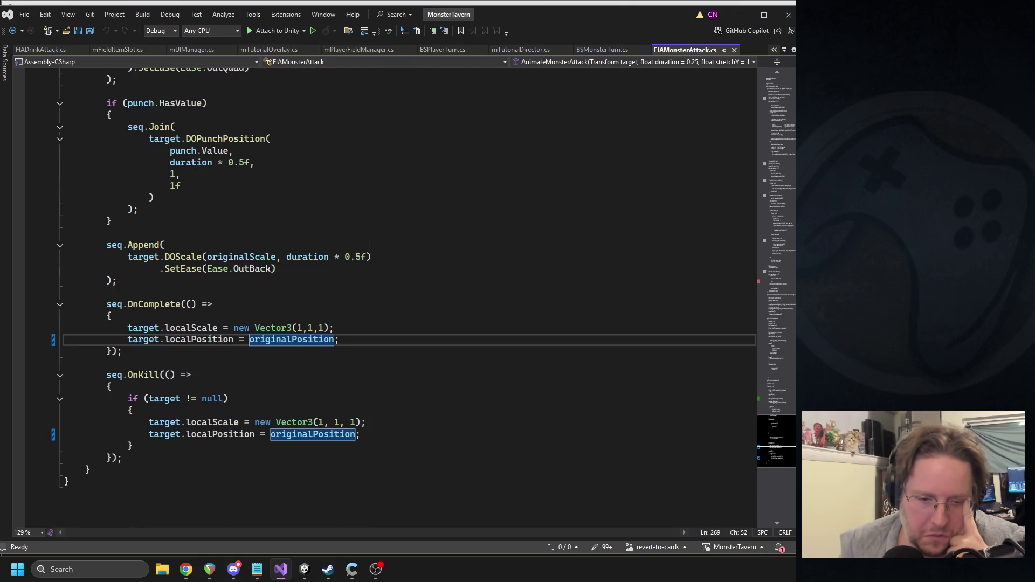
{"action": "left_click_drag", "start_coordinate": [134, 458], "coordinate": [62, 304]}
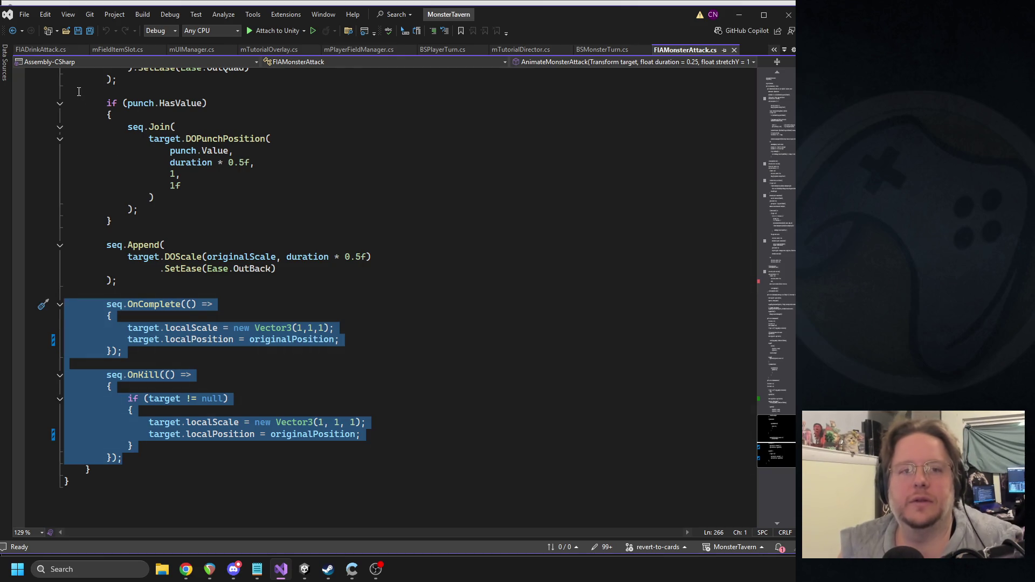
{"action": "left_click", "coordinate": [41, 49]}
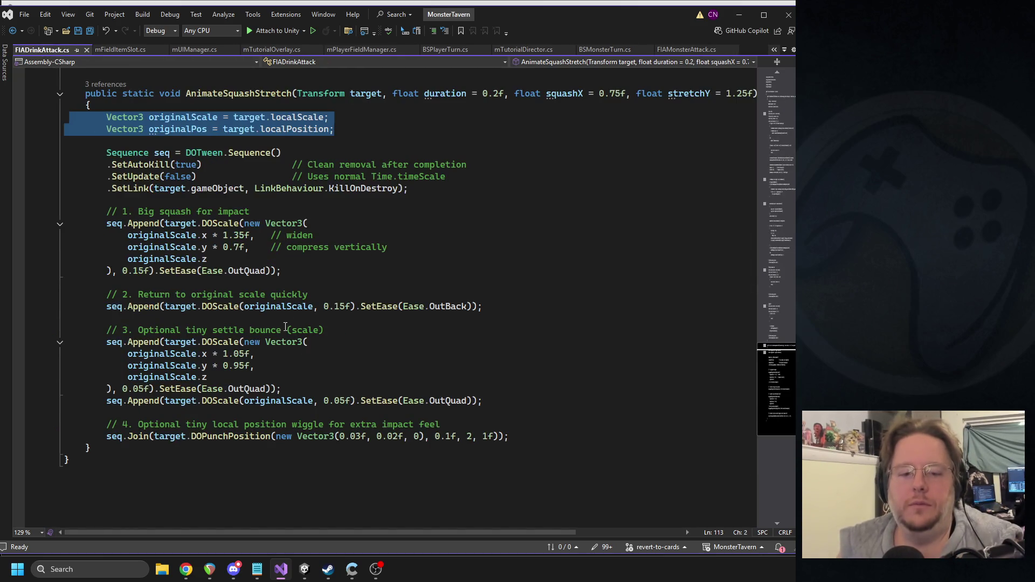
Step: Paste the OnComplete and OnKill reset blocks after the position wiggle and reference originalPos
{"action": "left_click", "coordinate": [524, 436]}
{"action": "key", "text": "Return"}
{"action": "key", "text": "Return"}
{"action": "key", "text": "Return"}
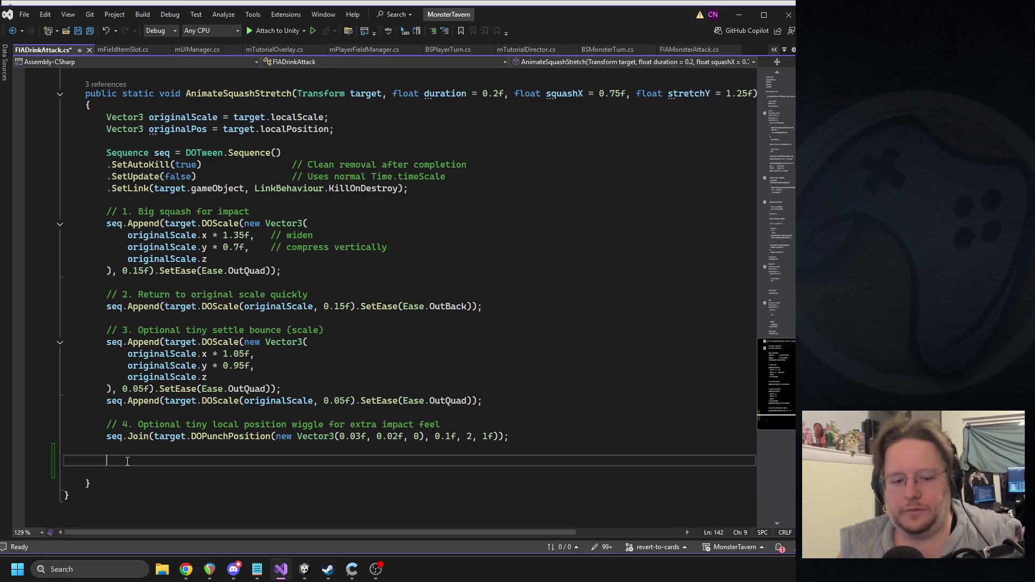
{"action": "type", "text": "seq.OnComplete(() =>         {             target.localScale = new Vector3(1, 1, 1);             target.localPosition = originalPosition;         });          seq.OnKill(() =>         {             if (target != null)             {                 target.localScale = new Vector3(1, 1, 1);                 target.localPosition = originalPosition;             }         });"}
{"action": "scroll", "coordinate": [260, 315], "scroll_direction": "up", "scroll_amount": 4}
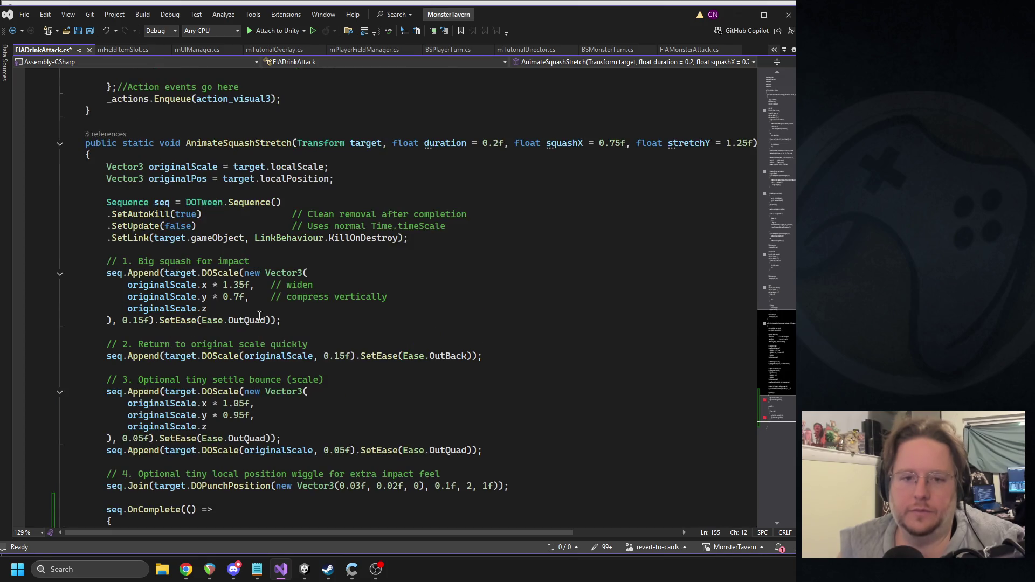
{"action": "double_click", "coordinate": [193, 180]}
{"action": "type", "text": "originalPosition"}
{"action": "scroll", "coordinate": [226, 270], "scroll_direction": "down", "scroll_amount": 5}
{"action": "double_click", "coordinate": [270, 367]}
{"action": "type", "text": "originalPos"}
{"action": "double_click", "coordinate": [306, 463]}
{"action": "type", "text": "originalPos"}
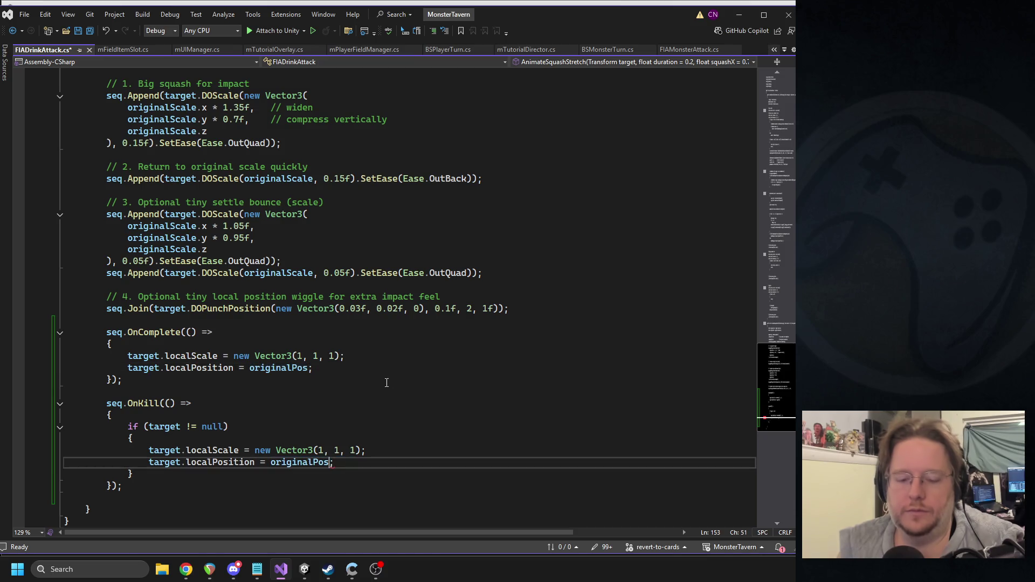
Step: Replace the fixed 1, 1, 1 scales in both resets with originalScale and save
{"action": "scroll", "coordinate": [372, 381], "scroll_direction": "up", "scroll_amount": 6}
{"action": "double_click", "coordinate": [203, 204]}
{"action": "key", "text": "ctrl+c"}
{"action": "scroll", "coordinate": [344, 345], "scroll_direction": "down", "scroll_amount": 7}
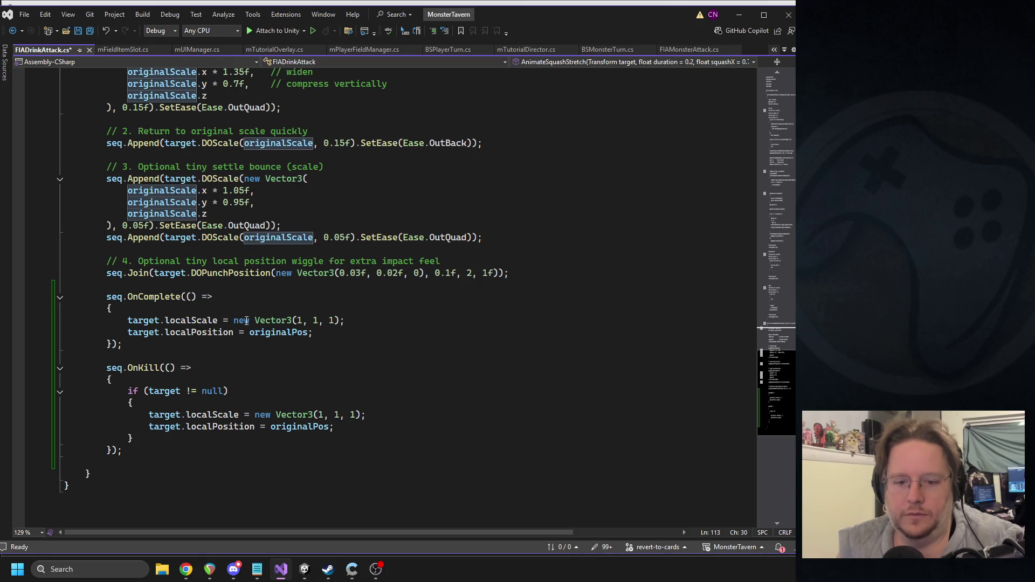
{"action": "left_click_drag", "start_coordinate": [233, 320], "coordinate": [335, 320]}
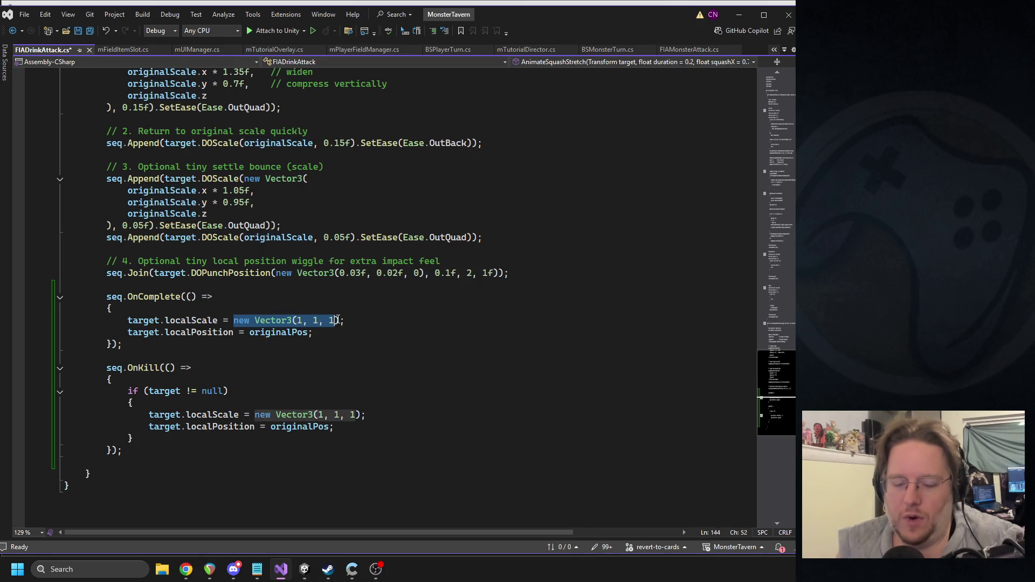
{"action": "key", "text": "ctrl+v"}
{"action": "left_click_drag", "start_coordinate": [254, 415], "coordinate": [358, 415]}
{"action": "key", "text": "ctrl+v"}
{"action": "left_click", "coordinate": [335, 380]}
{"action": "key", "text": "ctrl+s"}
{"action": "scroll", "coordinate": [352, 269], "scroll_direction": "up", "scroll_amount": 3}
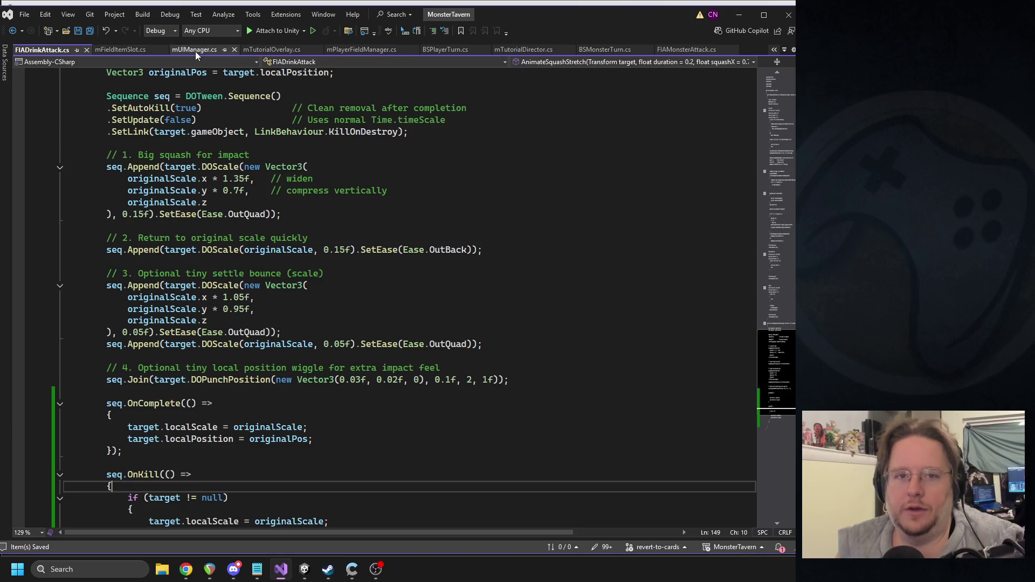
{"action": "left_click", "coordinate": [685, 50]}
Step: Compare the .SetLink lines in FIAMonsterAttack and FIADrinkAttack, then switch to Unity to recompile
{"action": "scroll", "coordinate": [374, 271], "scroll_direction": "up", "scroll_amount": 5}
{"action": "scroll", "coordinate": [374, 271], "scroll_direction": "up", "scroll_amount": 3}
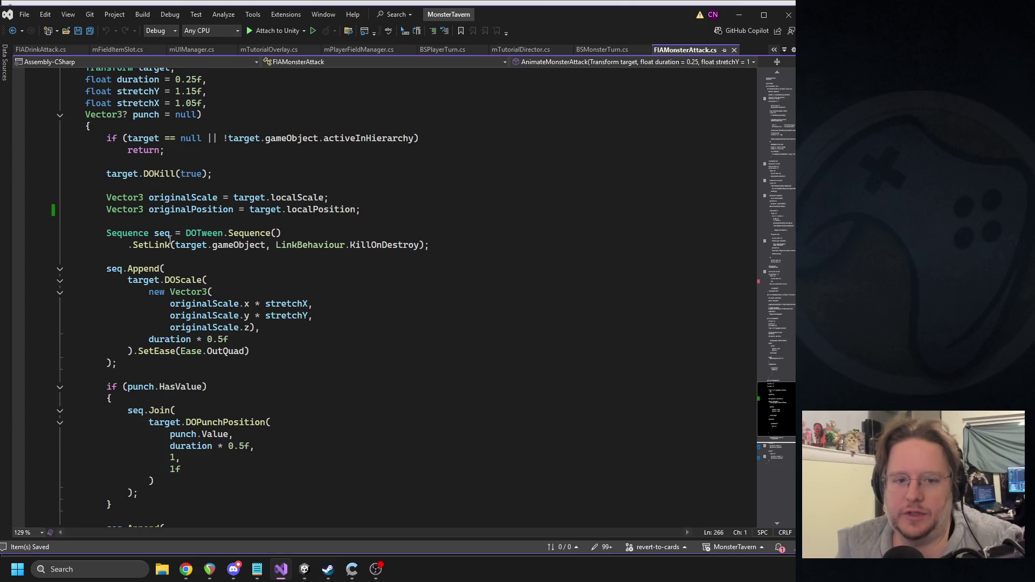
{"action": "left_click_drag", "start_coordinate": [443, 245], "coordinate": [128, 244]}
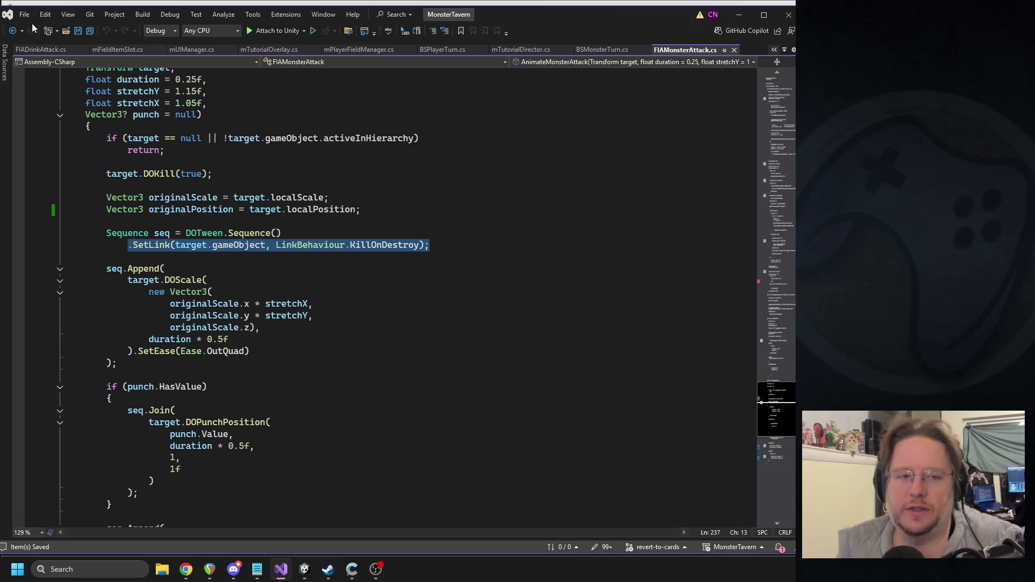
{"action": "left_click", "coordinate": [39, 50]}
{"action": "scroll", "coordinate": [273, 254], "scroll_direction": "up", "scroll_amount": 3}
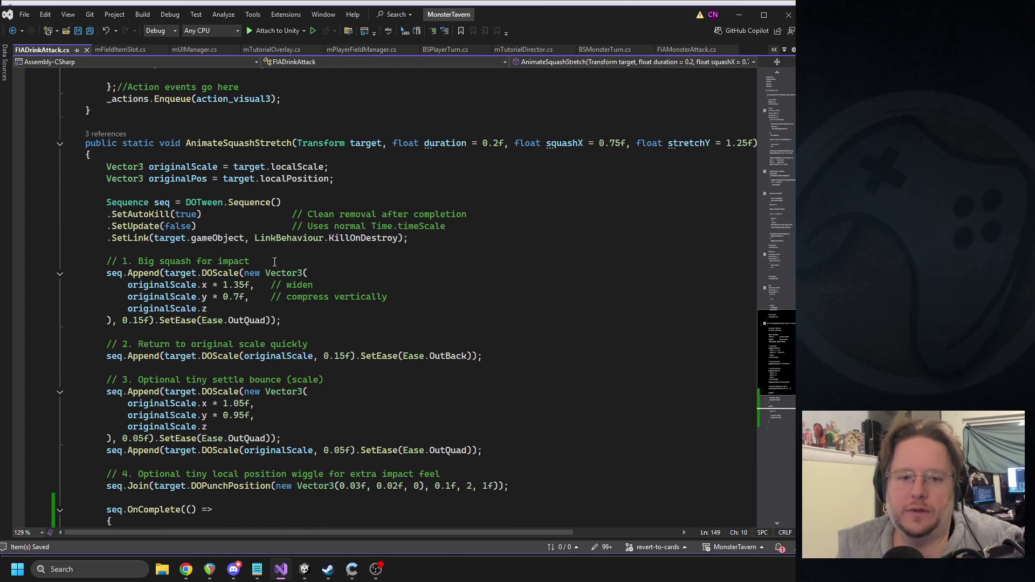
{"action": "left_click_drag", "start_coordinate": [412, 238], "coordinate": [111, 237]}
{"action": "left_click", "coordinate": [424, 251]}
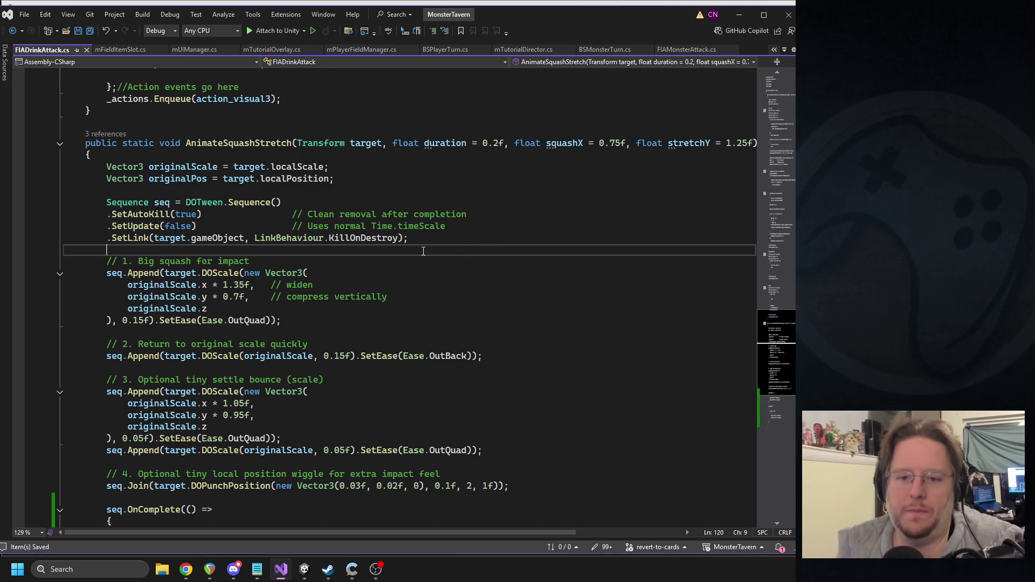
{"action": "left_click", "coordinate": [304, 570]}
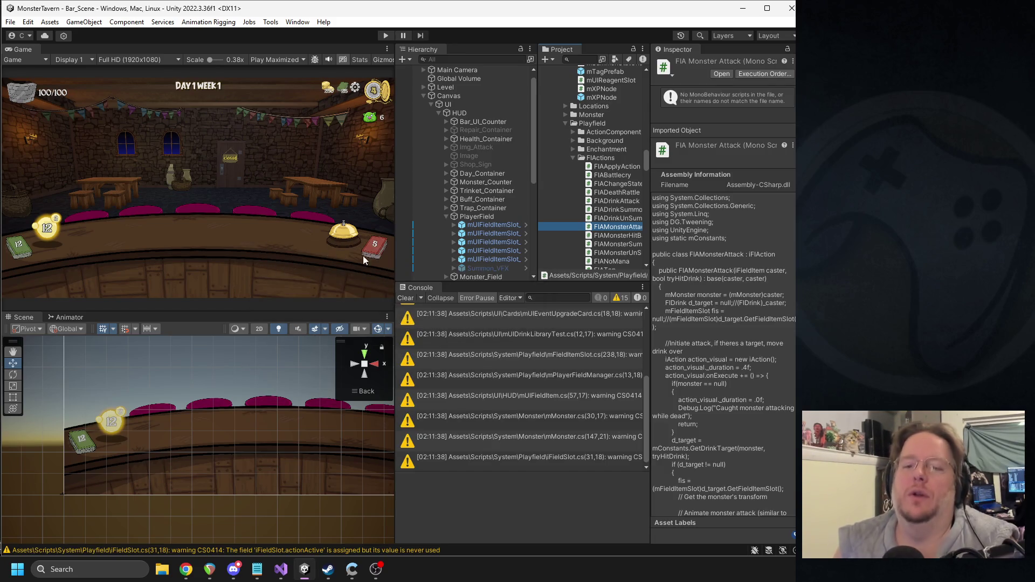
Step: Enter play mode and play Sewer Brew, Goblin's Fermented Socks and other drinks until the Shoppe
{"action": "left_click", "coordinate": [385, 36]}
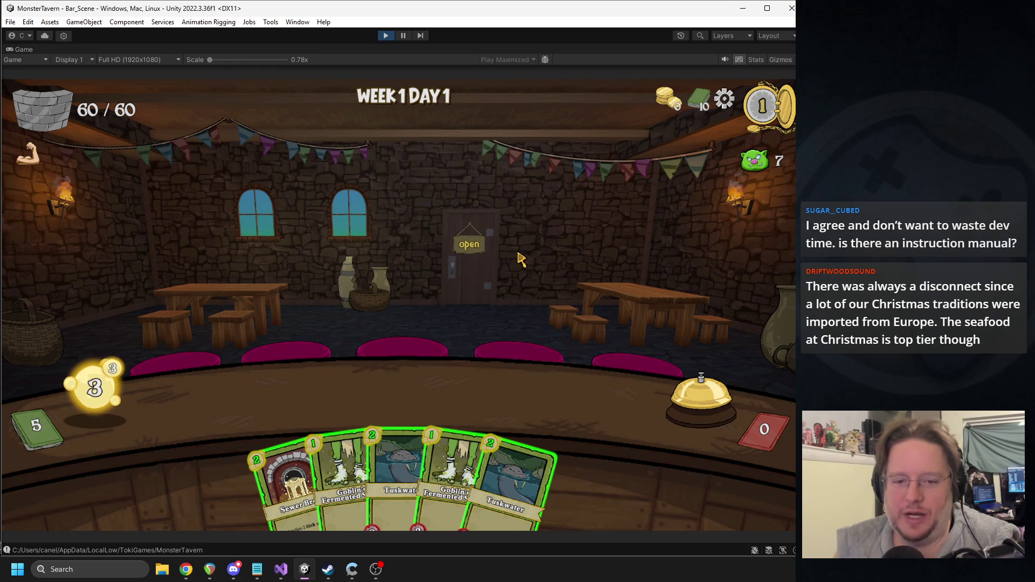
{"action": "mouse_move", "coordinate": [288, 475]}
{"action": "left_mouse_down"}
{"action": "mouse_move", "coordinate": [220, 393]}
{"action": "mouse_move", "coordinate": [248, 397]}
{"action": "left_mouse_up"}
{"action": "left_click_drag", "start_coordinate": [323, 458], "coordinate": [318, 404]}
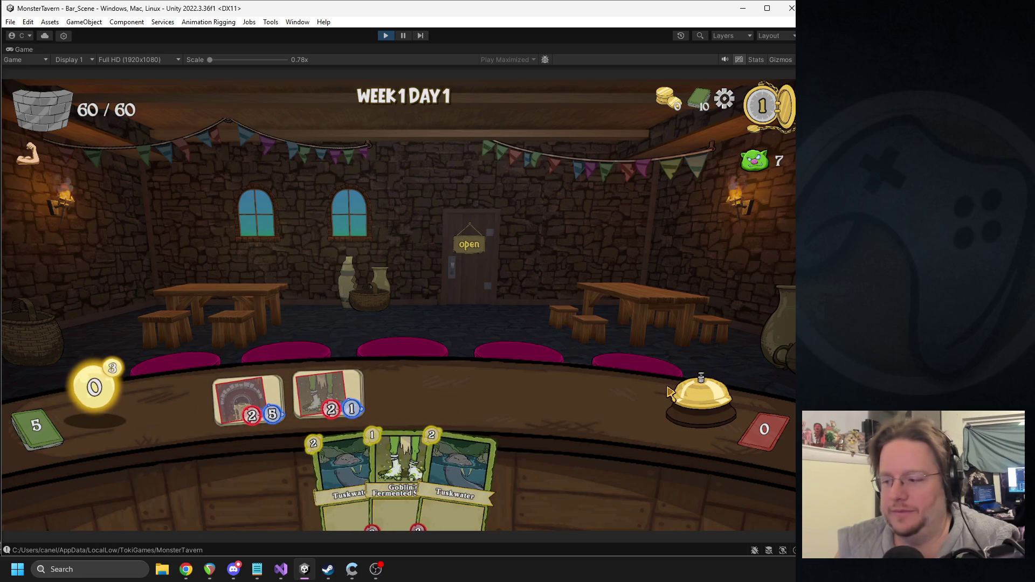
{"action": "left_click", "coordinate": [628, 376]}
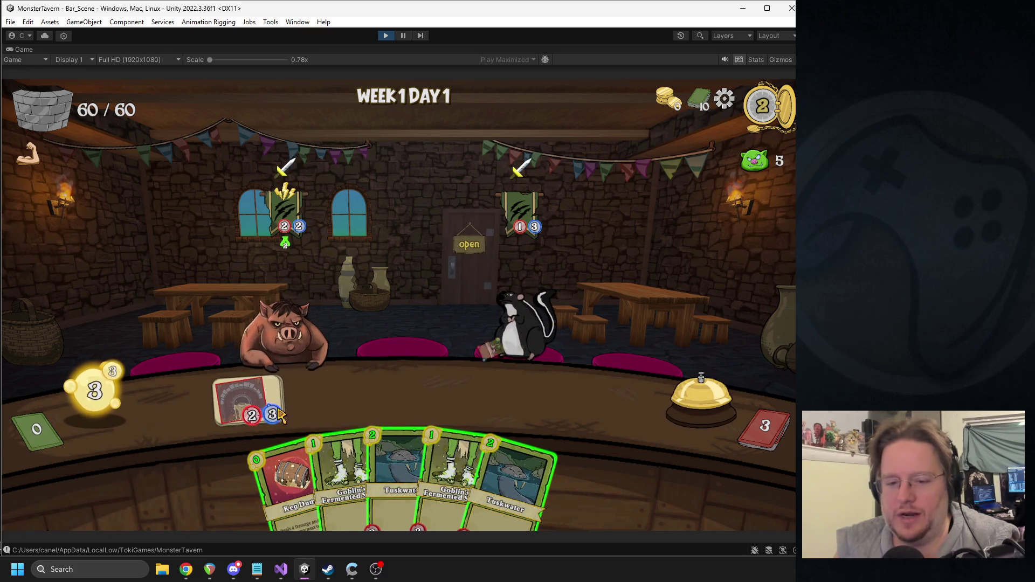
{"action": "left_click", "coordinate": [337, 443]}
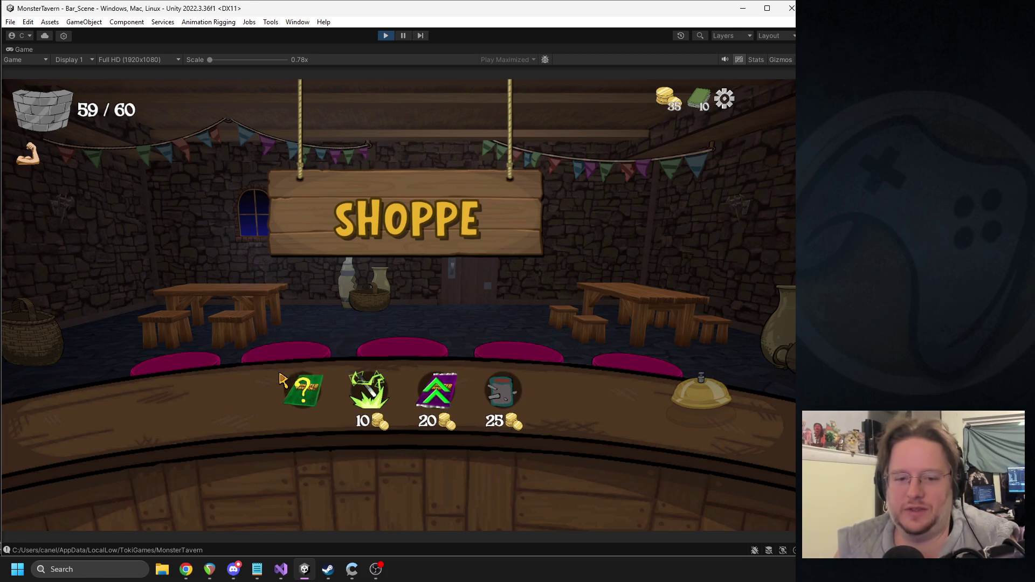
Step: Take Bottom Shelf Buzz, transform a Goblin's Fermented Socks for 10, boost Big Booty Blast for 20, and start day two
{"action": "left_click", "coordinate": [304, 384]}
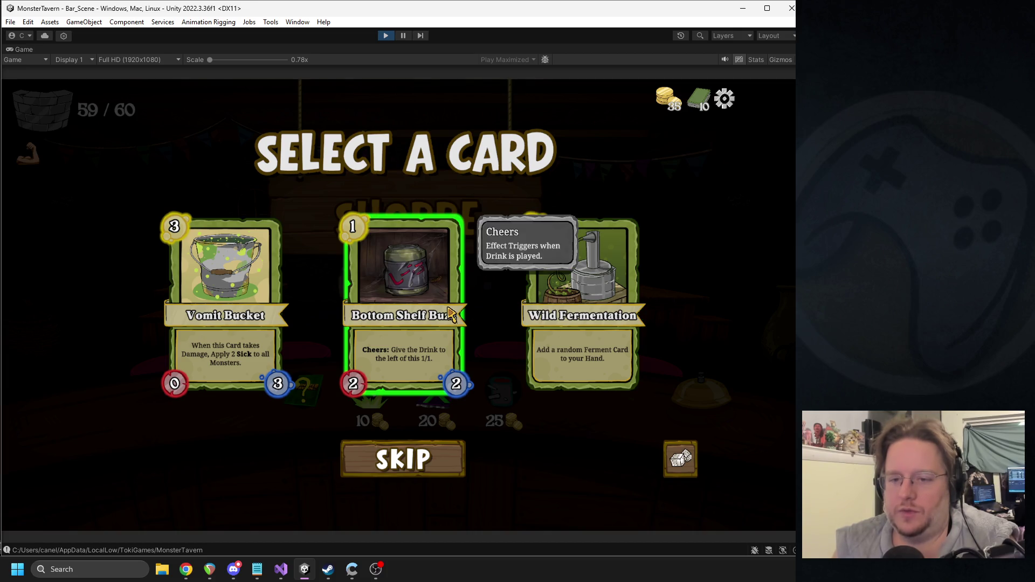
{"action": "left_click", "coordinate": [435, 297]}
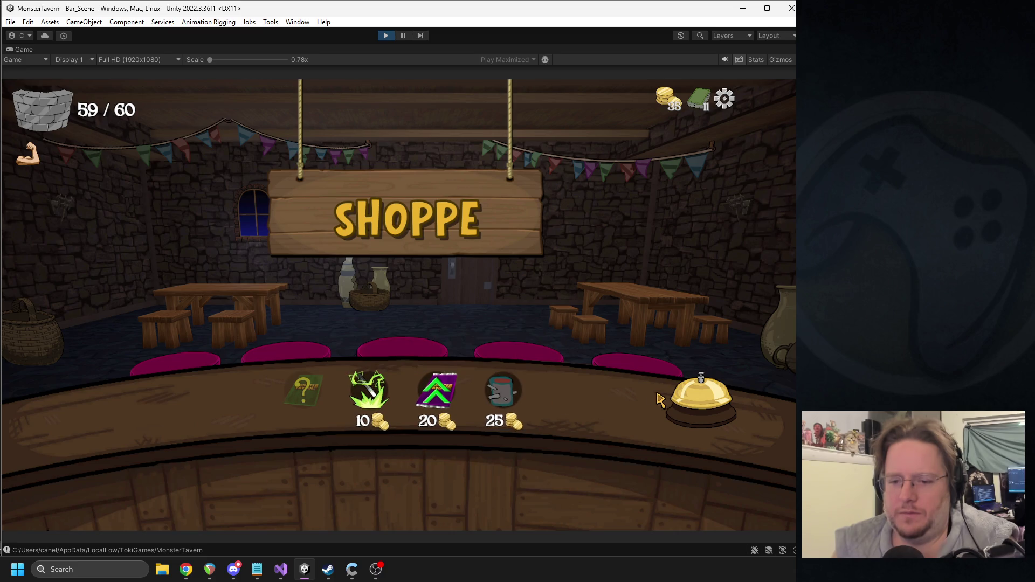
{"action": "left_click", "coordinate": [386, 398]}
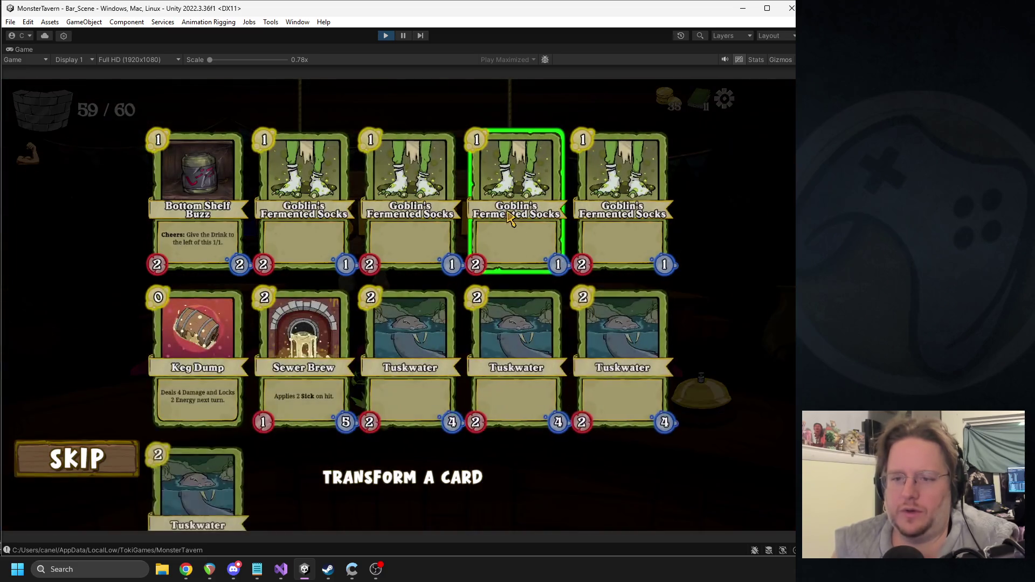
{"action": "left_click", "coordinate": [485, 226]}
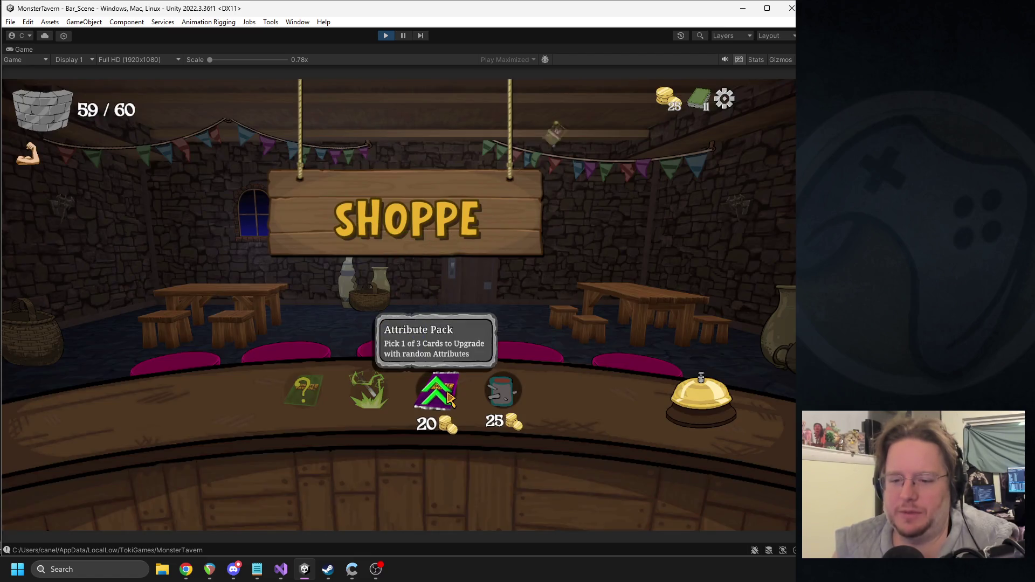
{"action": "left_click", "coordinate": [418, 391]}
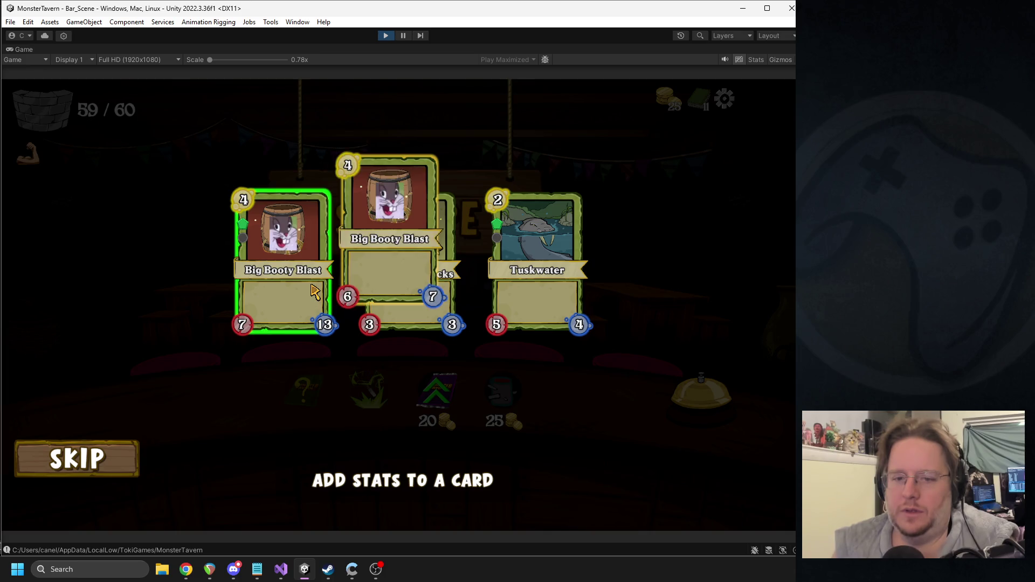
{"action": "left_click", "coordinate": [293, 273]}
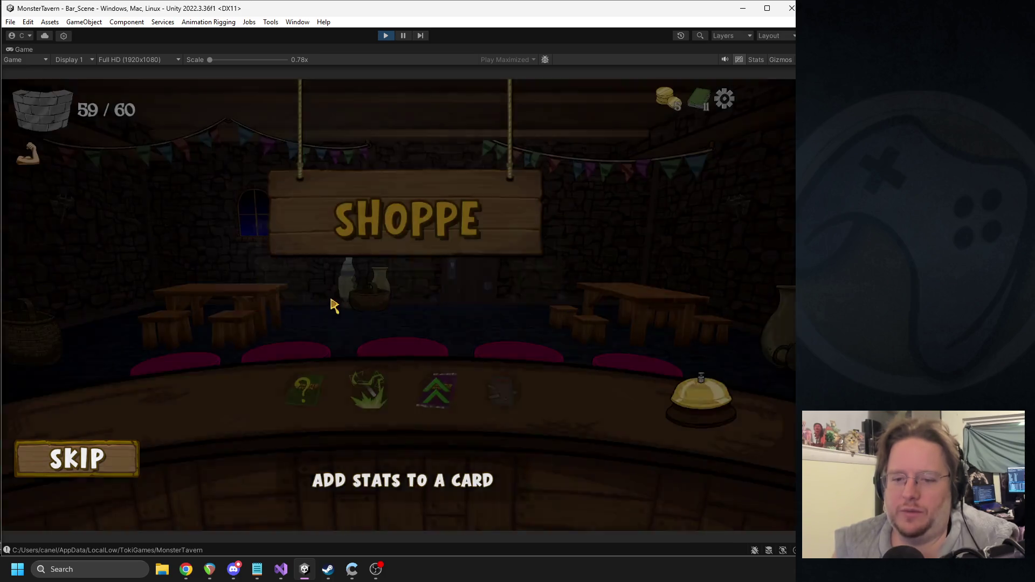
{"action": "left_click", "coordinate": [621, 396]}
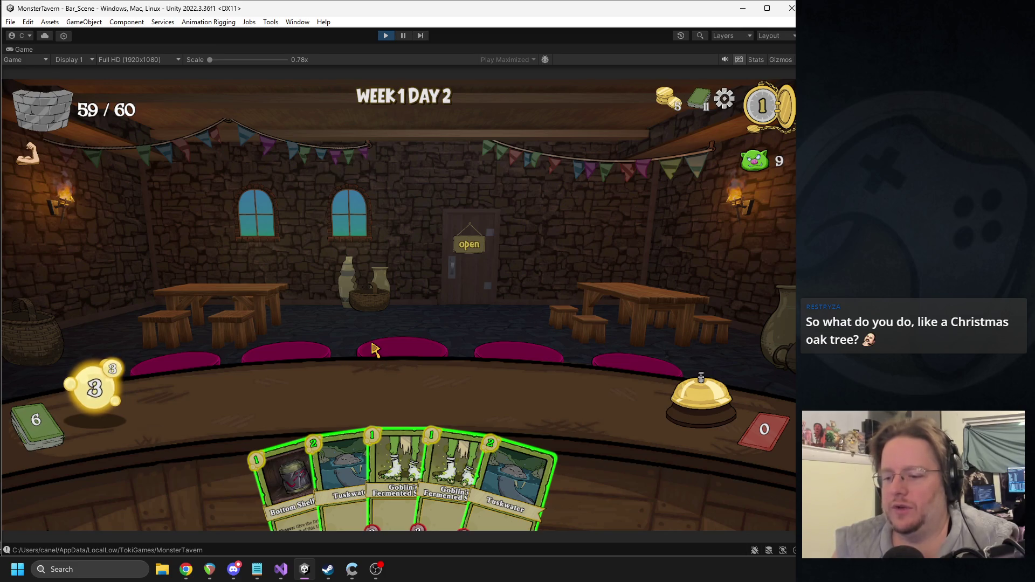
Step: Play Tuskwater, Big Booty Blast, two Goblin's Fermented Socks and Keg Dump across day two's turns
{"action": "mouse_move", "coordinate": [397, 459]}
{"action": "left_mouse_down"}
{"action": "mouse_move", "coordinate": [361, 420]}
{"action": "mouse_move", "coordinate": [259, 399]}
{"action": "left_mouse_up"}
{"action": "mouse_move", "coordinate": [512, 485]}
{"action": "left_mouse_down"}
{"action": "mouse_move", "coordinate": [226, 408]}
{"action": "mouse_move", "coordinate": [248, 399]}
{"action": "left_mouse_up"}
{"action": "left_click", "coordinate": [711, 399]}
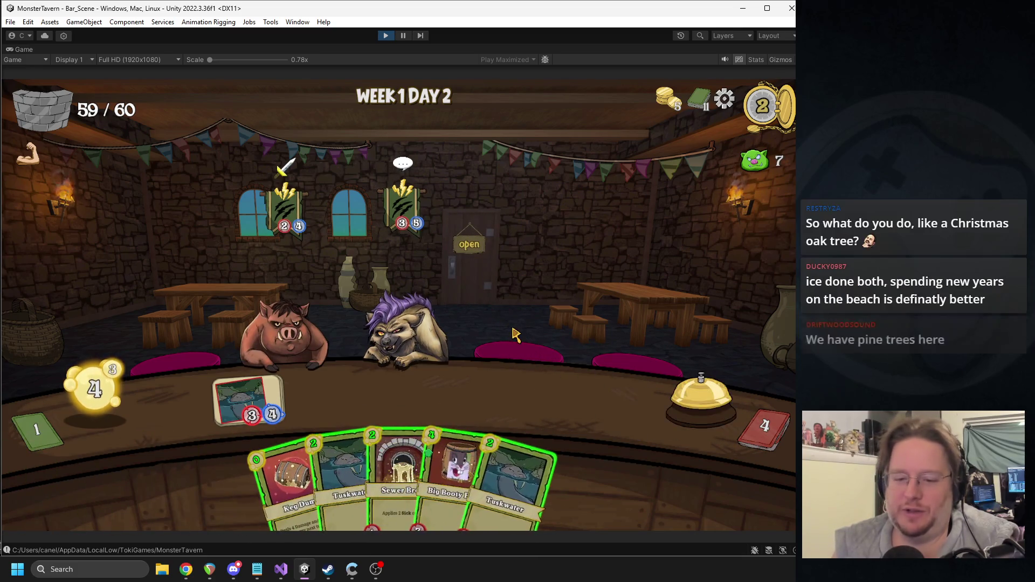
{"action": "left_click_drag", "start_coordinate": [446, 416], "coordinate": [360, 414]}
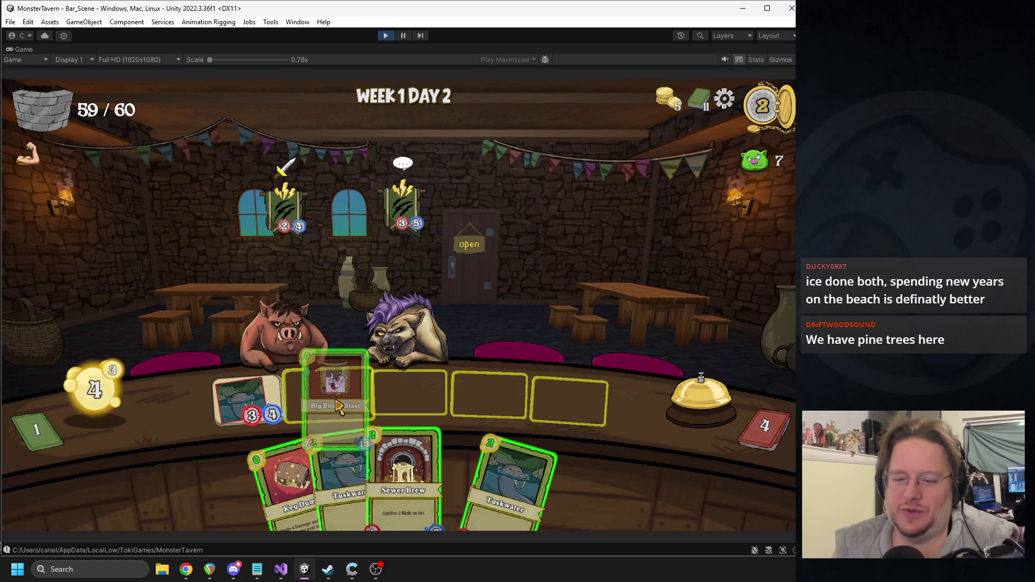
{"action": "left_click", "coordinate": [715, 408]}
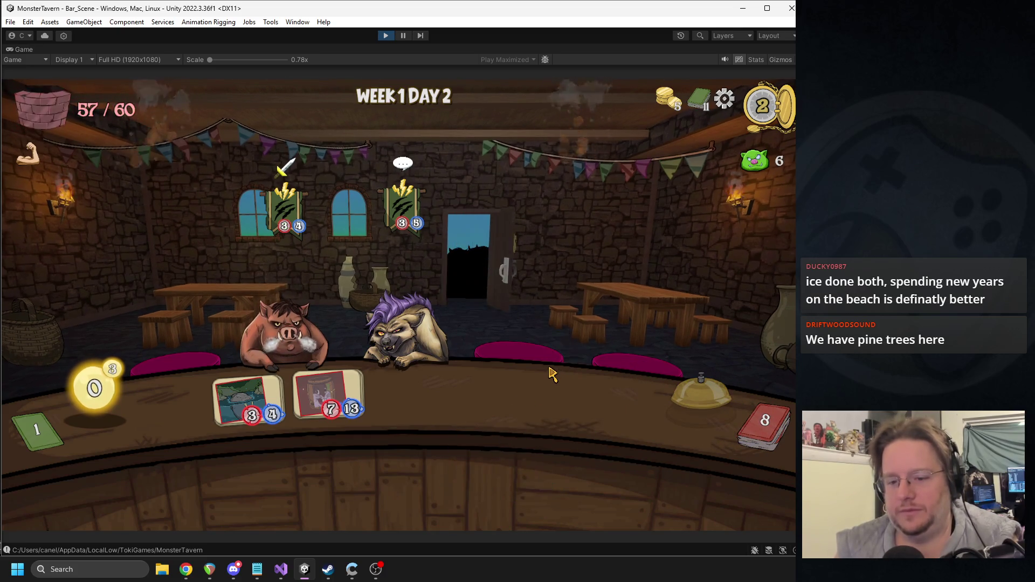
{"action": "mouse_move", "coordinate": [513, 474]}
{"action": "left_mouse_down"}
{"action": "mouse_move", "coordinate": [458, 385]}
{"action": "mouse_move", "coordinate": [488, 393]}
{"action": "left_mouse_up"}
{"action": "left_click_drag", "start_coordinate": [304, 439], "coordinate": [569, 402]}
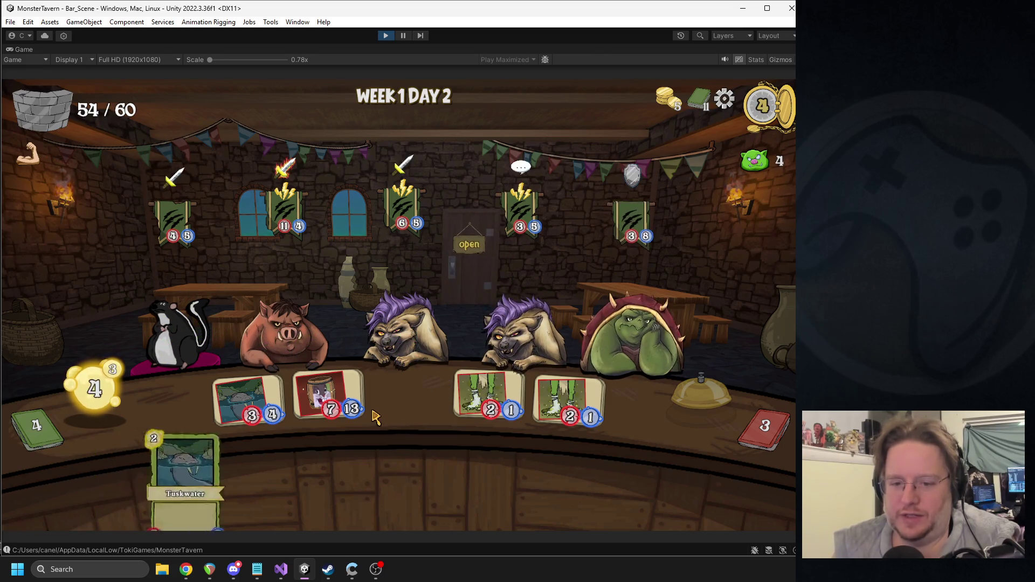
{"action": "left_click", "coordinate": [353, 386]}
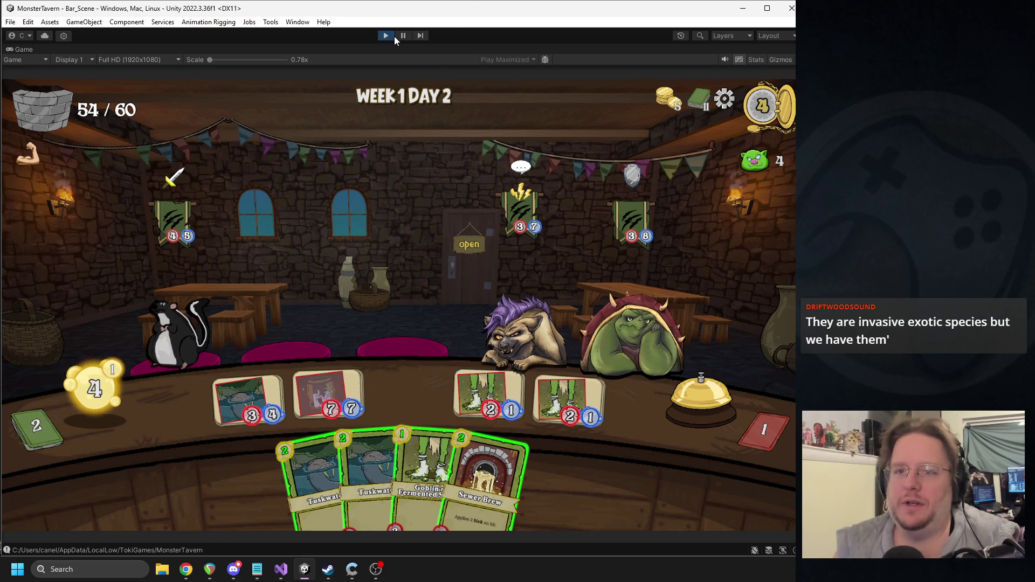
Step: Stop the running game and select objects near the bell in the Scene view
{"action": "left_click", "coordinate": [394, 37]}
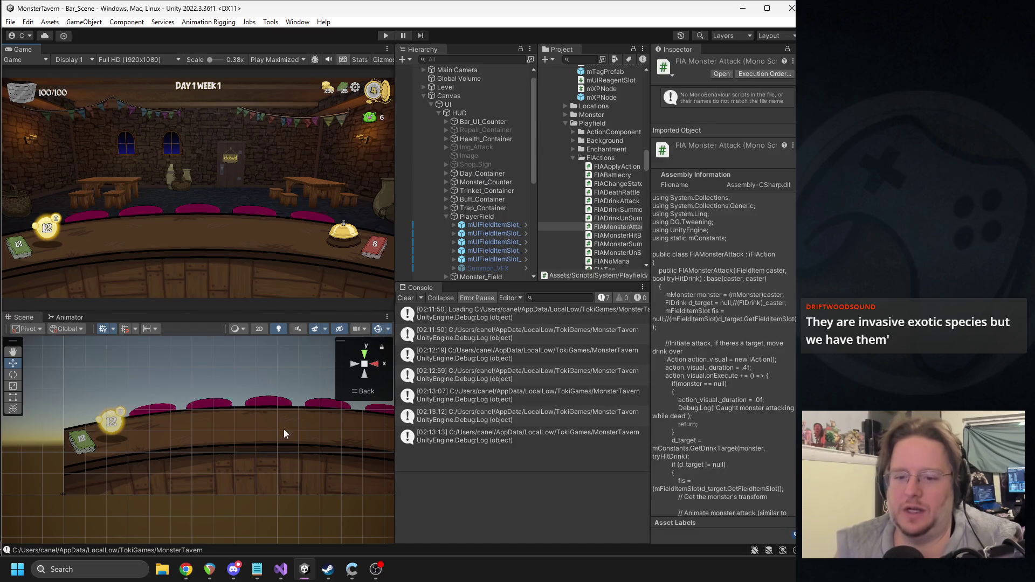
{"action": "left_click_drag", "start_coordinate": [285, 434], "coordinate": [154, 439]}
{"action": "left_click", "coordinate": [243, 442]}
{"action": "left_click", "coordinate": [244, 442]}
{"action": "left_click", "coordinate": [244, 443]}
{"action": "left_click", "coordinate": [244, 444]}
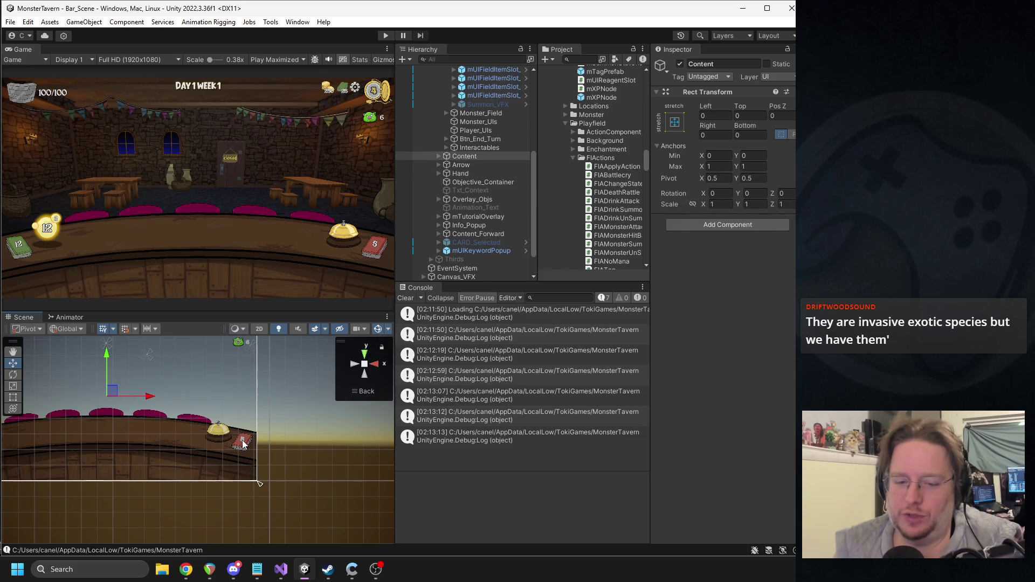